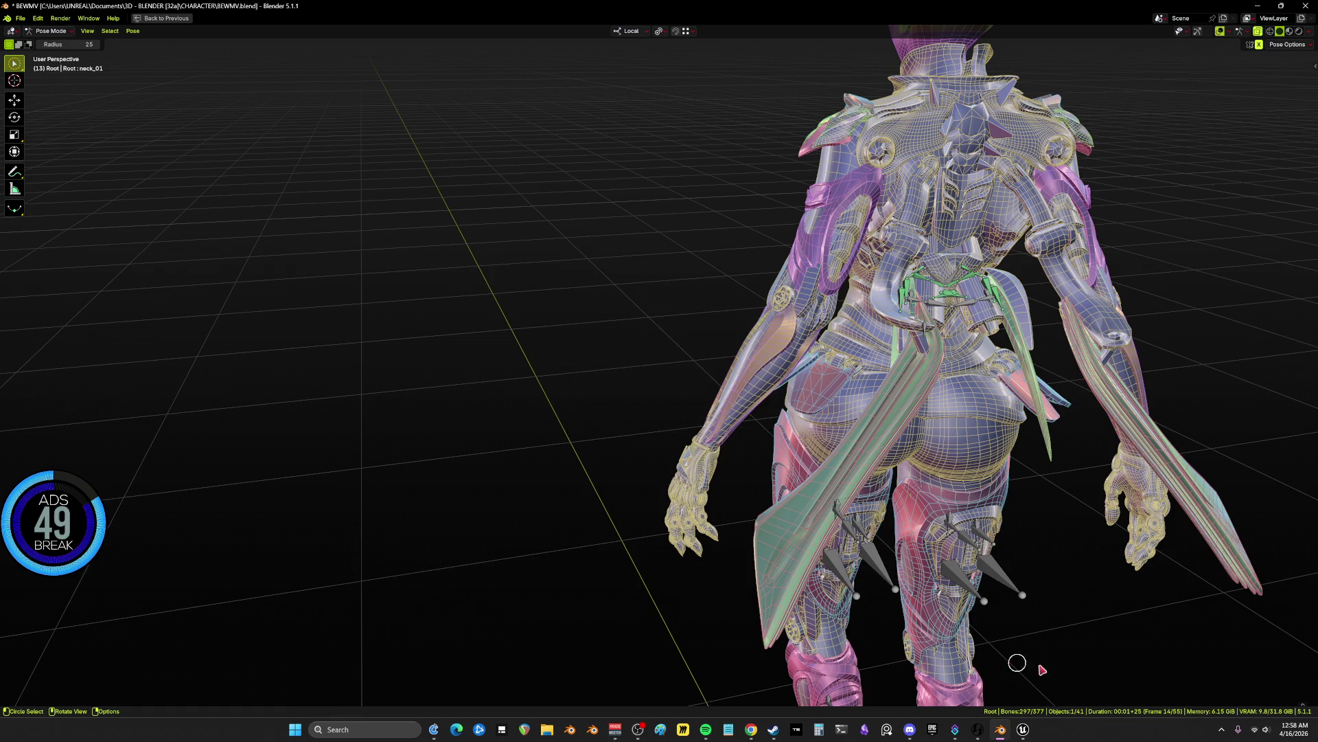
- Switch from Blender to the Unreal Editor with the BPV_WorldITEMSpawner blueprint open
left_click(1023, 729)
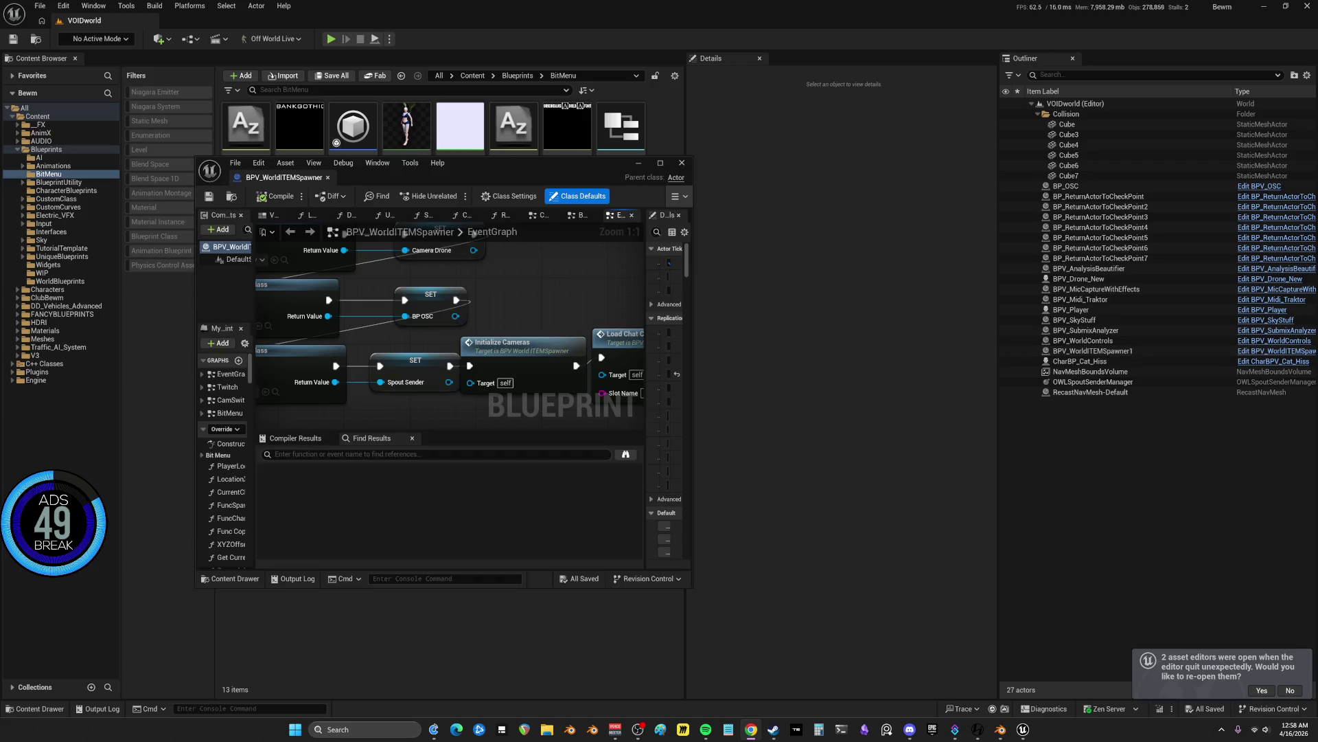
- Maximize the Blueprint editor and open the CamSwitcher graph from My Blueprint
left_click(665, 164)
scroll(482, 268, "down", 3)
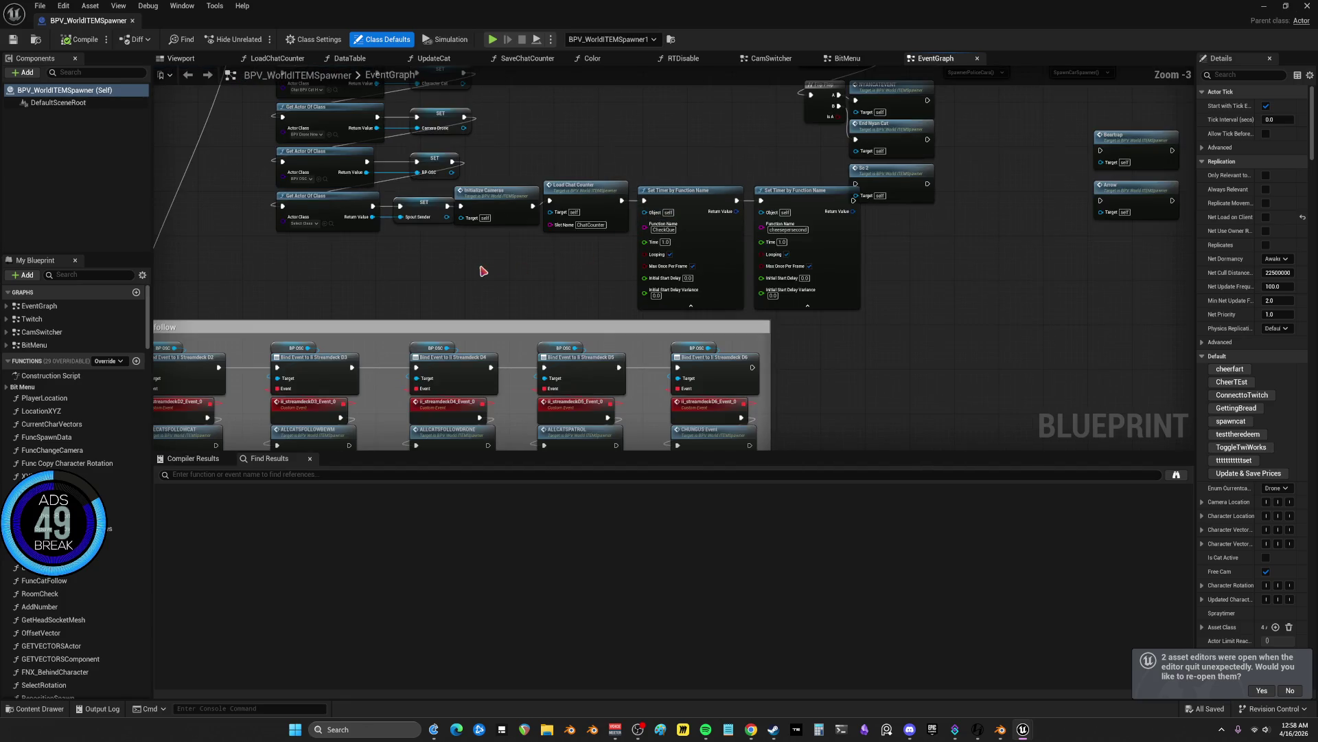
left_click_drag(524, 248, 508, 278)
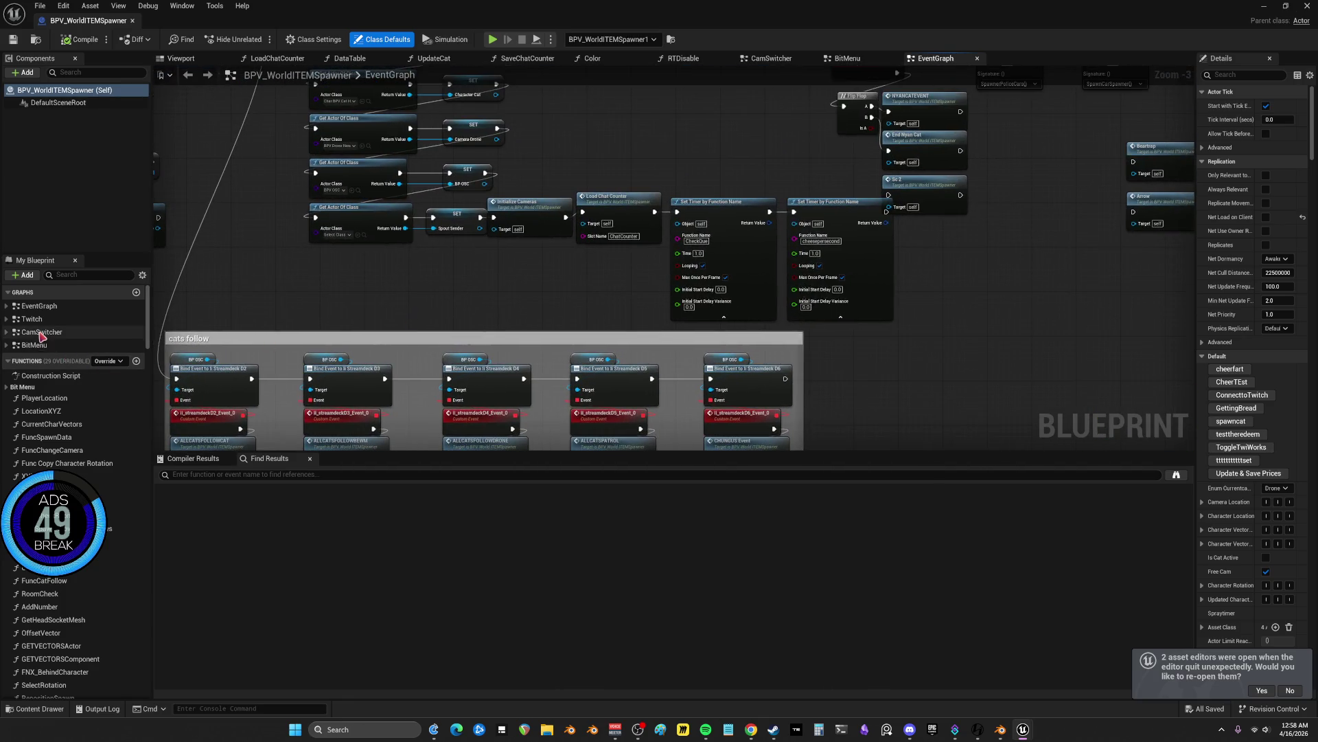
double_click(41, 333)
scroll(733, 182, "up", 6)
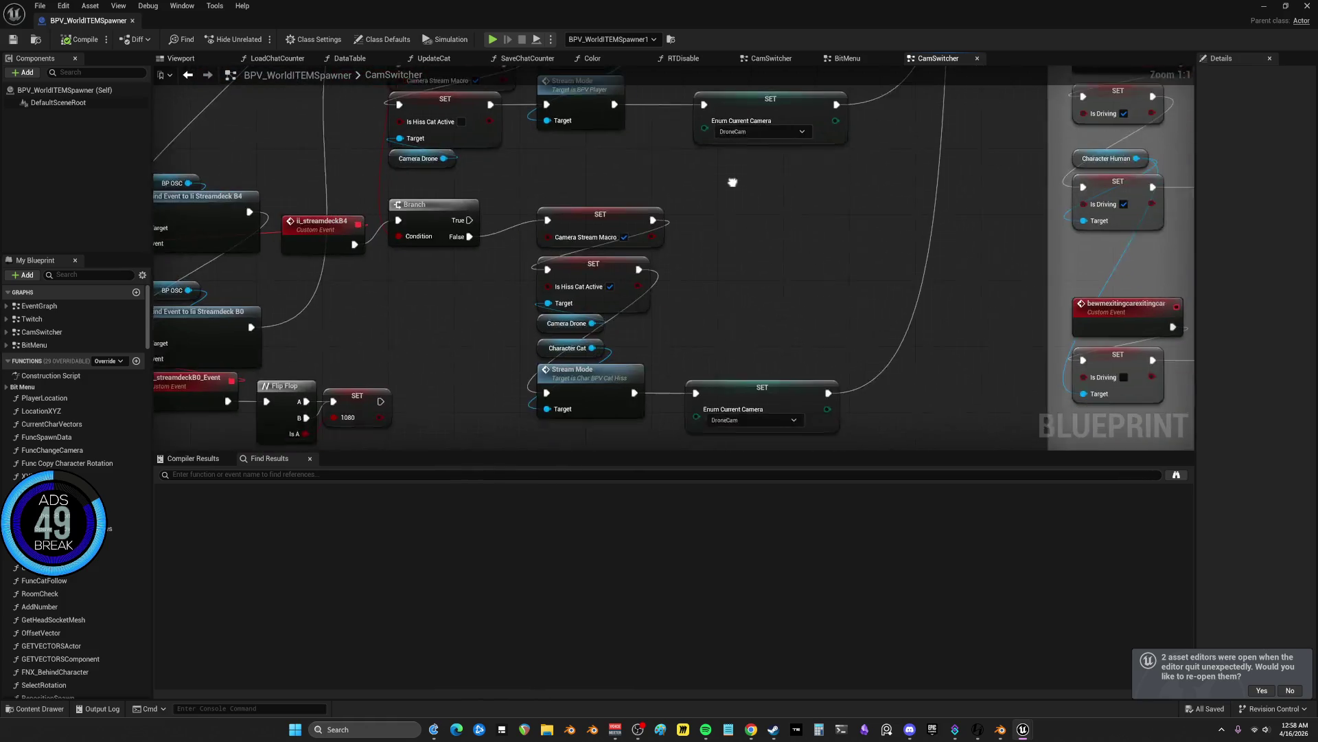
left_click_drag(733, 182, 727, 167)
- Wire the SET node straight to Enum Current Camera and move the Stream Mode nodes beside the Aaaaaaa calls
left_click_drag(631, 255, 690, 376)
mouse_move(447, 259)
left_mouse_down()
mouse_move(682, 268)
mouse_move(663, 257)
left_mouse_up()
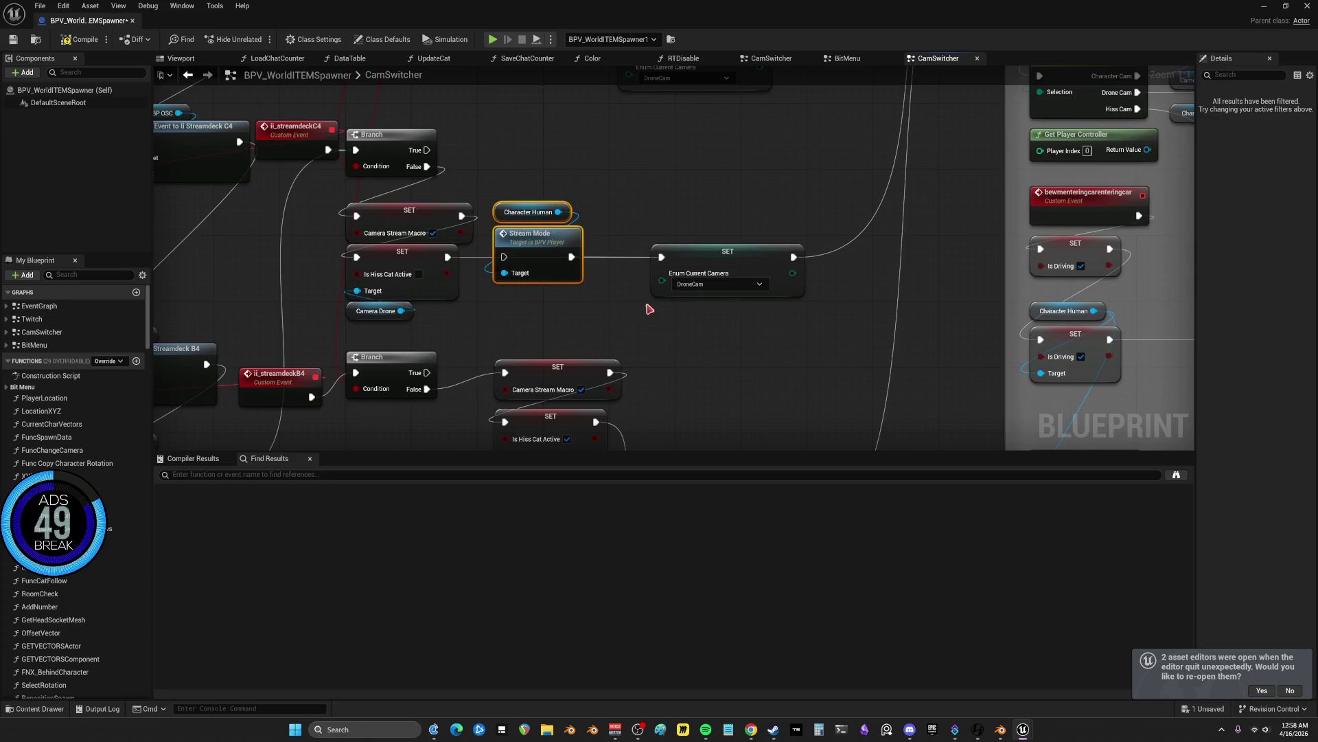
left_click_drag(650, 309, 642, 124)
mouse_move(582, 370)
left_mouse_down()
mouse_move(1187, 384)
mouse_move(885, 450)
mouse_move(522, 275)
mouse_move(727, 438)
mouse_move(529, 199)
mouse_move(782, 402)
mouse_move(508, 137)
mouse_move(568, 274)
mouse_move(970, 303)
mouse_move(789, 250)
mouse_move(676, 304)
left_mouse_up()
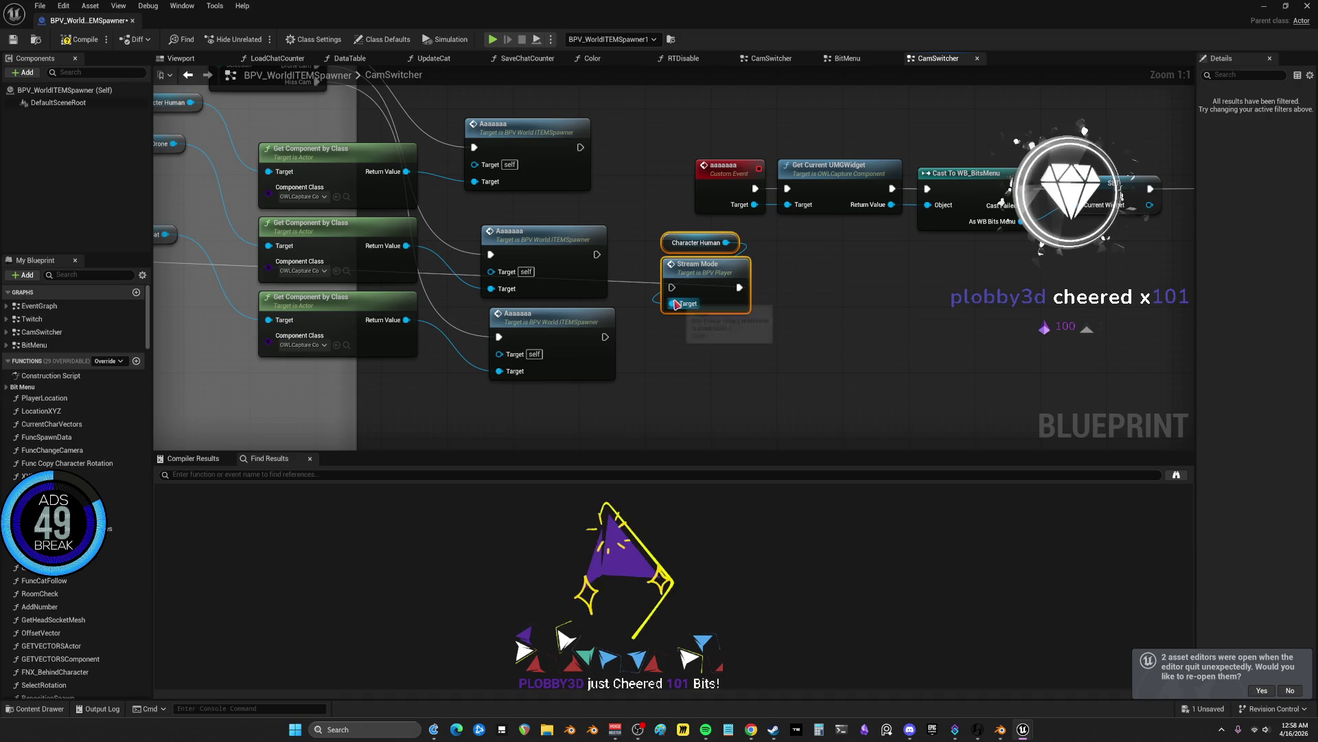
mouse_move(580, 147)
left_mouse_down()
mouse_move(616, 232)
mouse_move(671, 287)
mouse_move(656, 188)
mouse_move(644, 184)
left_mouse_up()
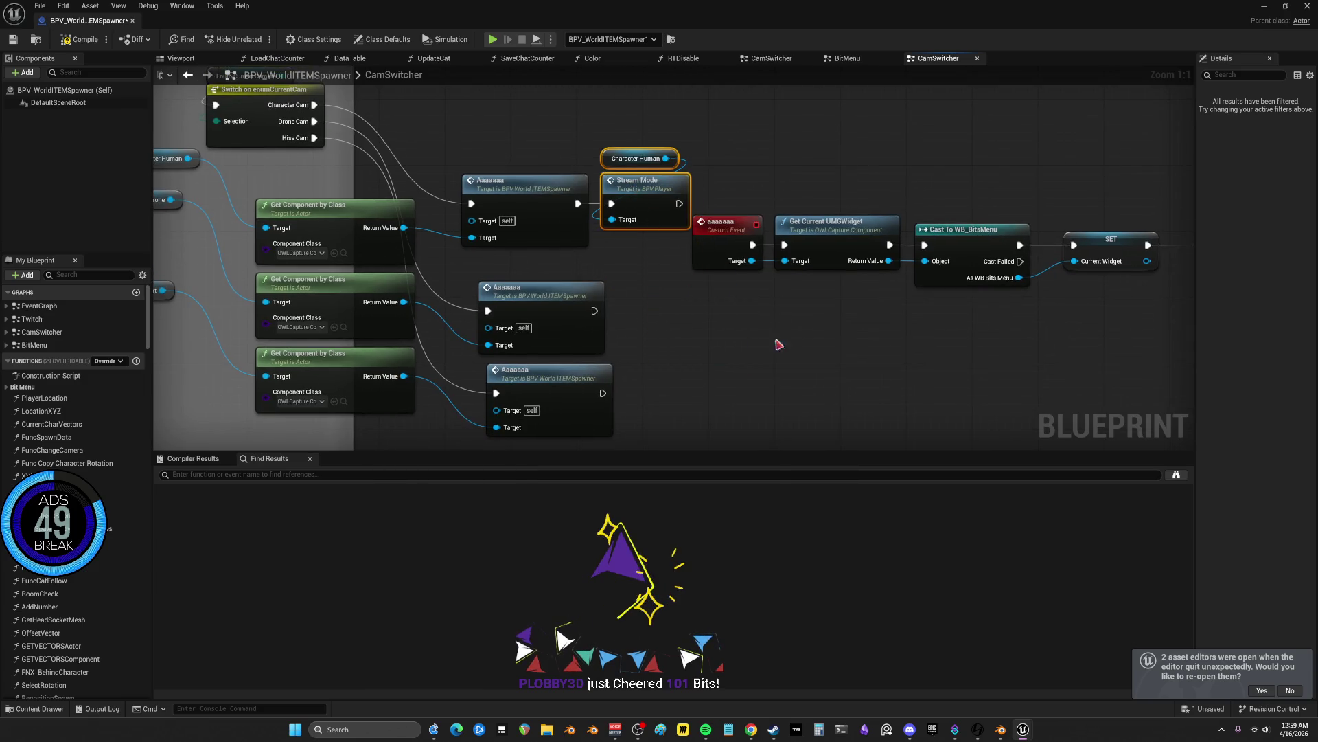
scroll(801, 233, "down", 6)
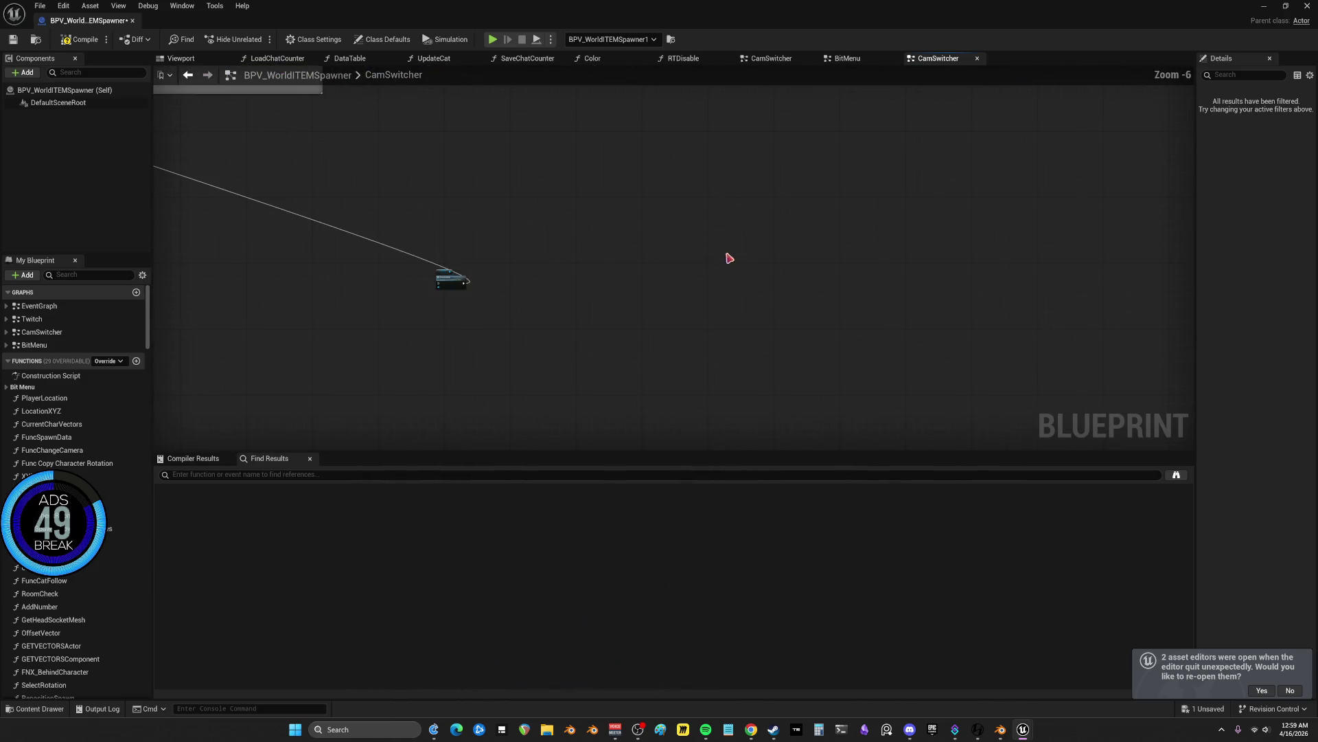
- Tidy the Get Component, Character Cat and Stream Mode nodes around the third Aaaaaaa node
scroll(553, 364, "up", 4)
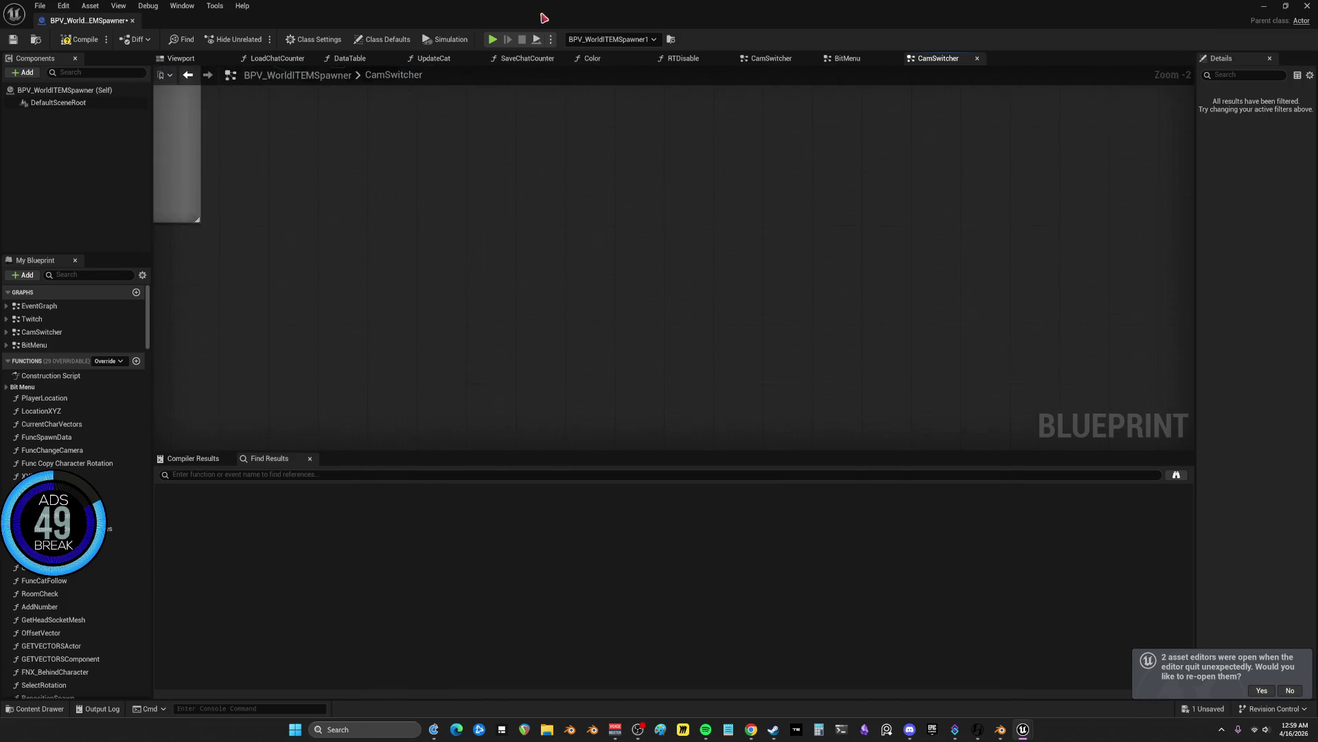
scroll(472, 379, "up", 2)
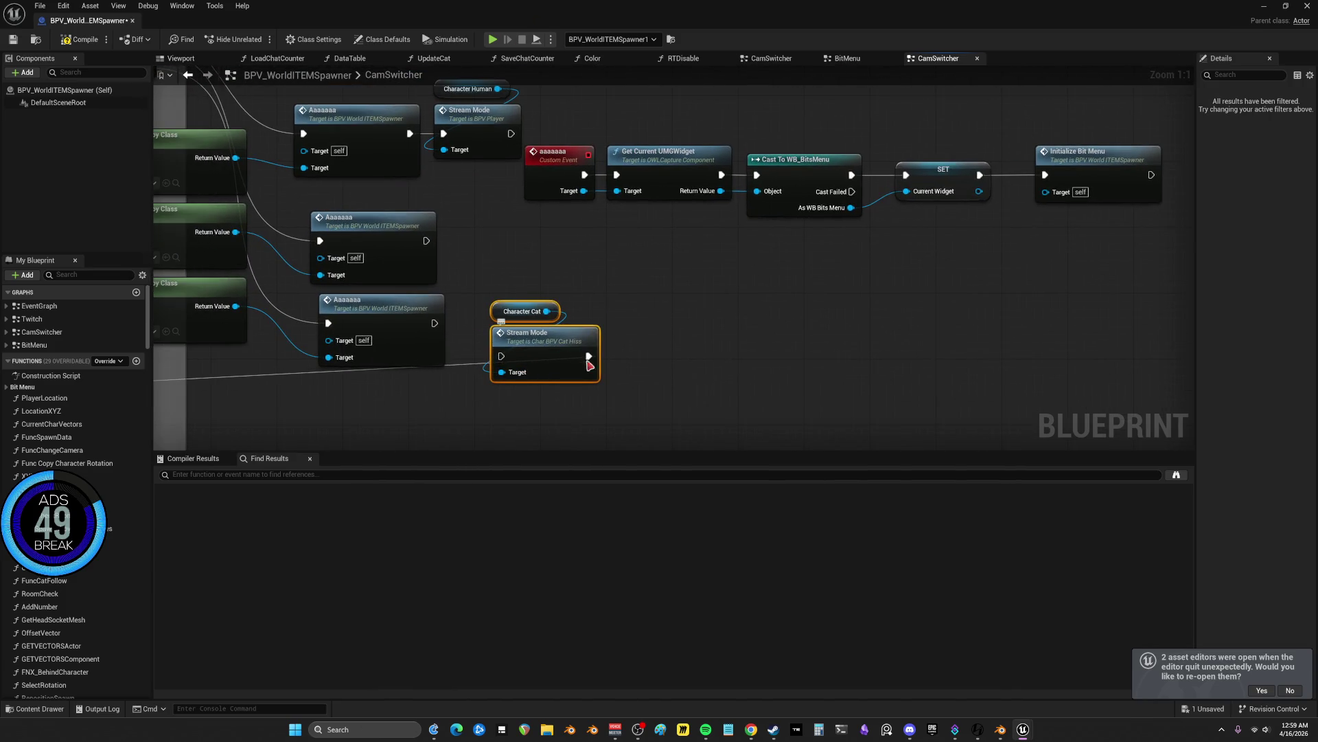
left_click_drag(276, 393, 483, 368)
left_click_drag(385, 259, 412, 288)
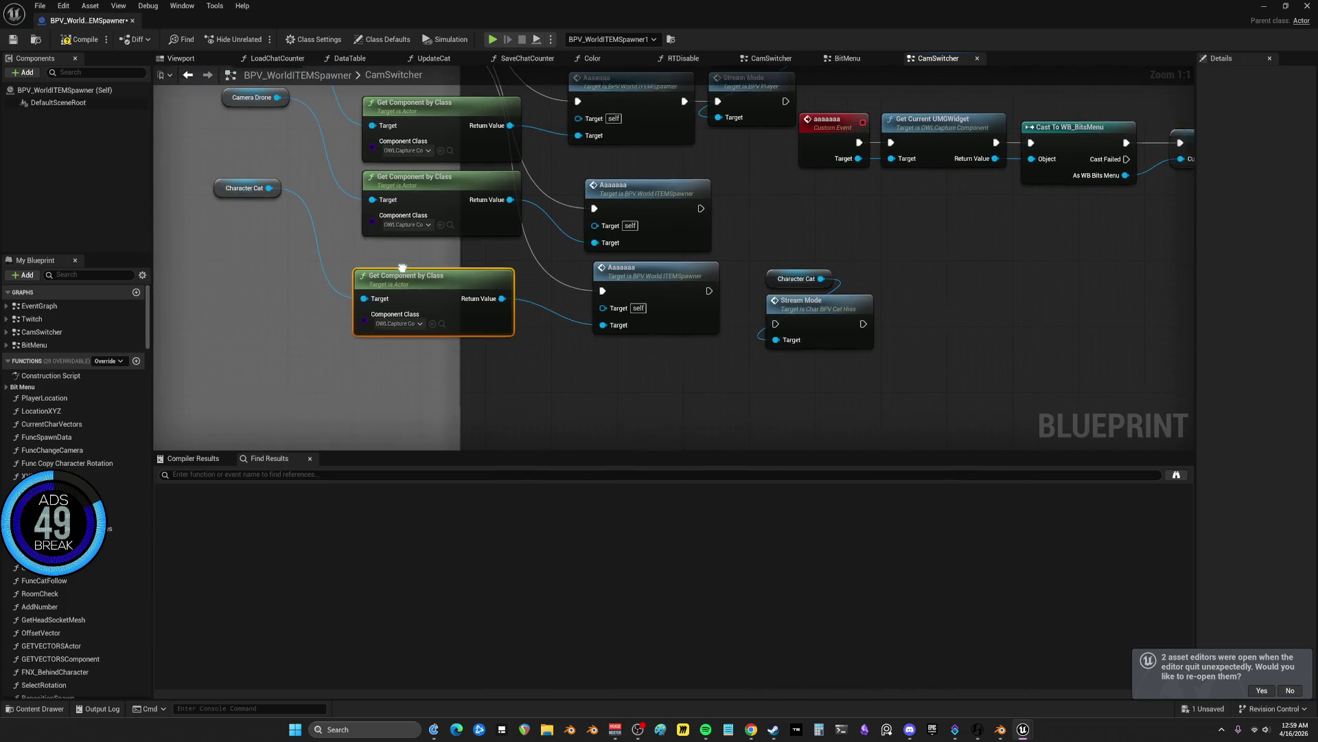
left_click_drag(254, 199, 251, 264)
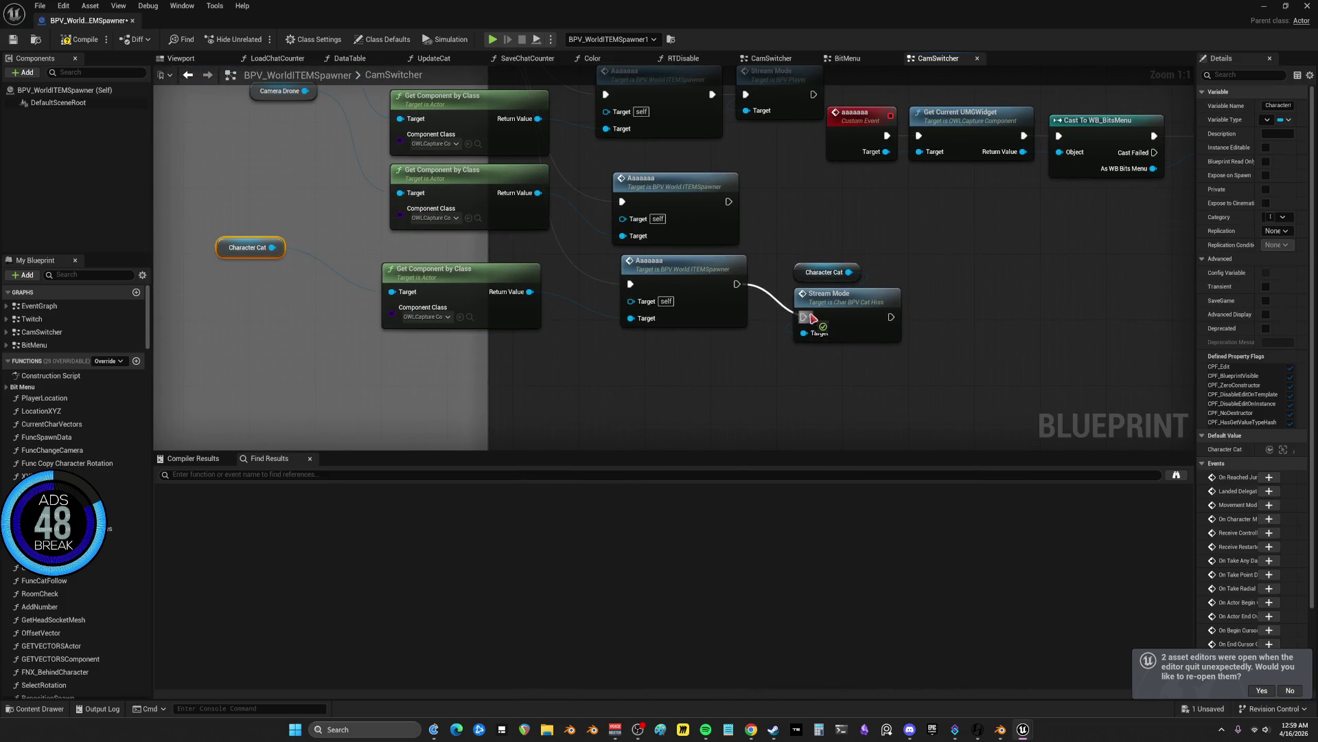
left_click(838, 293)
left_click_drag(837, 294, 837, 261)
left_click(637, 339)
left_click_drag(637, 340, 627, 332)
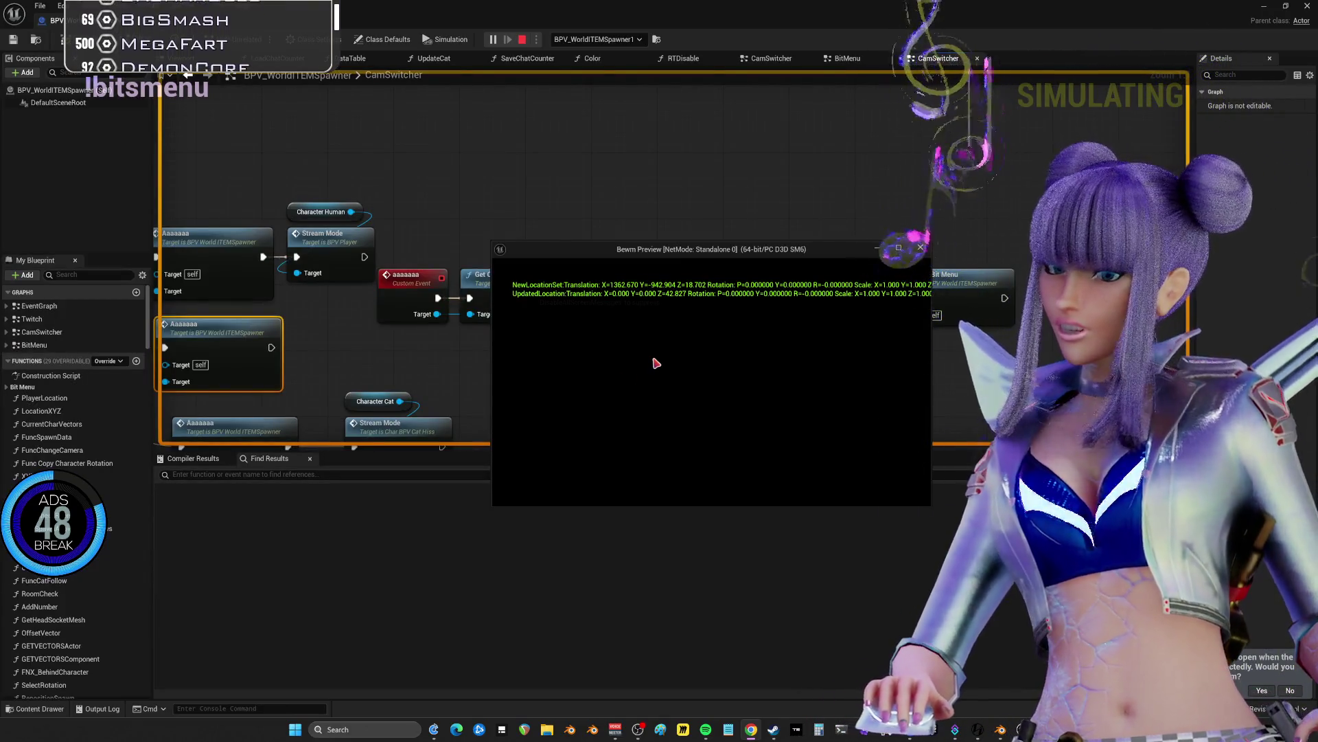
- Stop the game preview, return to the Viewport, and save the spawner blueprint
key("Escape")
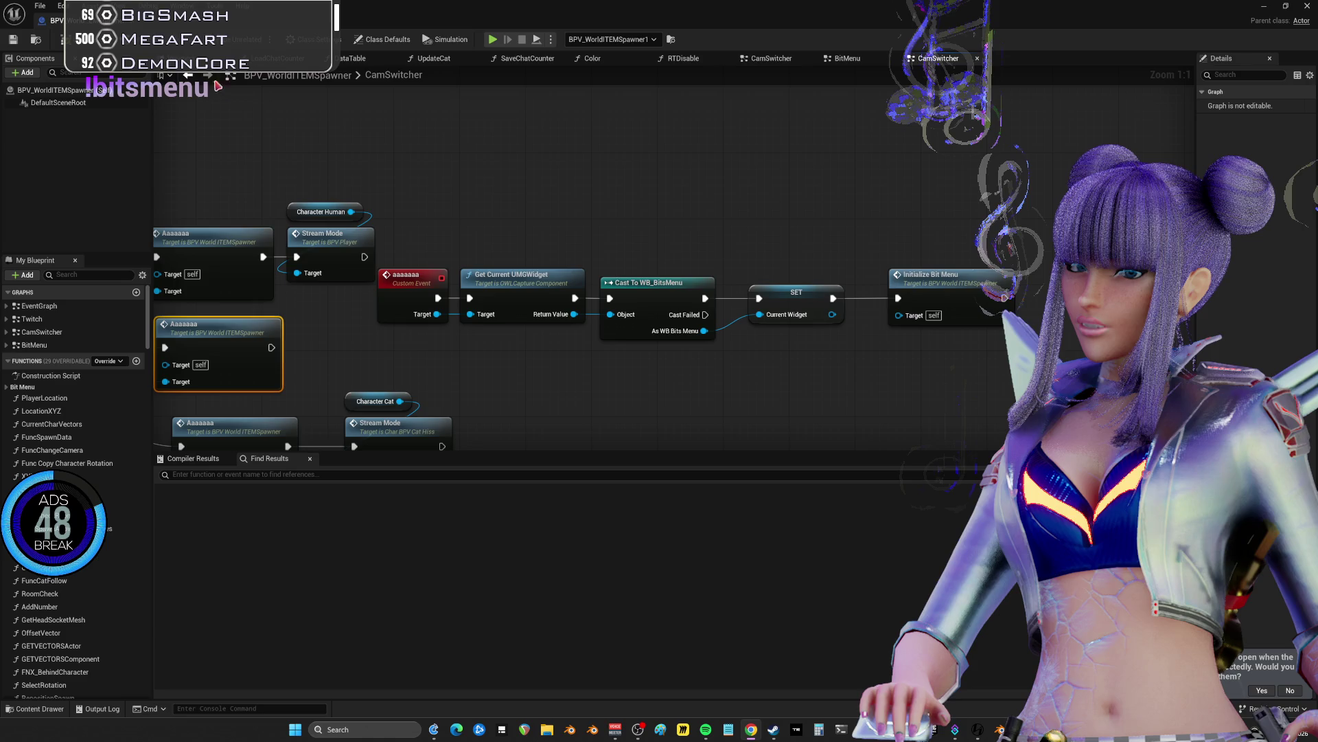
left_click(179, 58)
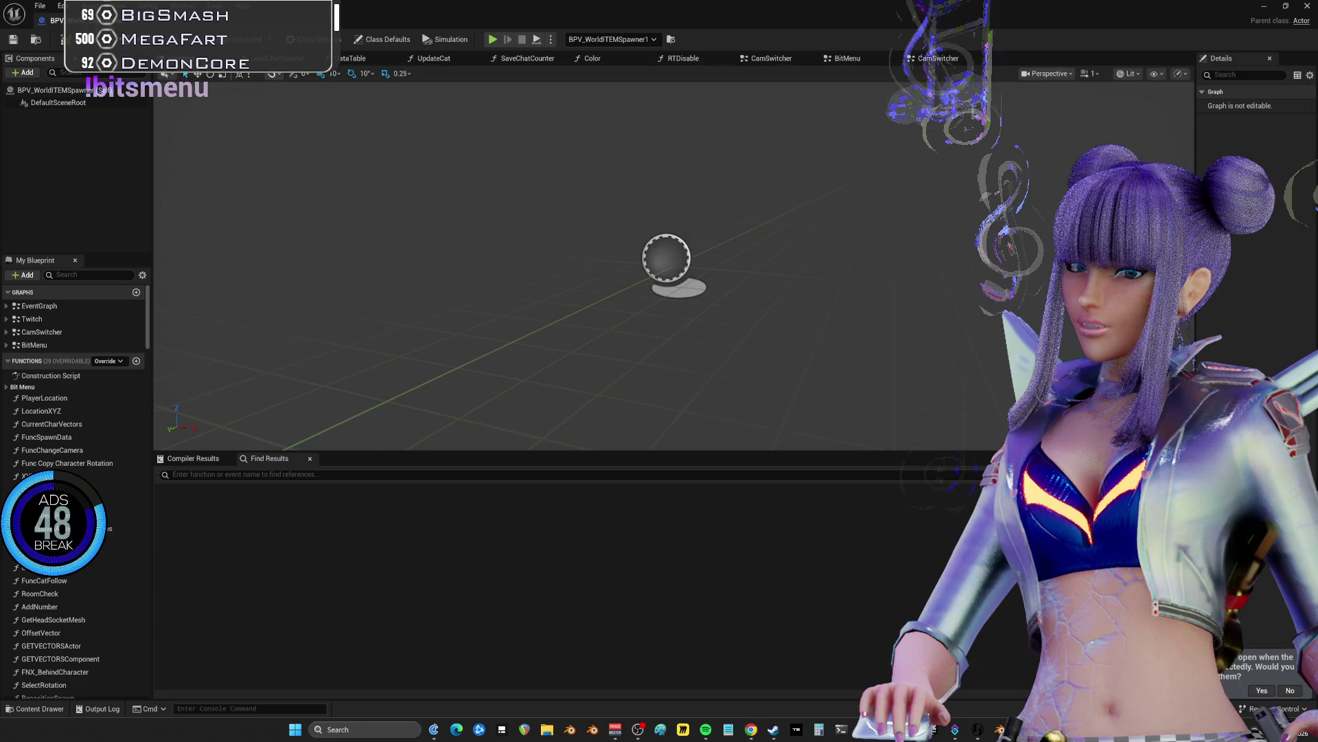
left_click(14, 40)
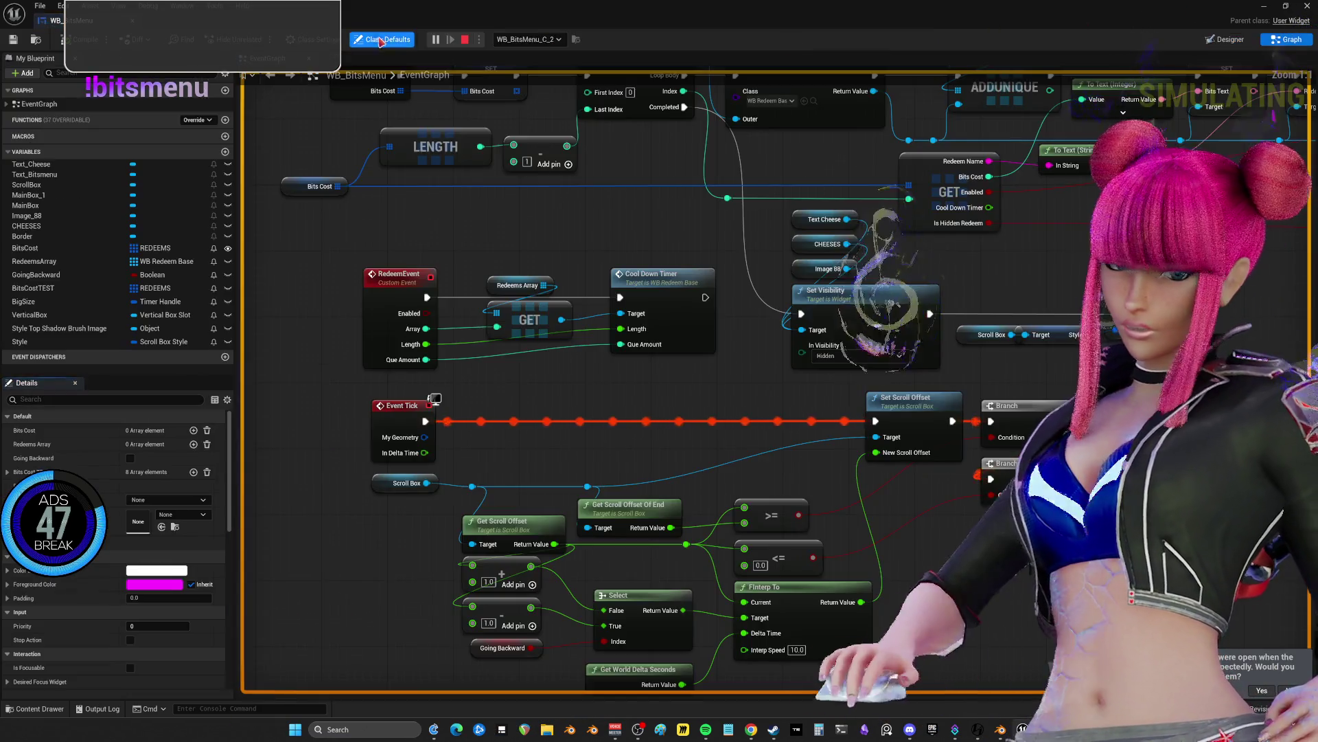
- In WB_BitsMenu's event graph, find all references to RedeemsArray and jump to the first
left_click(1286, 39)
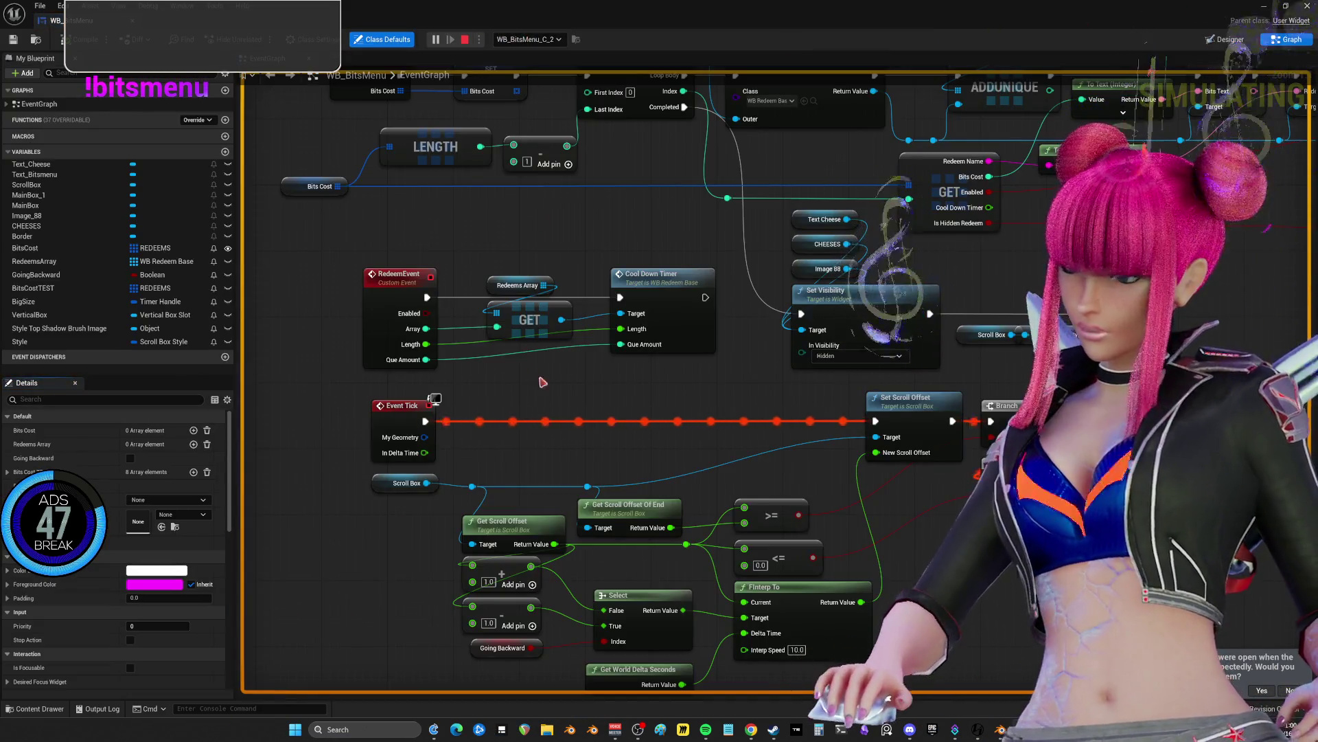
mouse_move(525, 287)
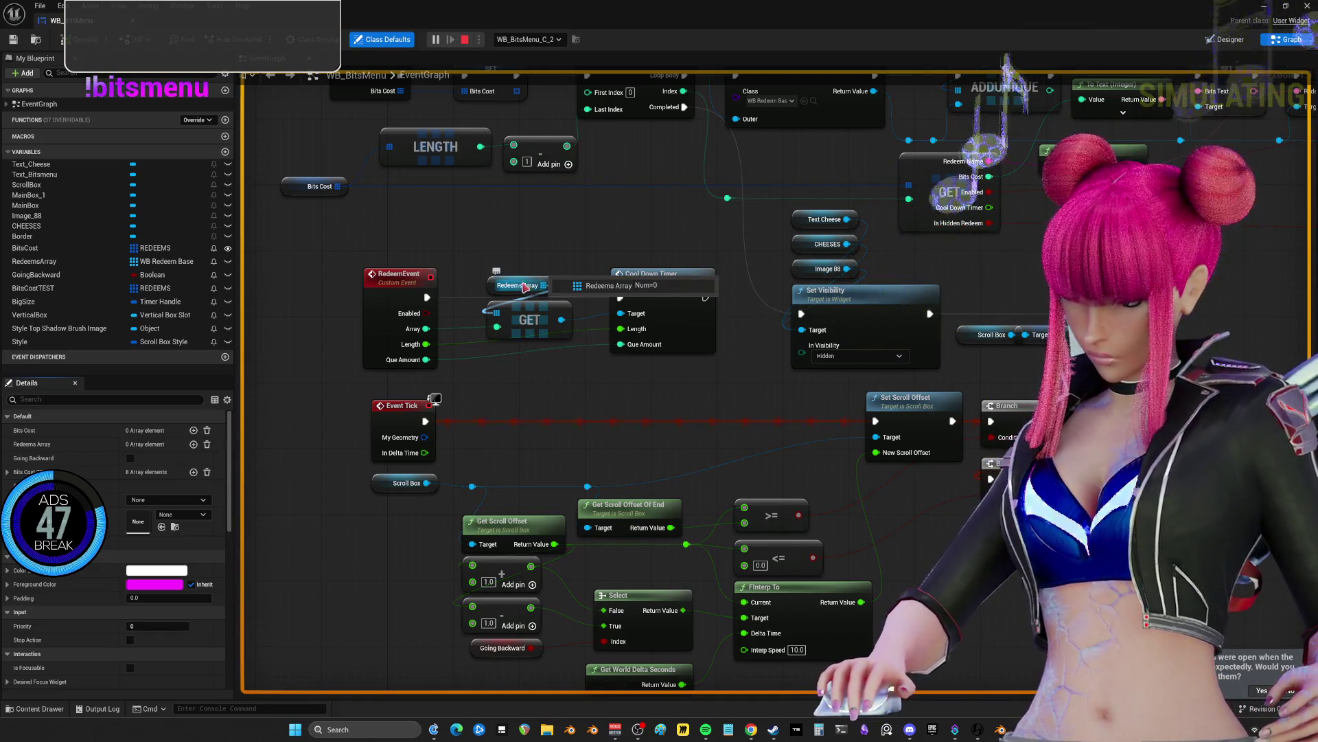
left_click_drag(581, 290, 609, 377)
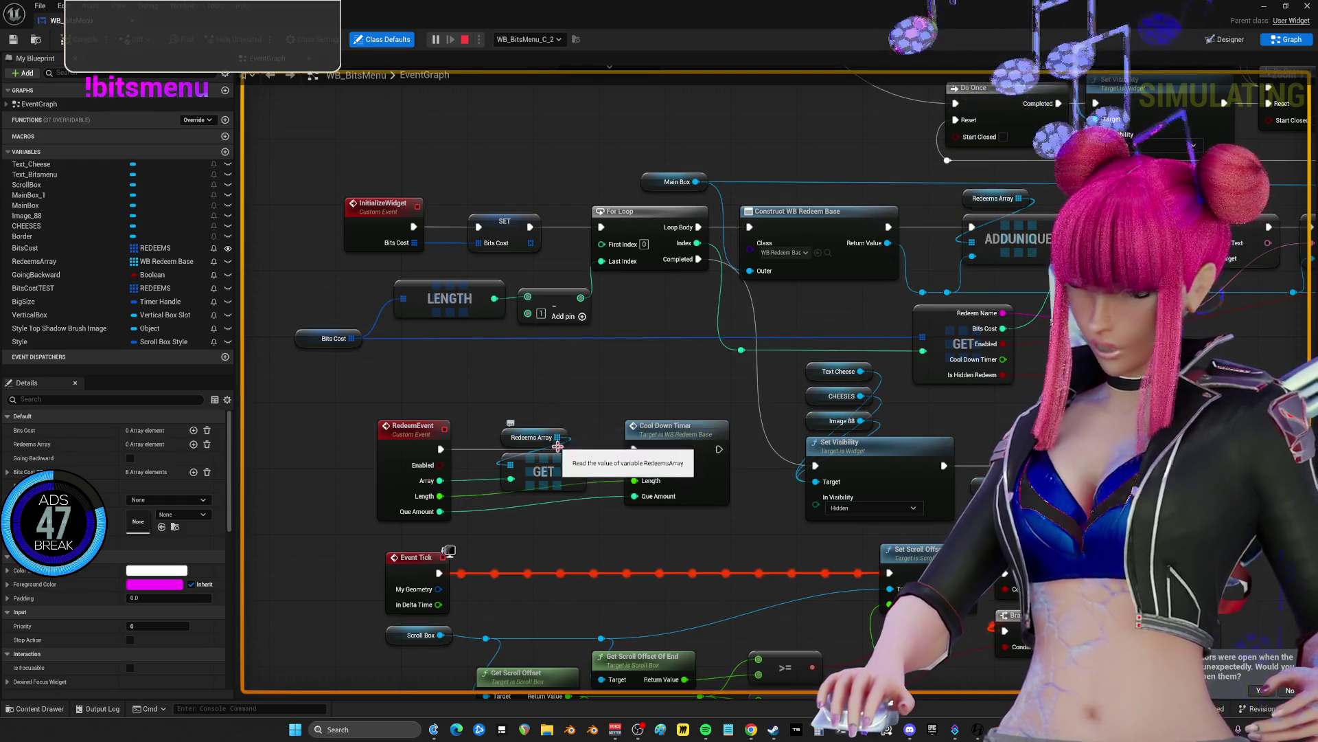
left_click_drag(588, 364, 578, 346)
right_click(504, 423)
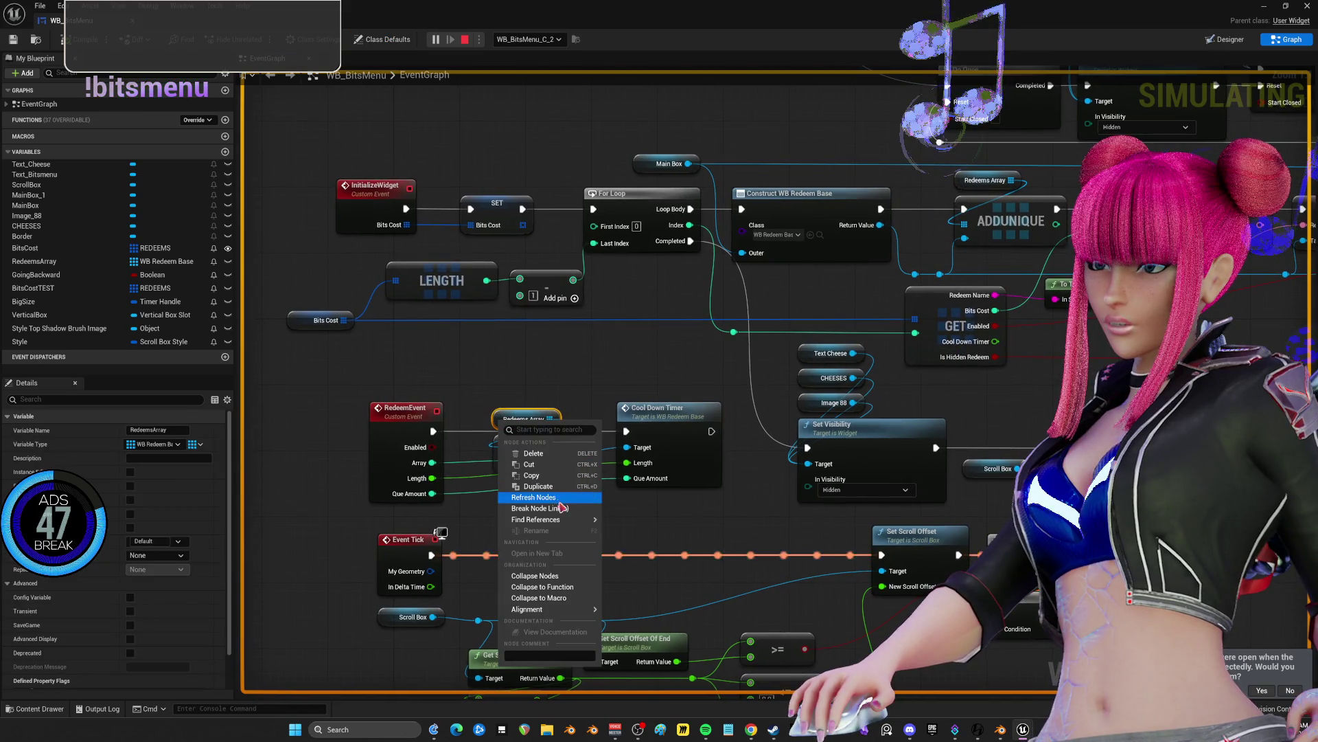
left_click(639, 521)
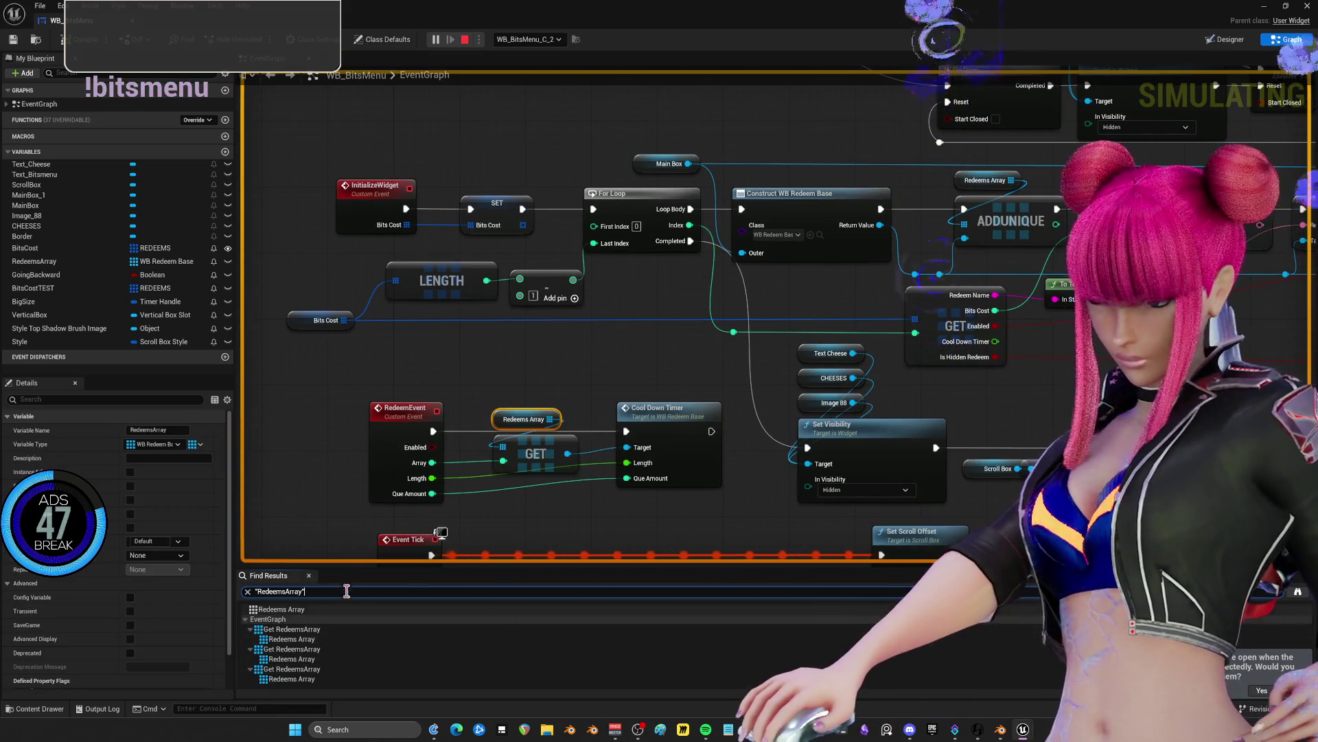
left_click_drag(339, 567, 339, 448)
left_click(292, 520)
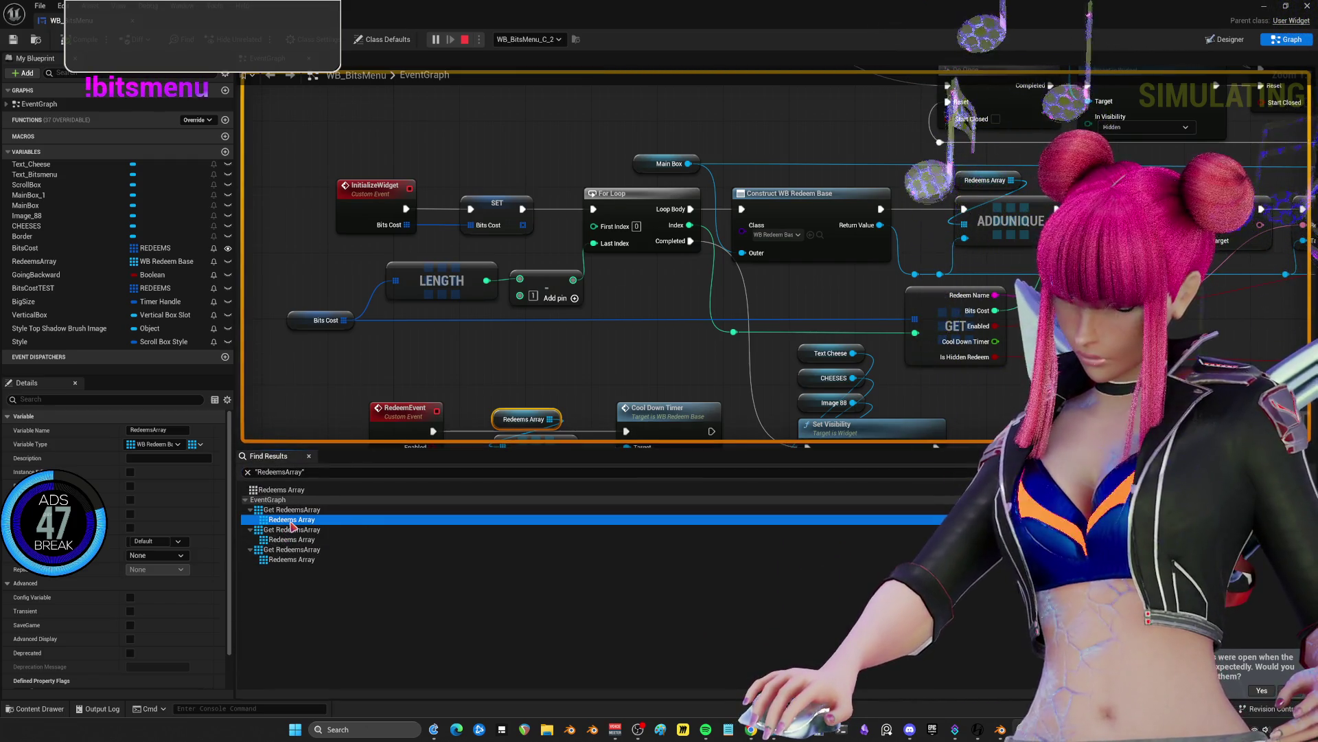
double_click(292, 520)
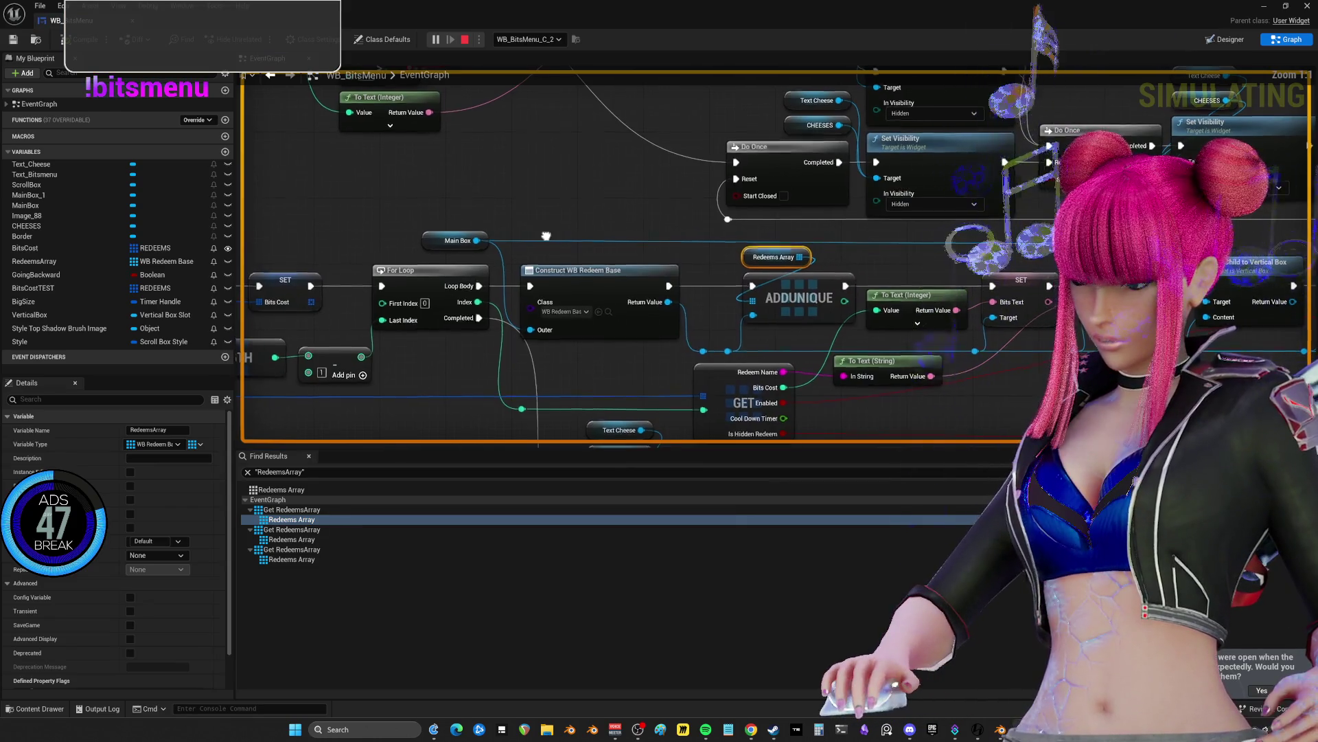
- Inspect the InitializeWidget event through its LENGTH and For Loop nodes
left_click_drag(775, 256, 1147, 269)
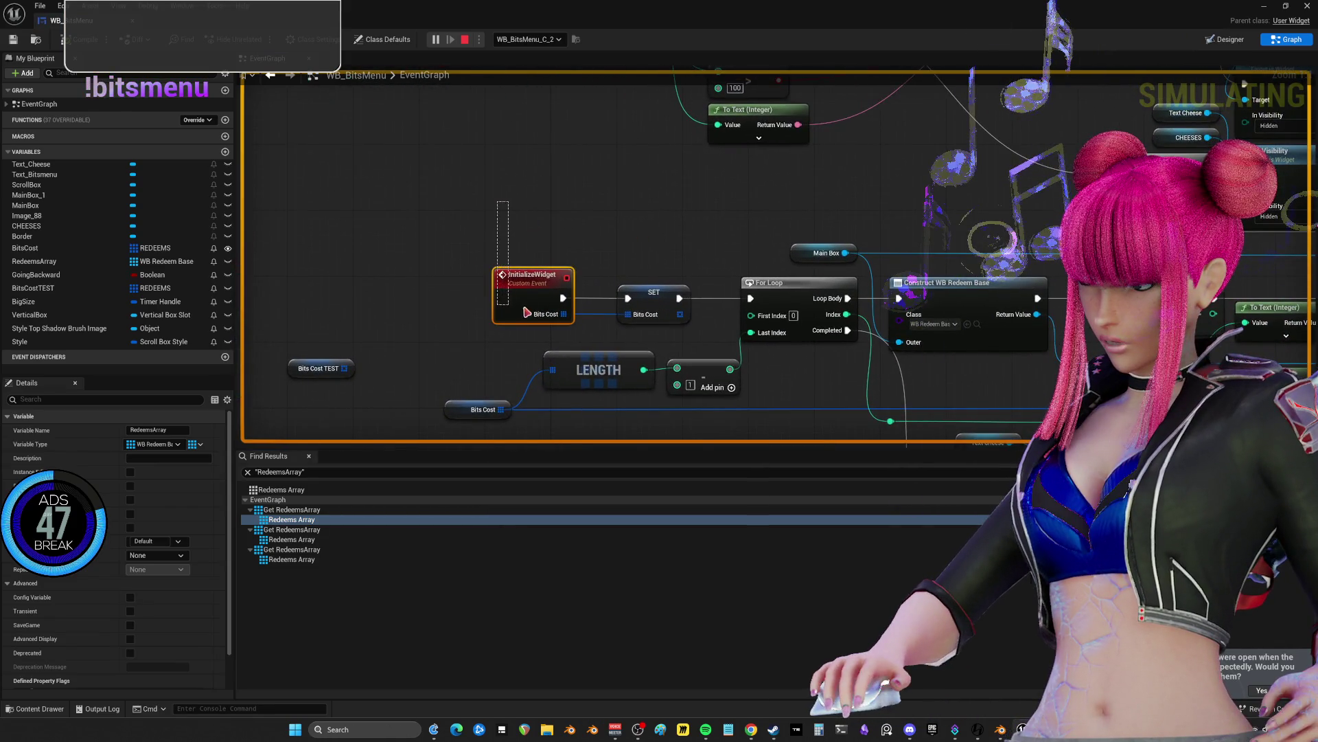
left_click_drag(545, 313, 544, 313)
mouse_move(1115, 264)
left_mouse_down()
mouse_move(871, 268)
mouse_move(577, 243)
left_mouse_up()
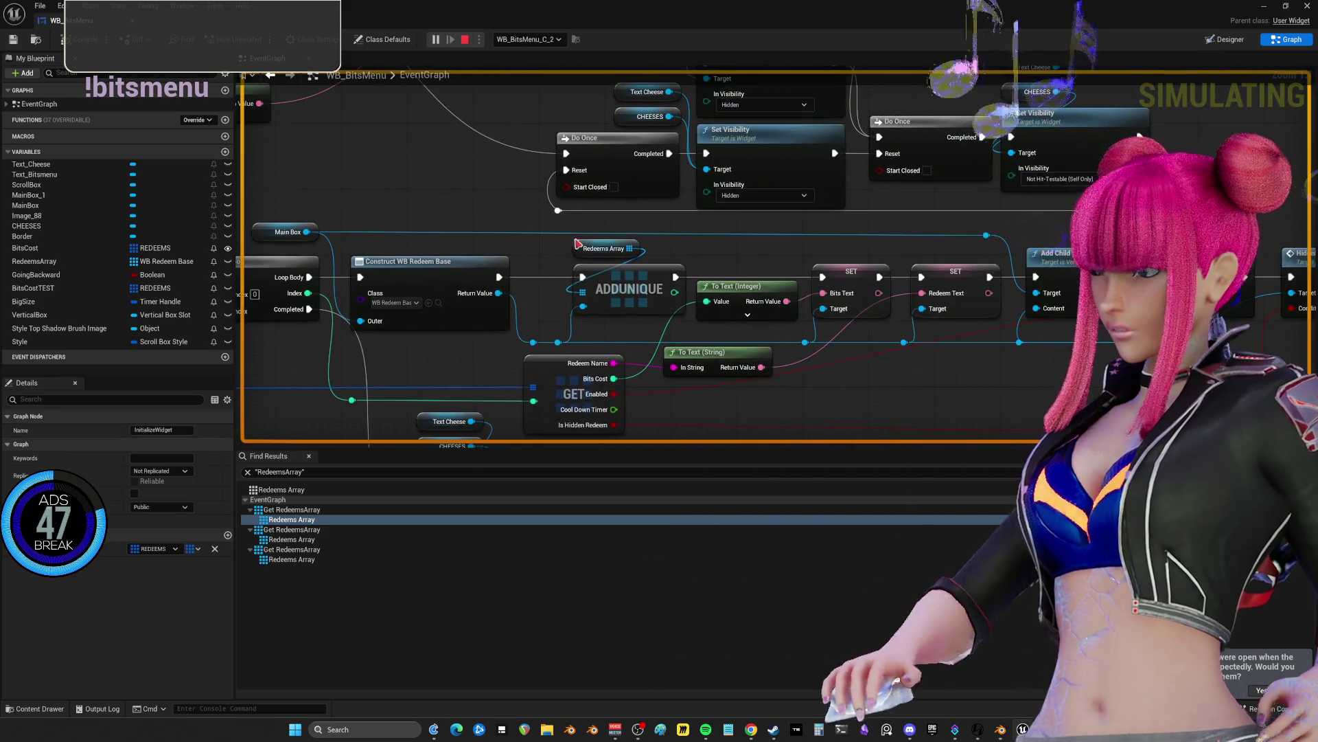
left_click_drag(434, 237, 485, 231)
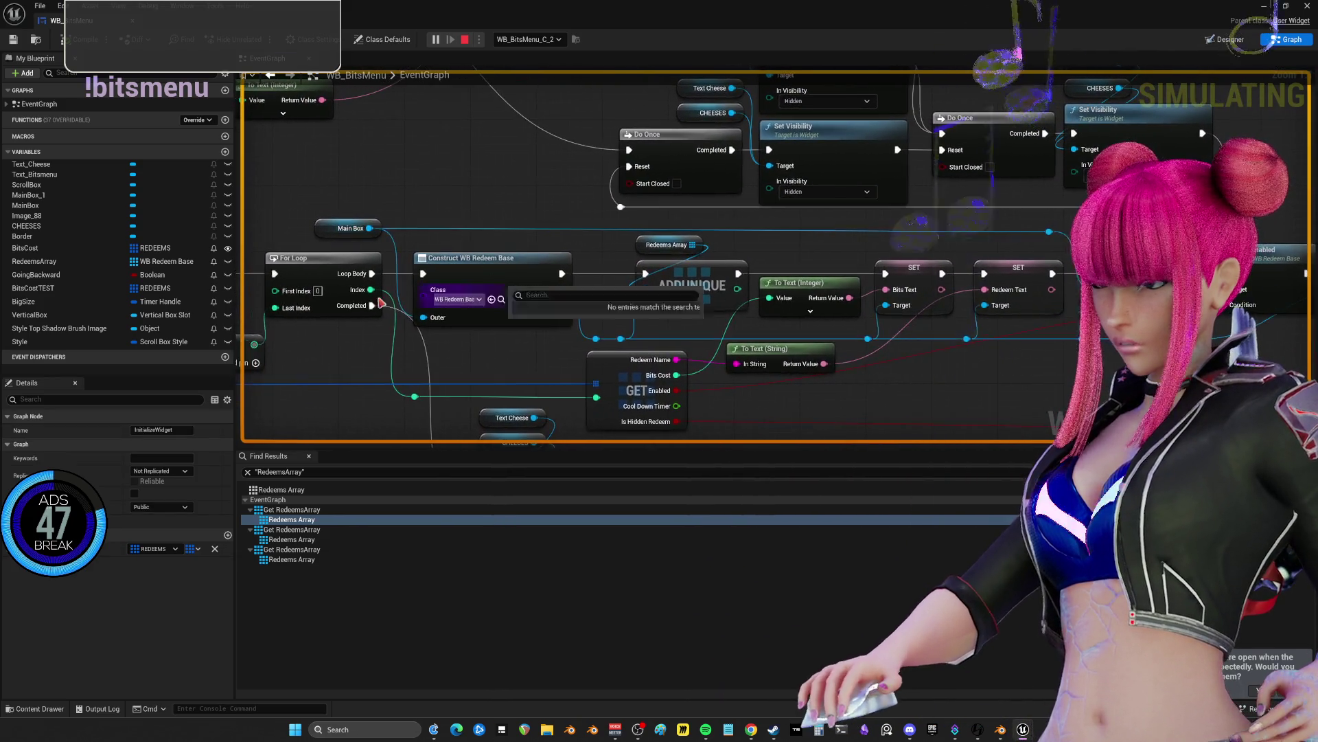
mouse_move(317, 291)
left_mouse_down()
mouse_move(626, 268)
mouse_move(305, 317)
left_mouse_up()
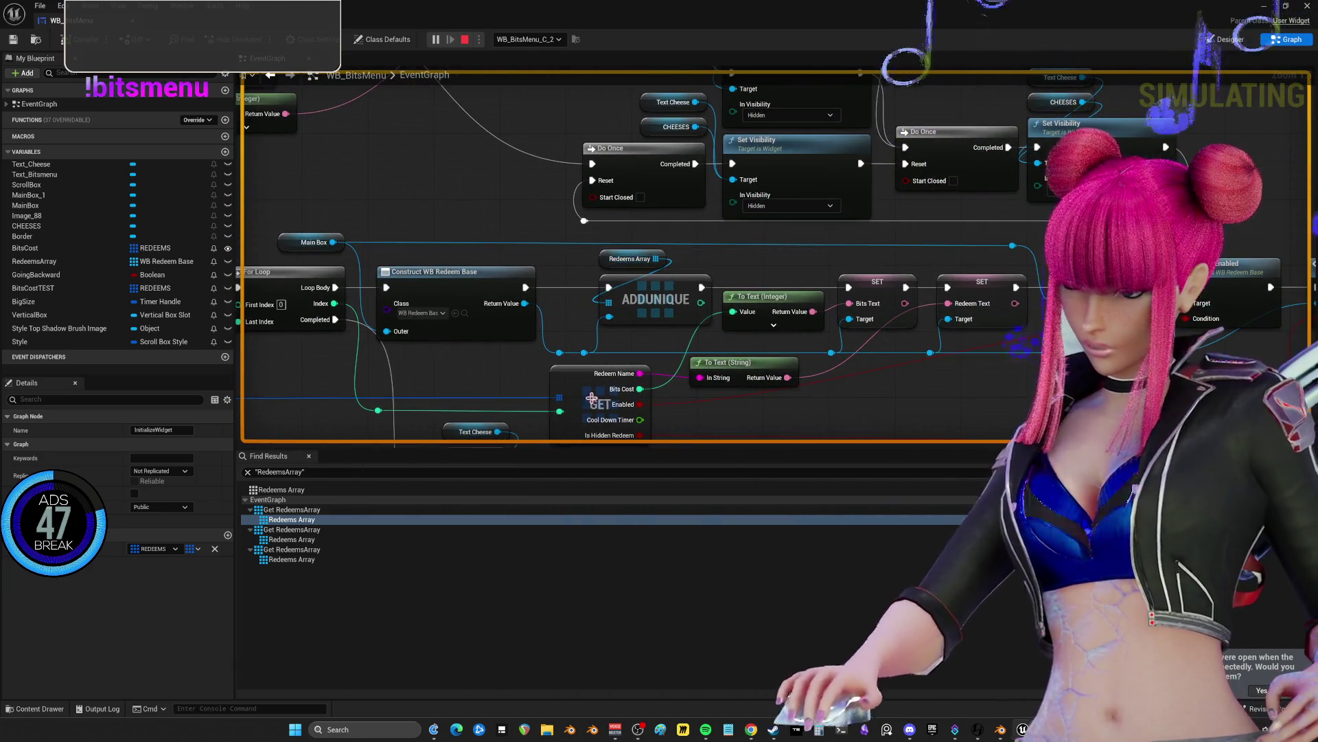
- Jump to the third Redeems Array reference and open the Cool Down Timer event's definition
left_click(296, 540)
left_click_drag(840, 352, 623, 358)
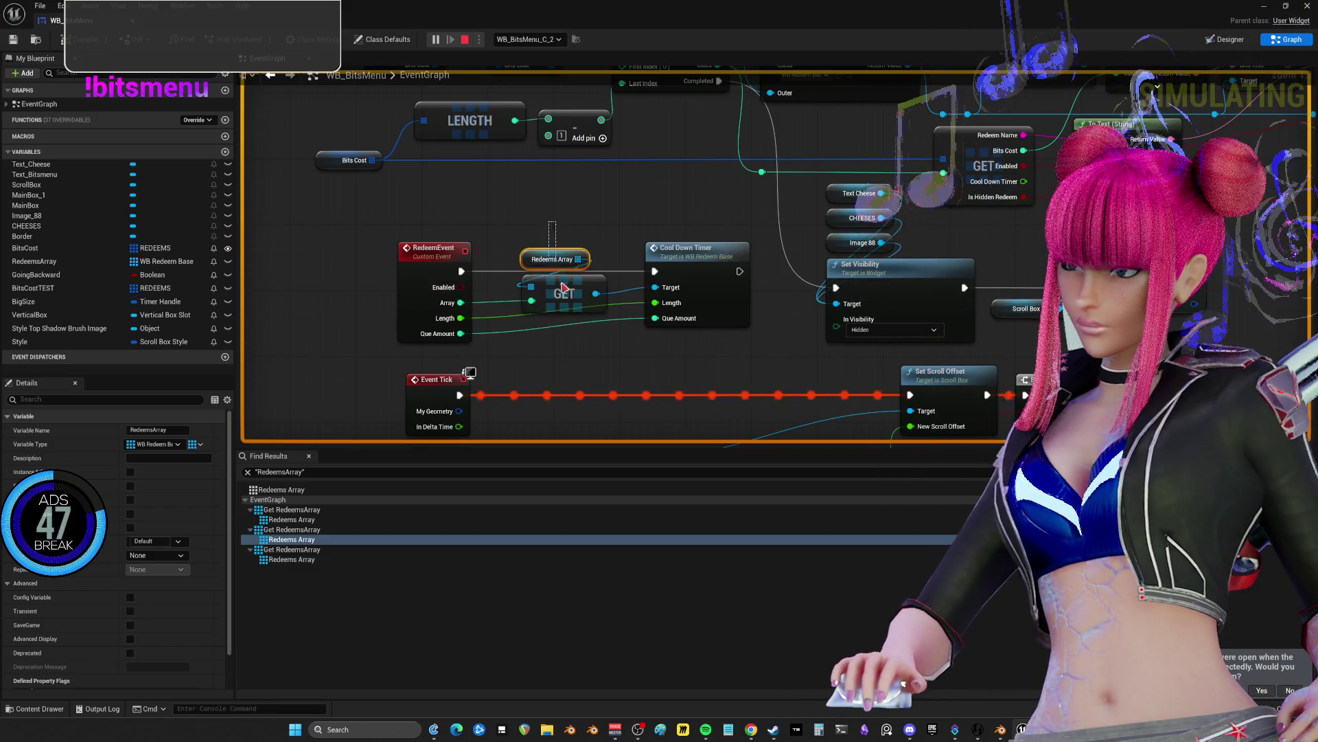
left_click_drag(567, 309, 569, 308)
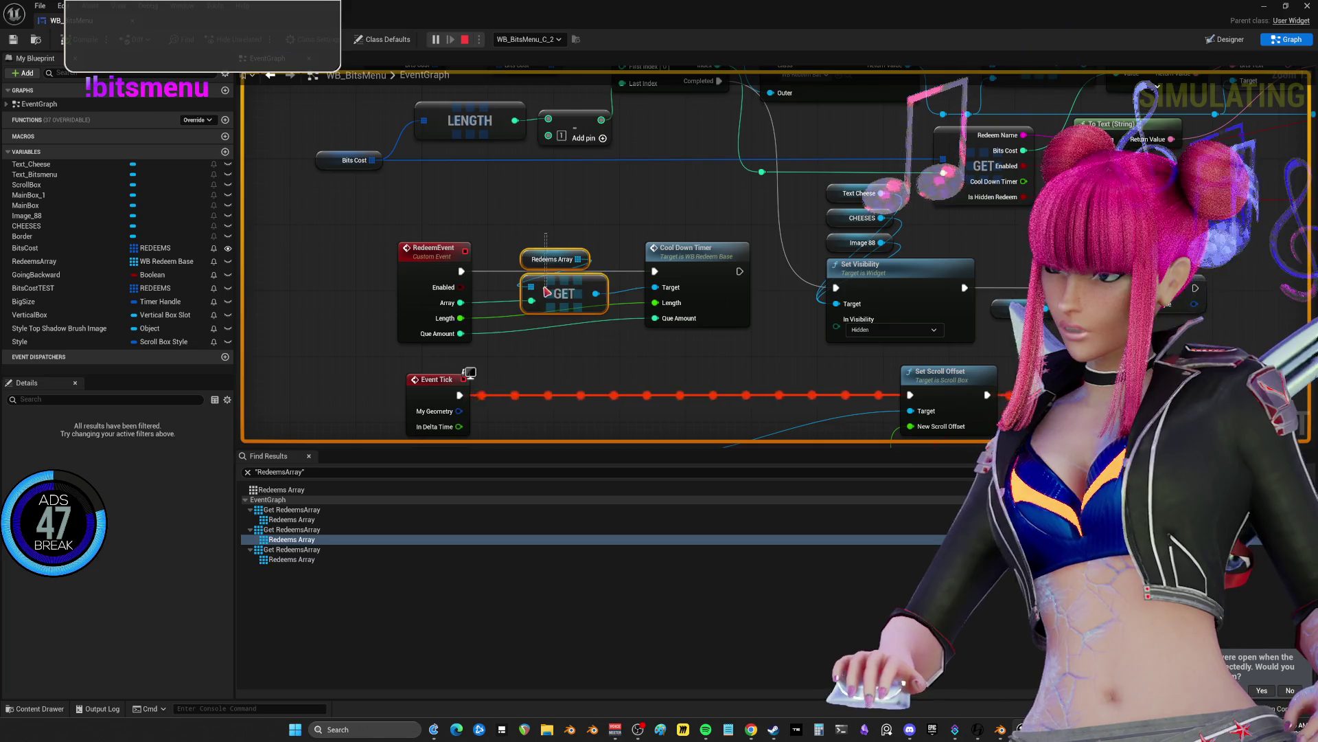
mouse_move(670, 319)
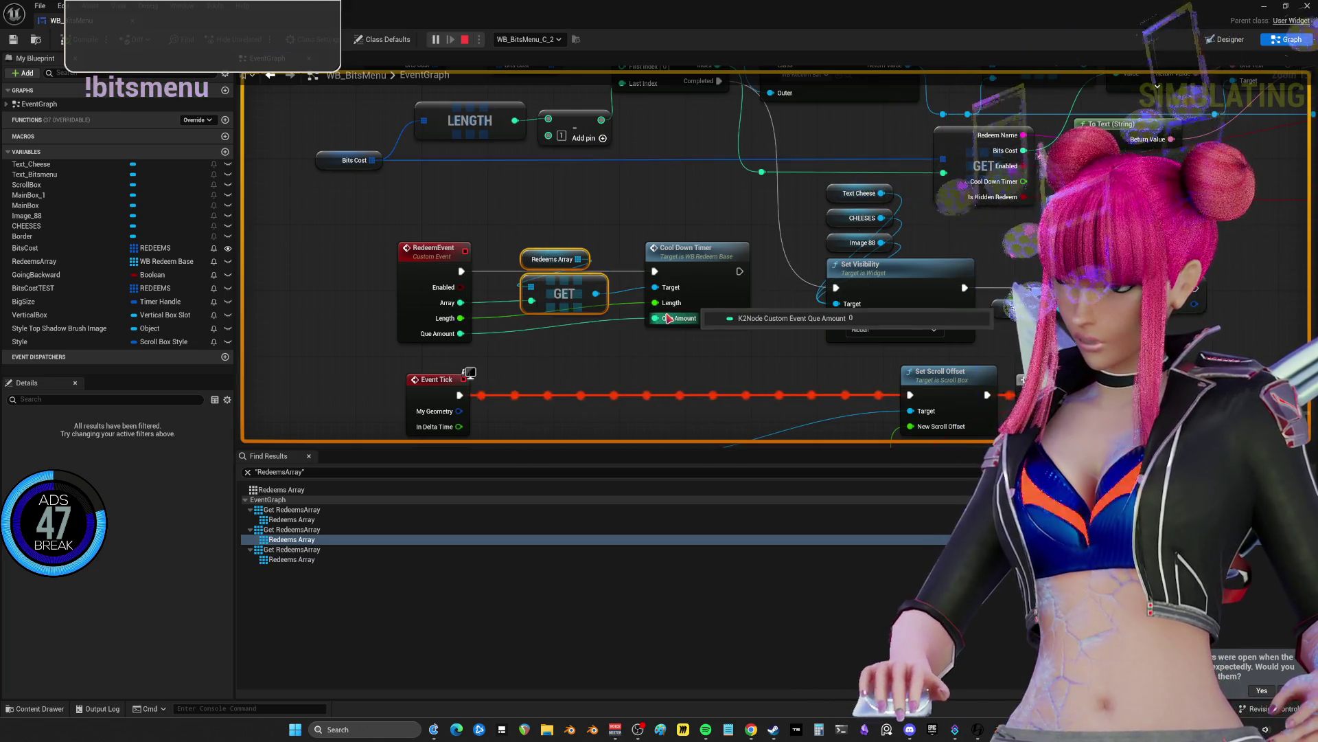
double_click(686, 267)
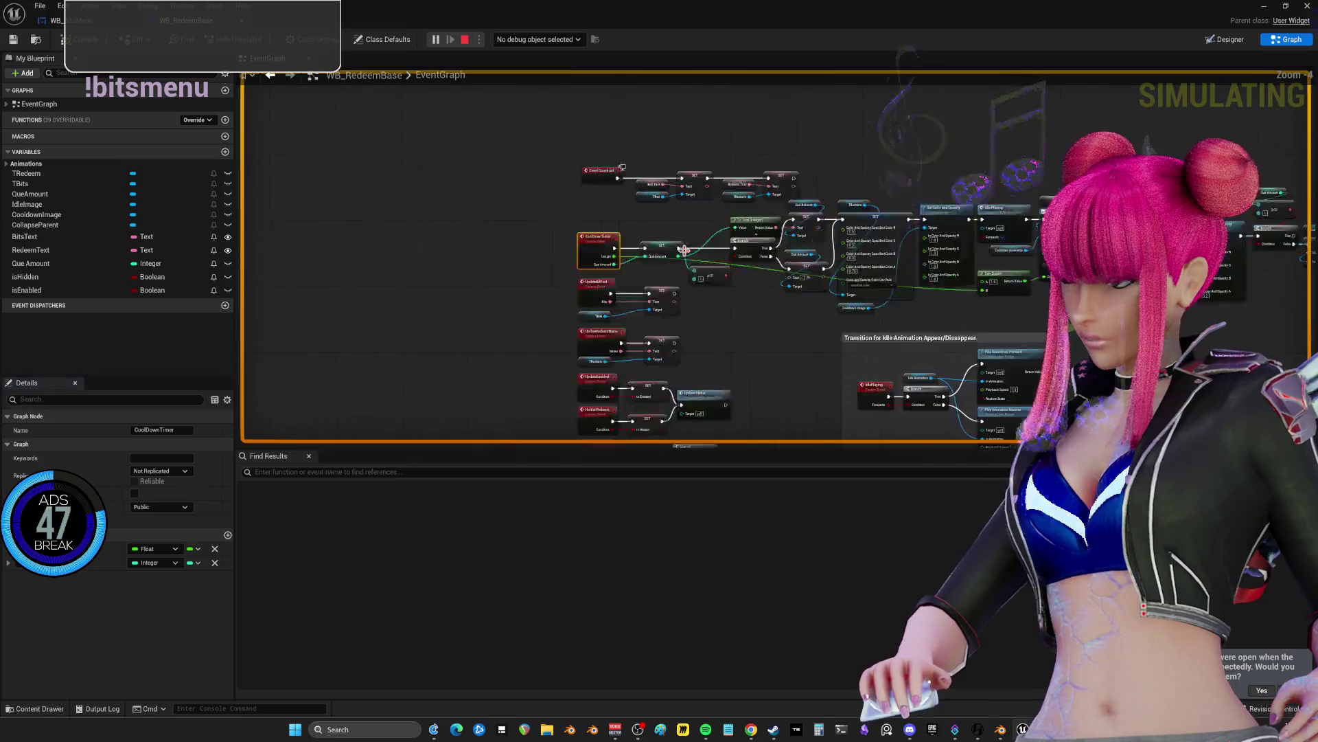
- Follow CoolDownTimer past Play Animation, colour and Branch nodes, then return to WB_BitsMenu
scroll(853, 274, "up", 4)
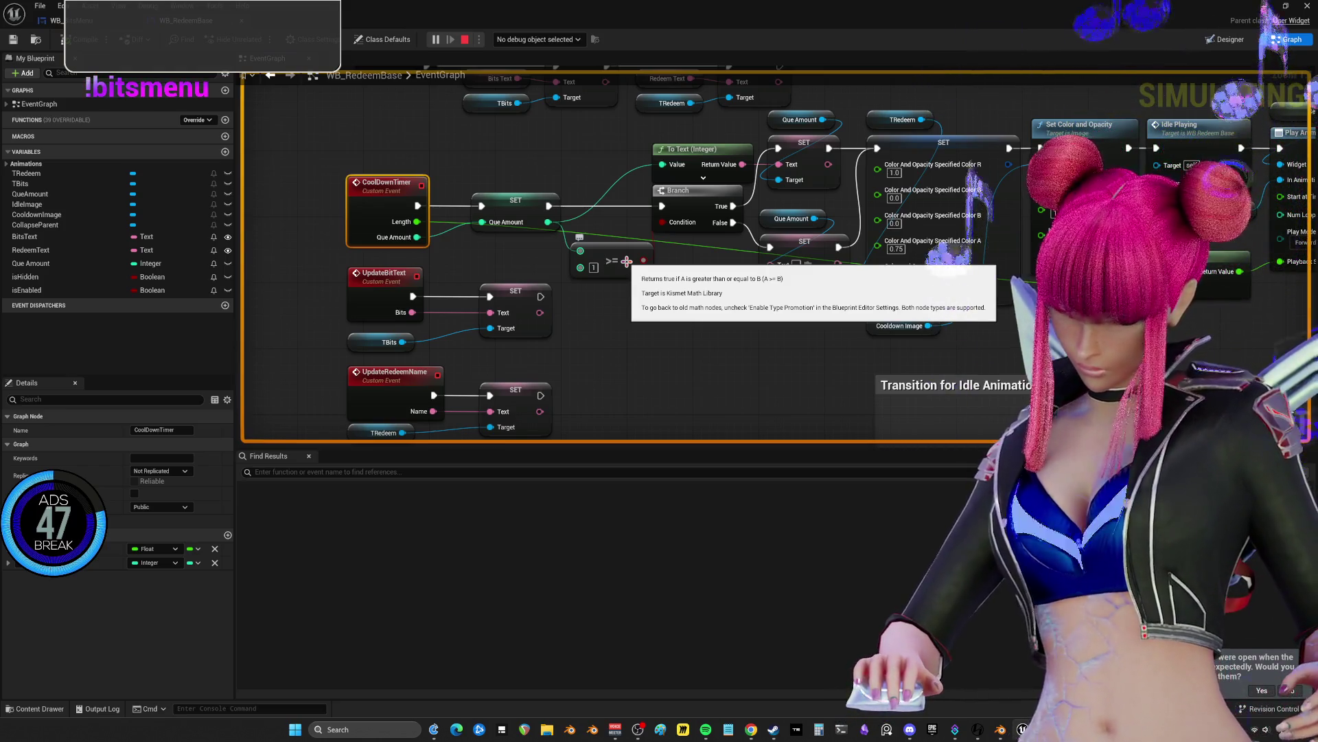
mouse_move(925, 271)
left_mouse_down()
mouse_move(500, 240)
mouse_move(412, 314)
left_mouse_up()
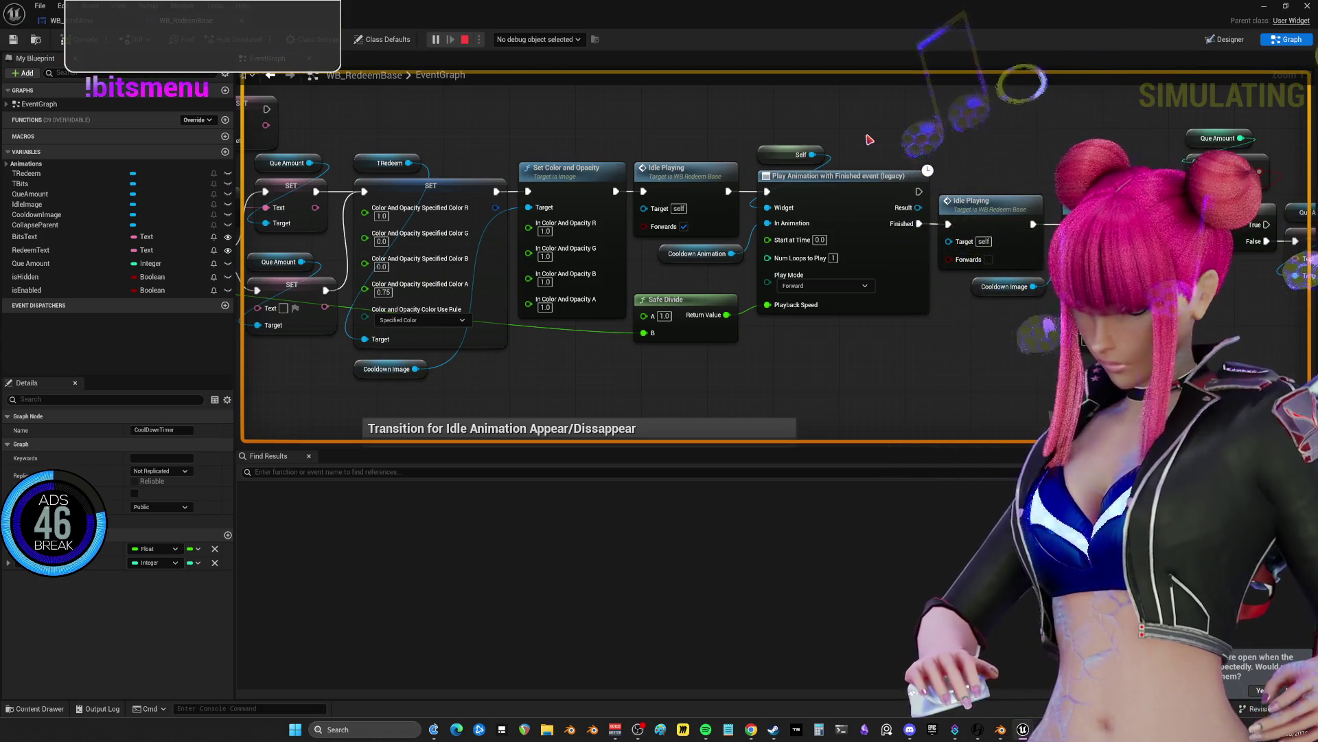
left_click_drag(1021, 180, 721, 182)
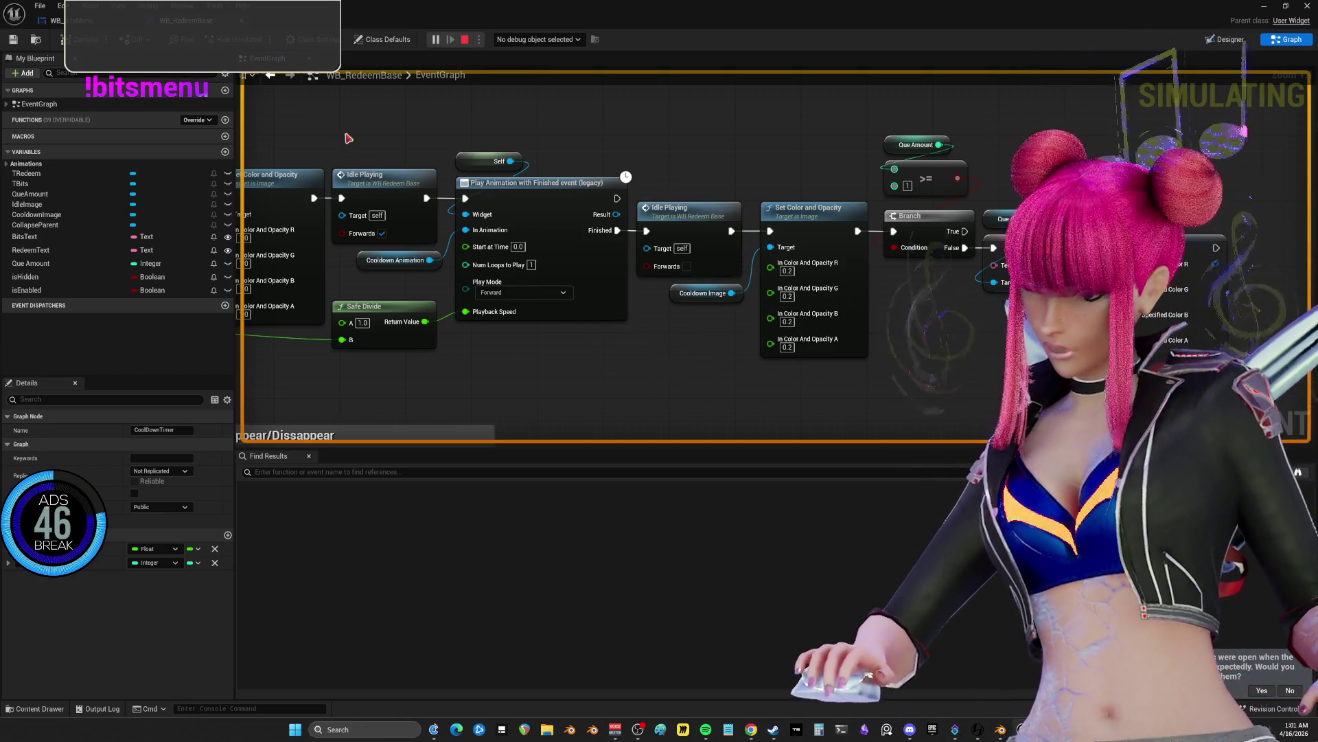
key("ctrl+Tab")
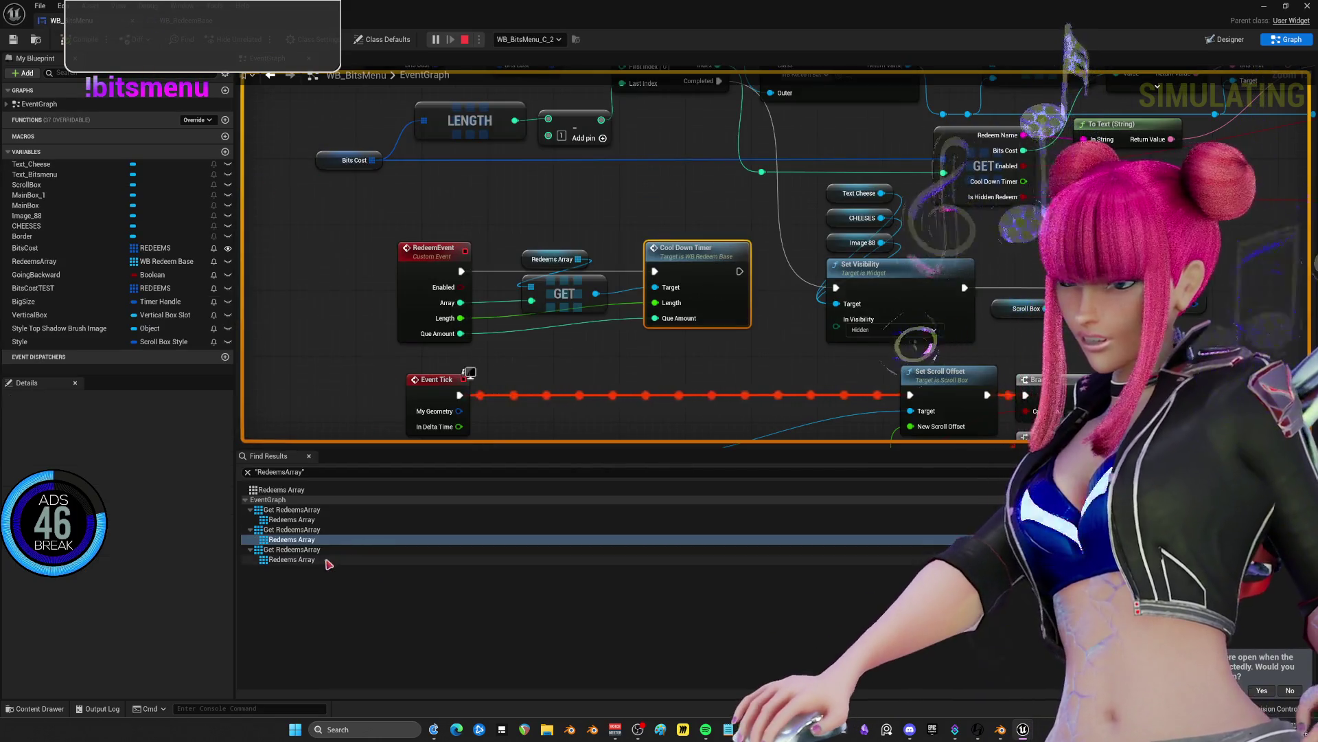
- Review the Update Prices loop's Update Bit Text and Hidden Redeem nodes at the last reference
left_click(292, 558)
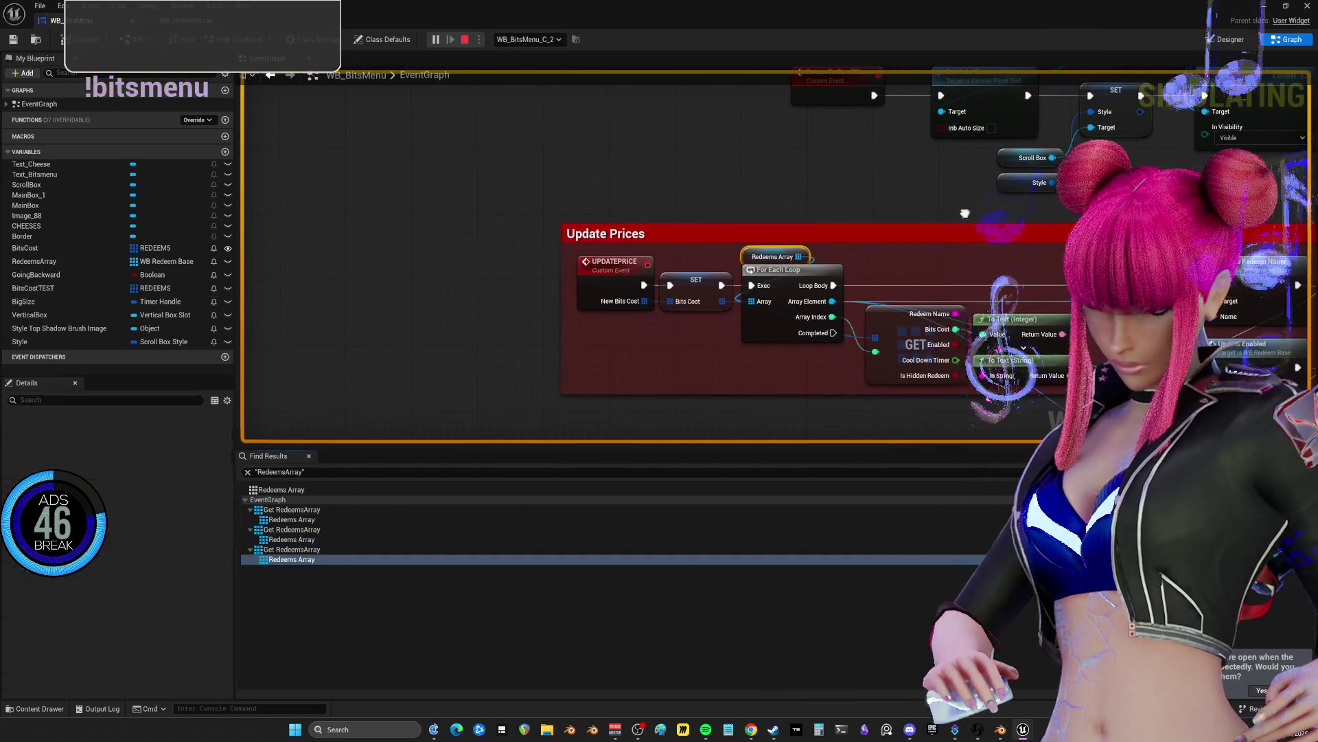
left_click_drag(733, 303, 476, 318)
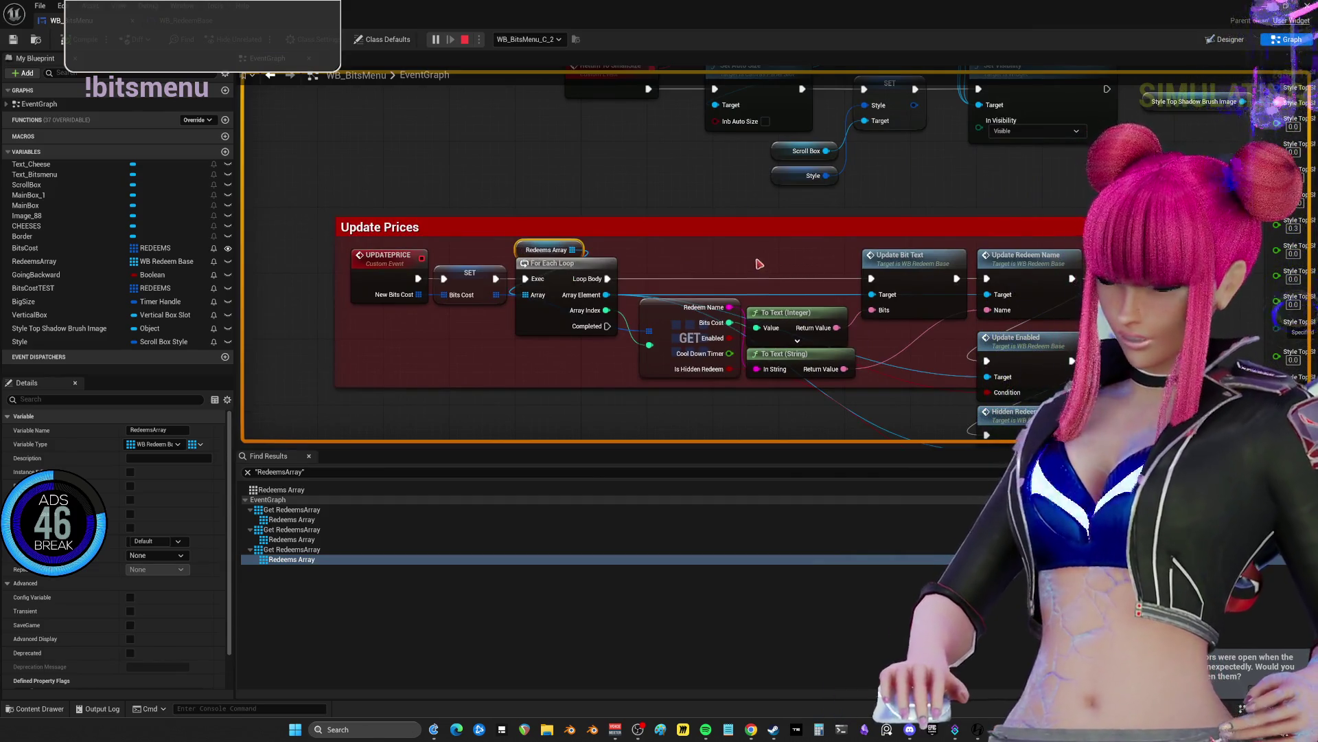
left_click_drag(995, 434, 878, 351)
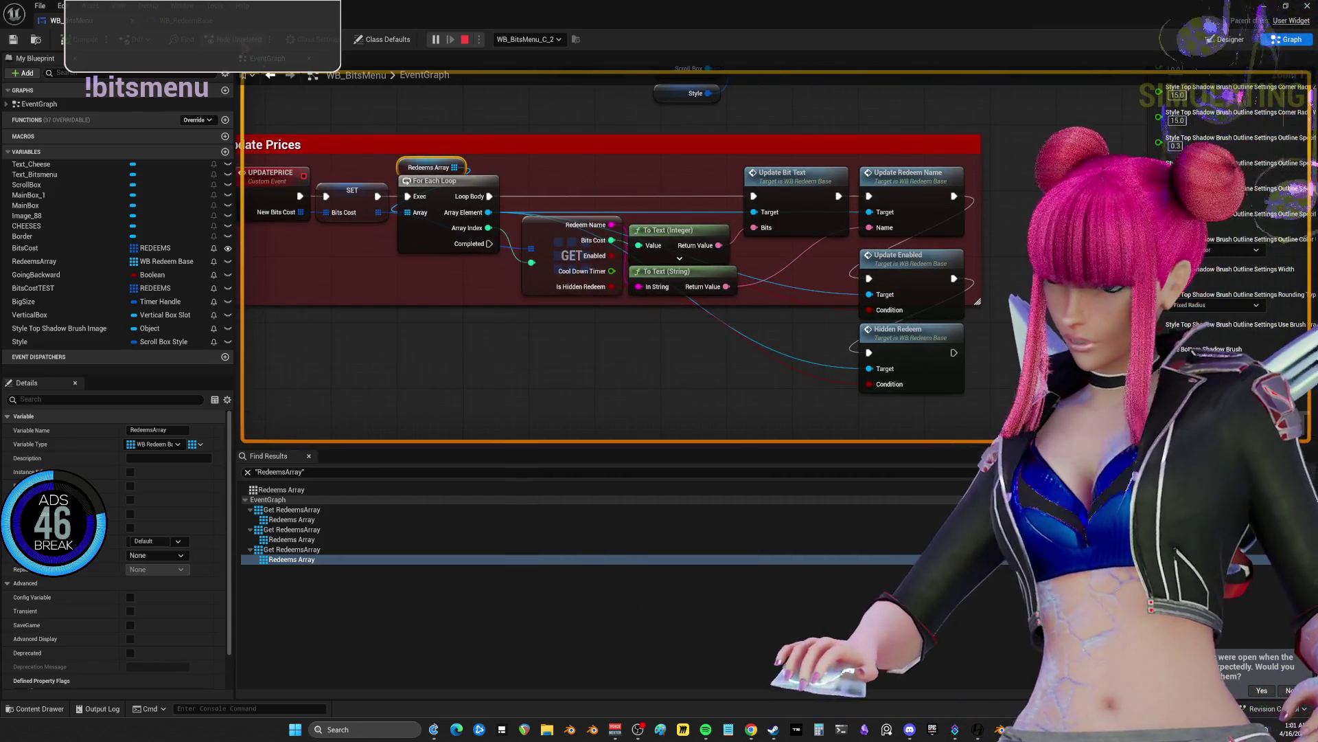
- Close the WB_RedeemBase and WB_BitsMenu editors and switch to the spawner blueprint
left_click(217, 22)
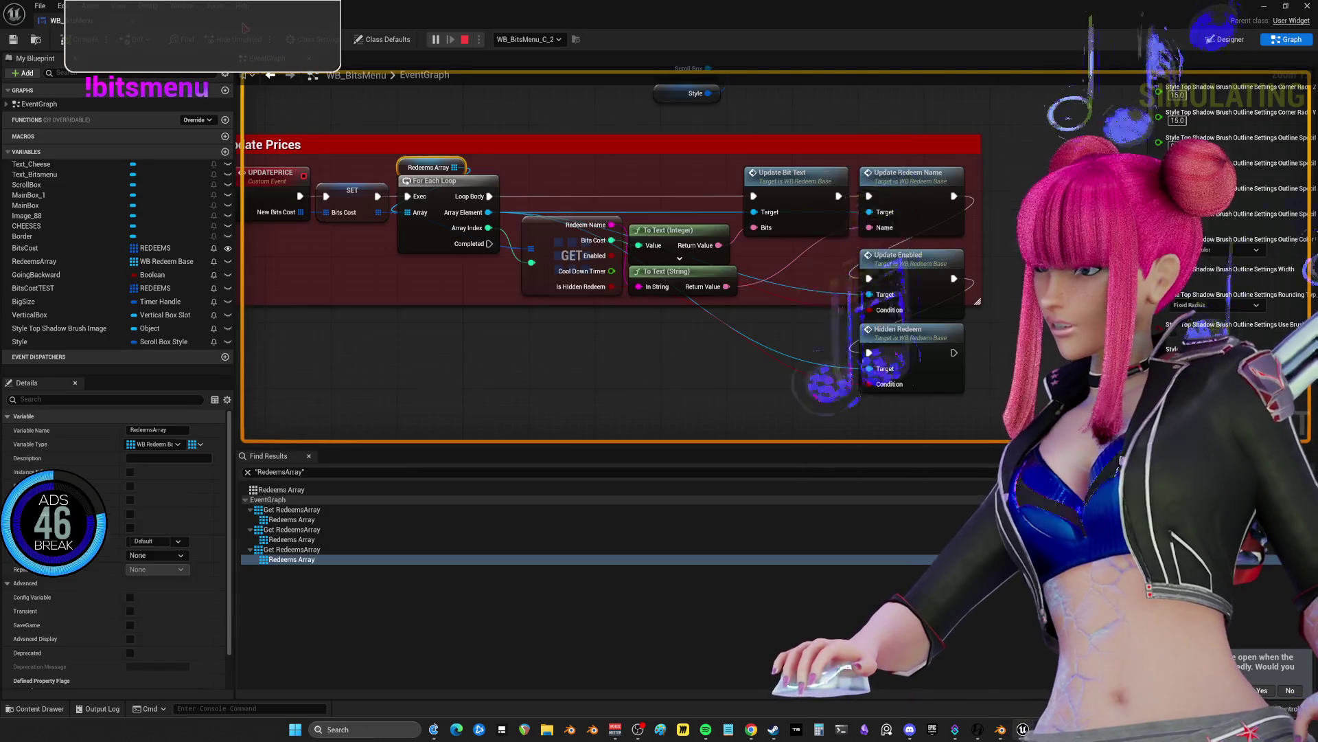
left_click(241, 22)
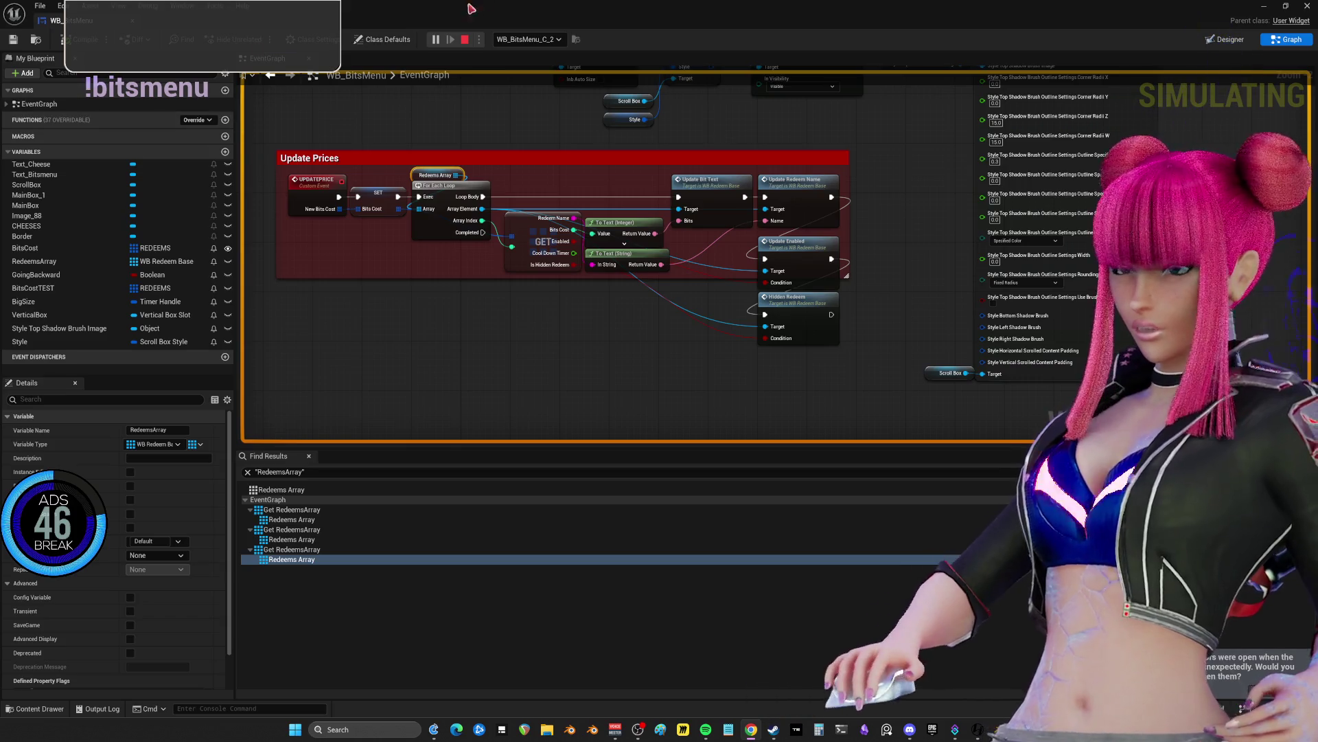
left_click(136, 26)
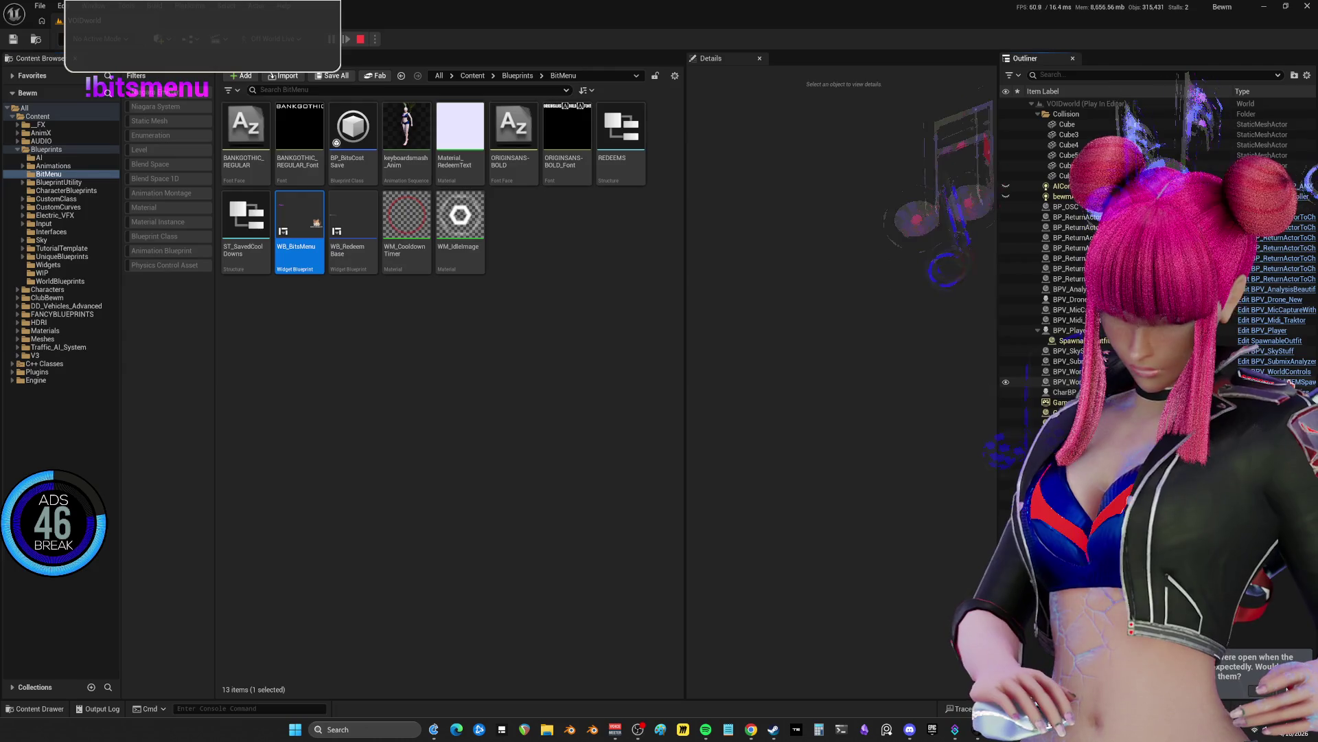
key("alt+Tab")
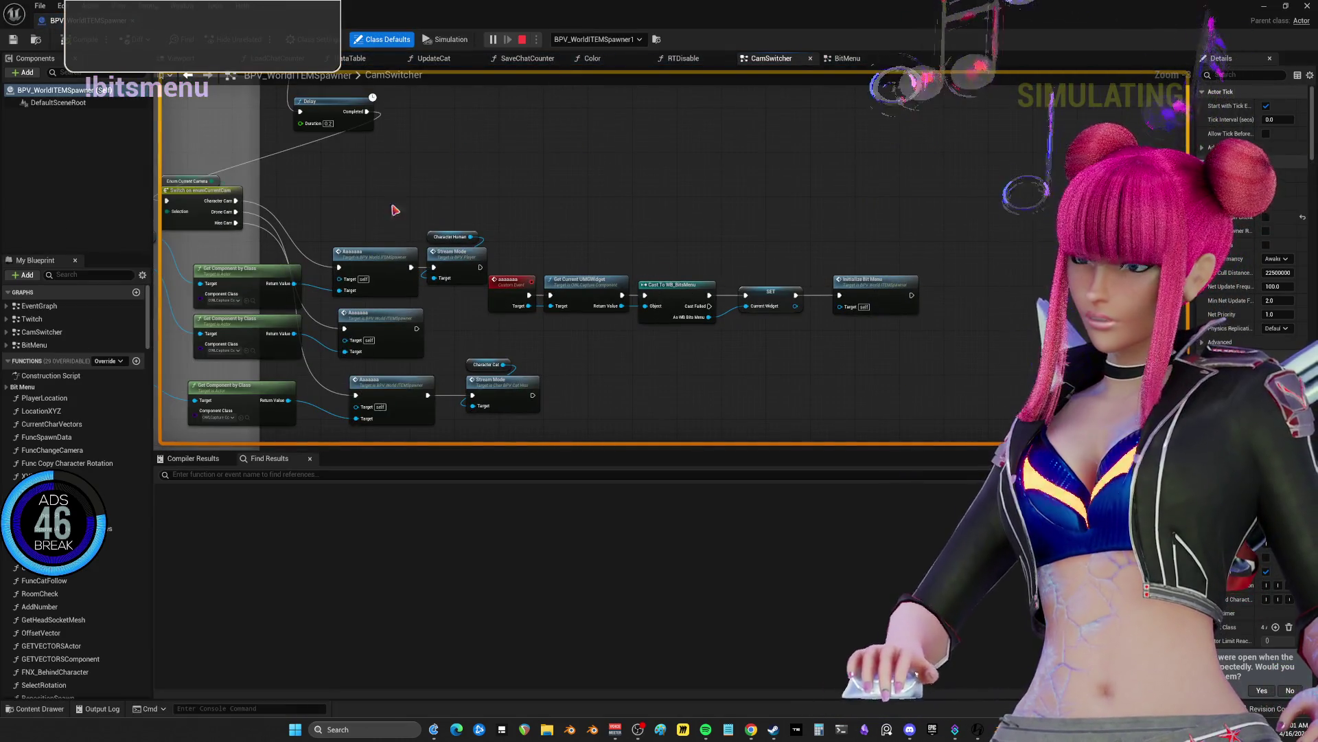
- Open the spawner's EventGraph and zoom around the PianoCrush, CannonRush and ChickenAttack StreamDeck events
left_click(42, 307)
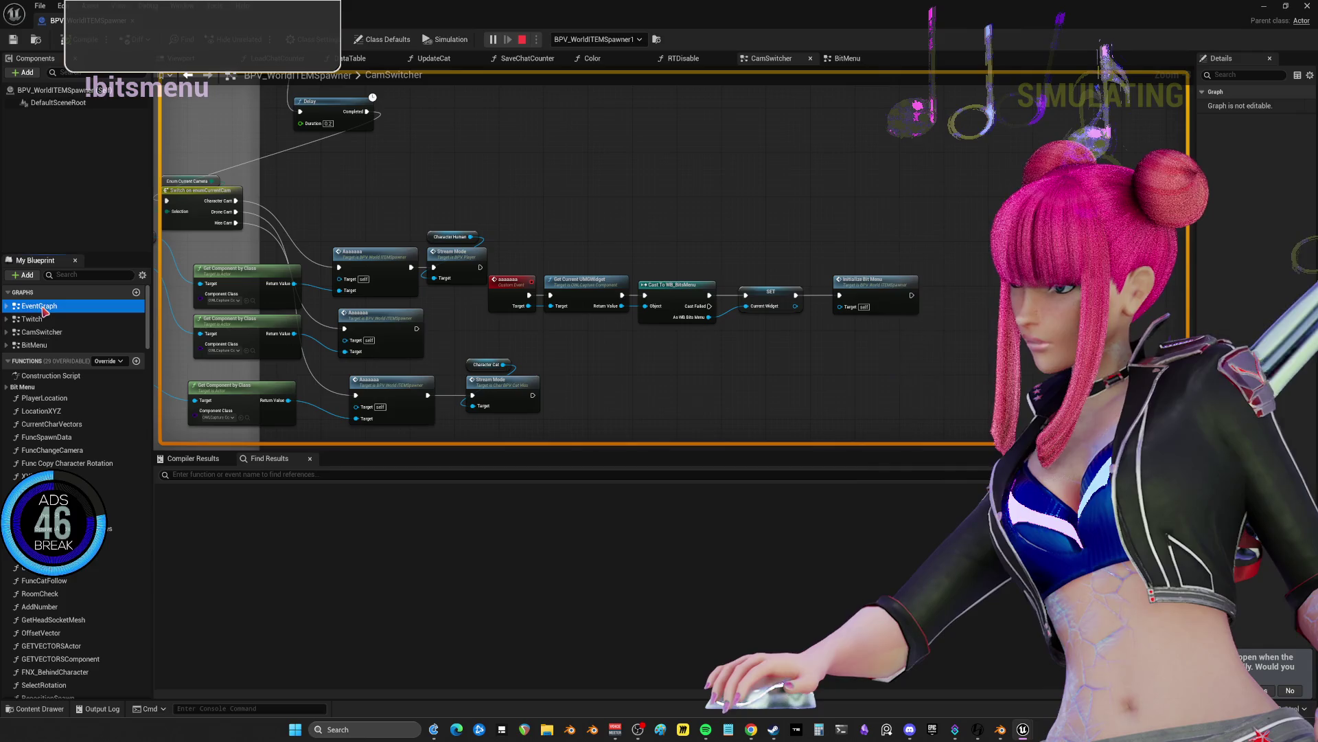
double_click(39, 305)
scroll(622, 270, "up", 5)
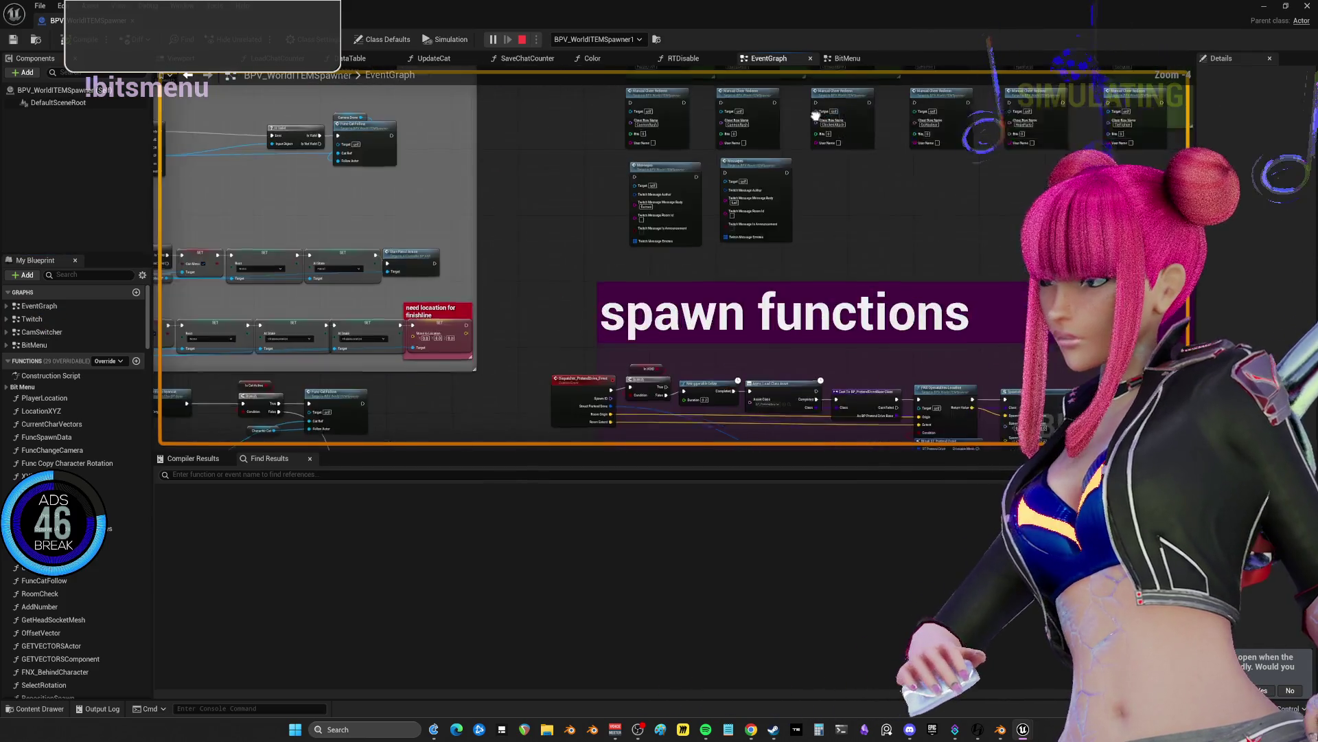
scroll(621, 270, "down", 3)
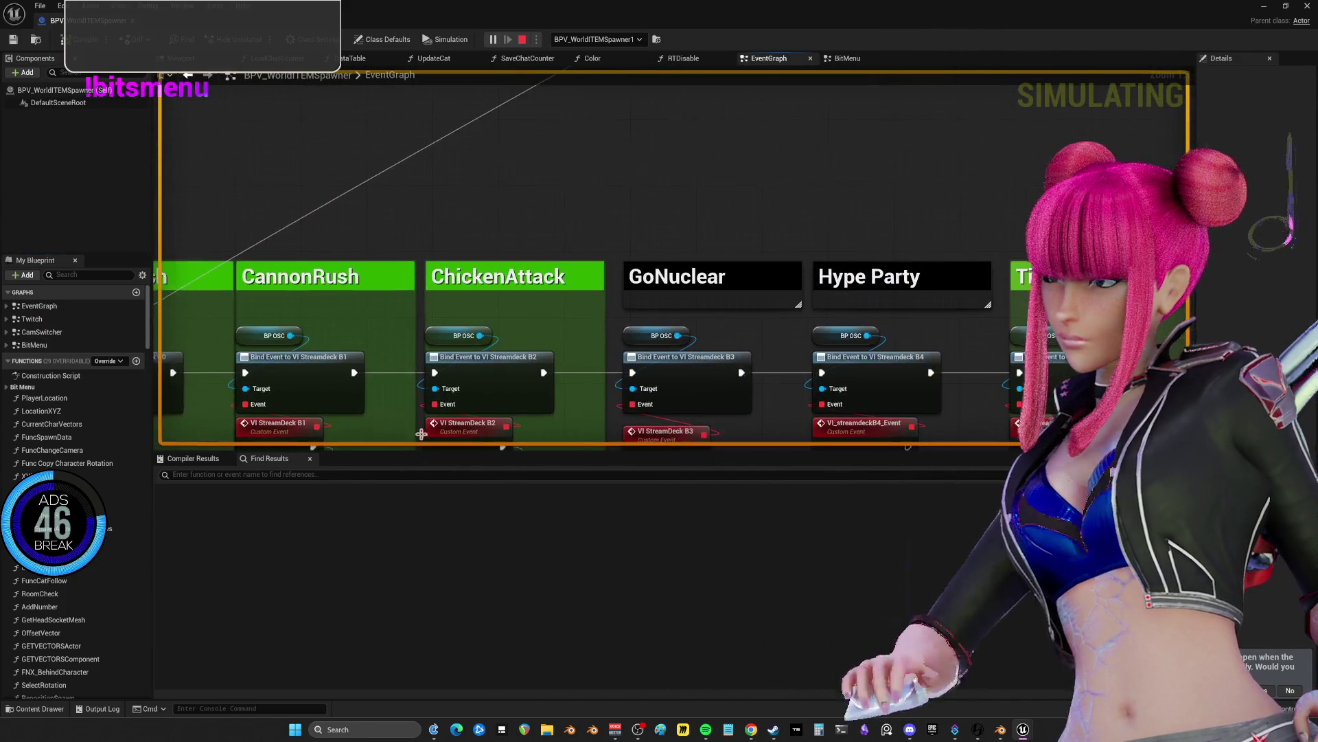
scroll(280, 141, "up", 3)
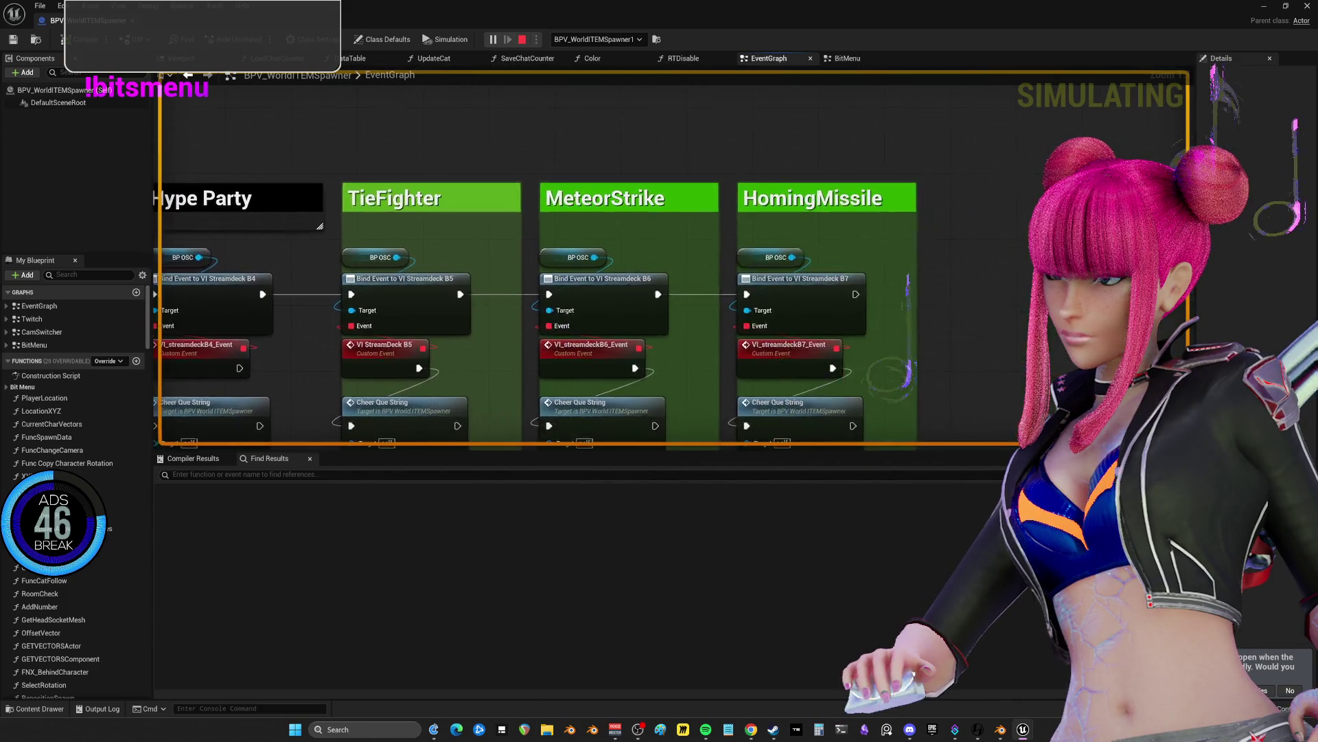
scroll(280, 141, "down", 4)
scroll(280, 141, "up", 4)
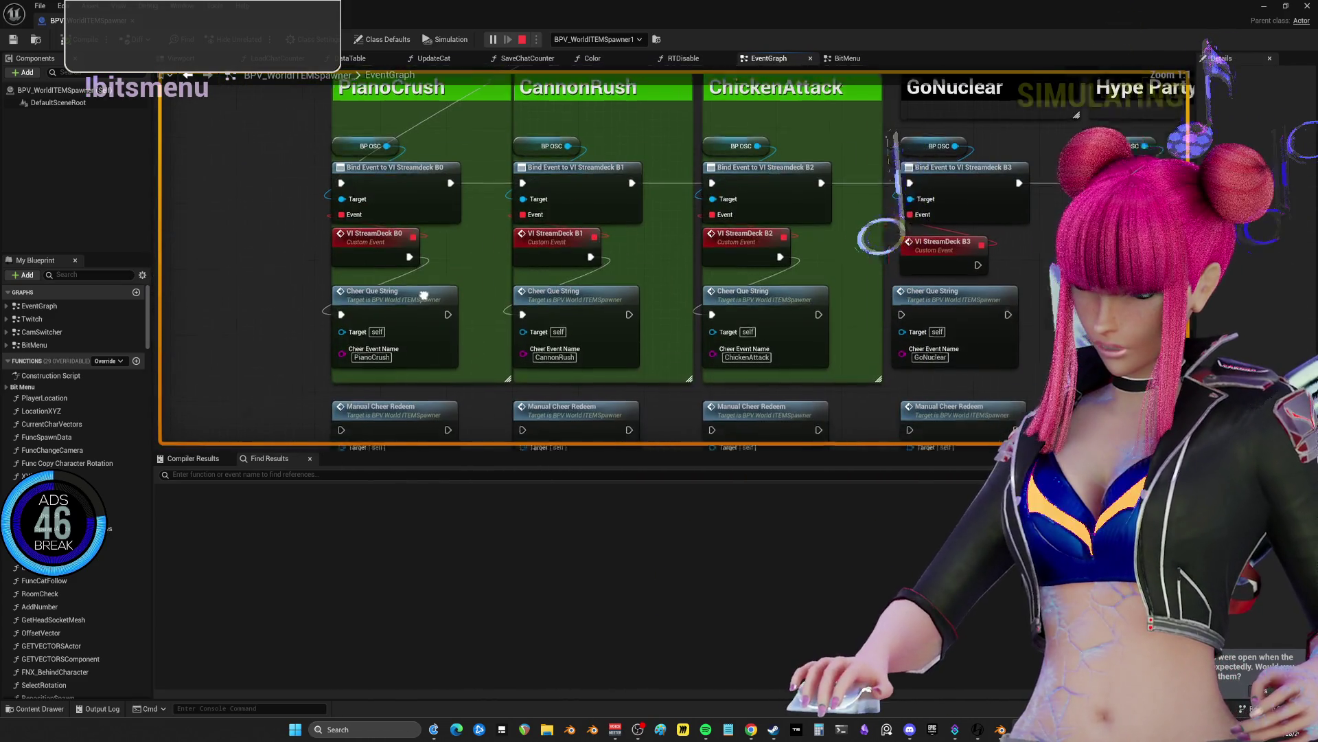
- Open the CheerQueString event in the BitMenu graph and expand REDEEMSSTRUCT's live array values
double_click(443, 255)
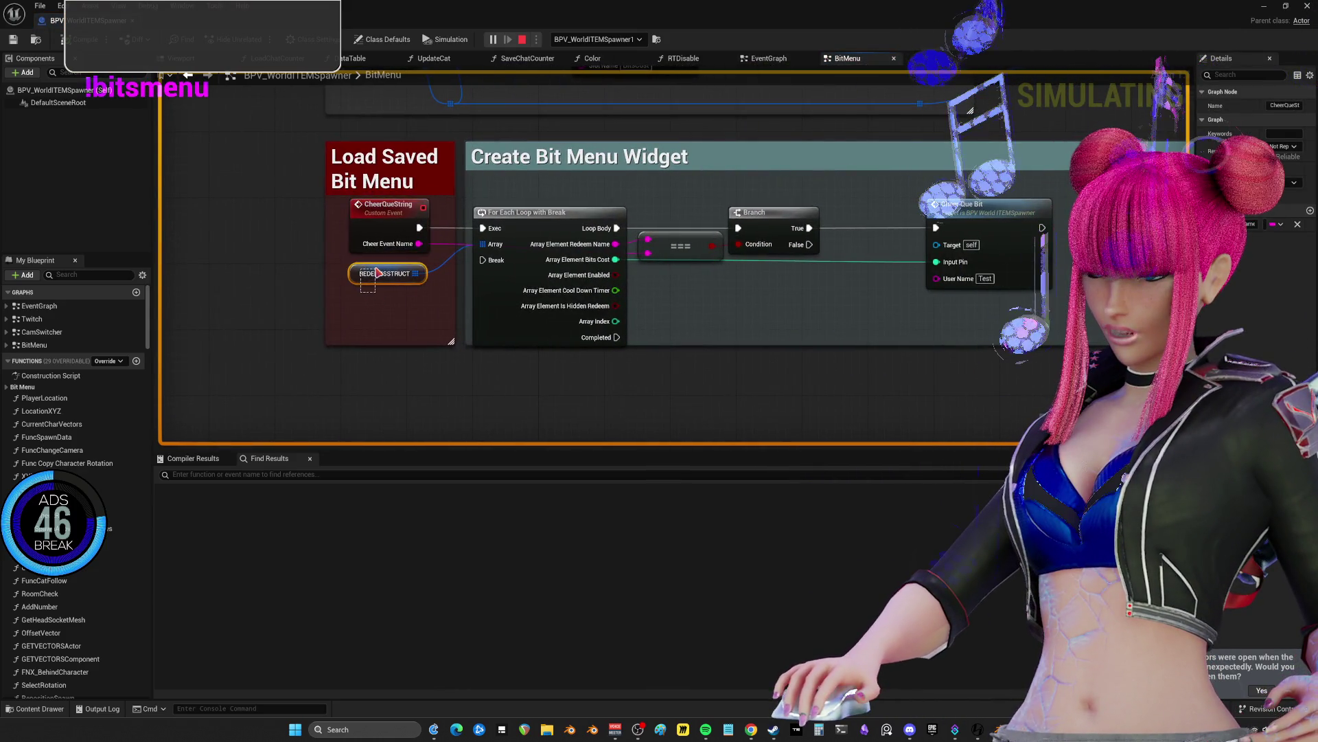
left_click(377, 273)
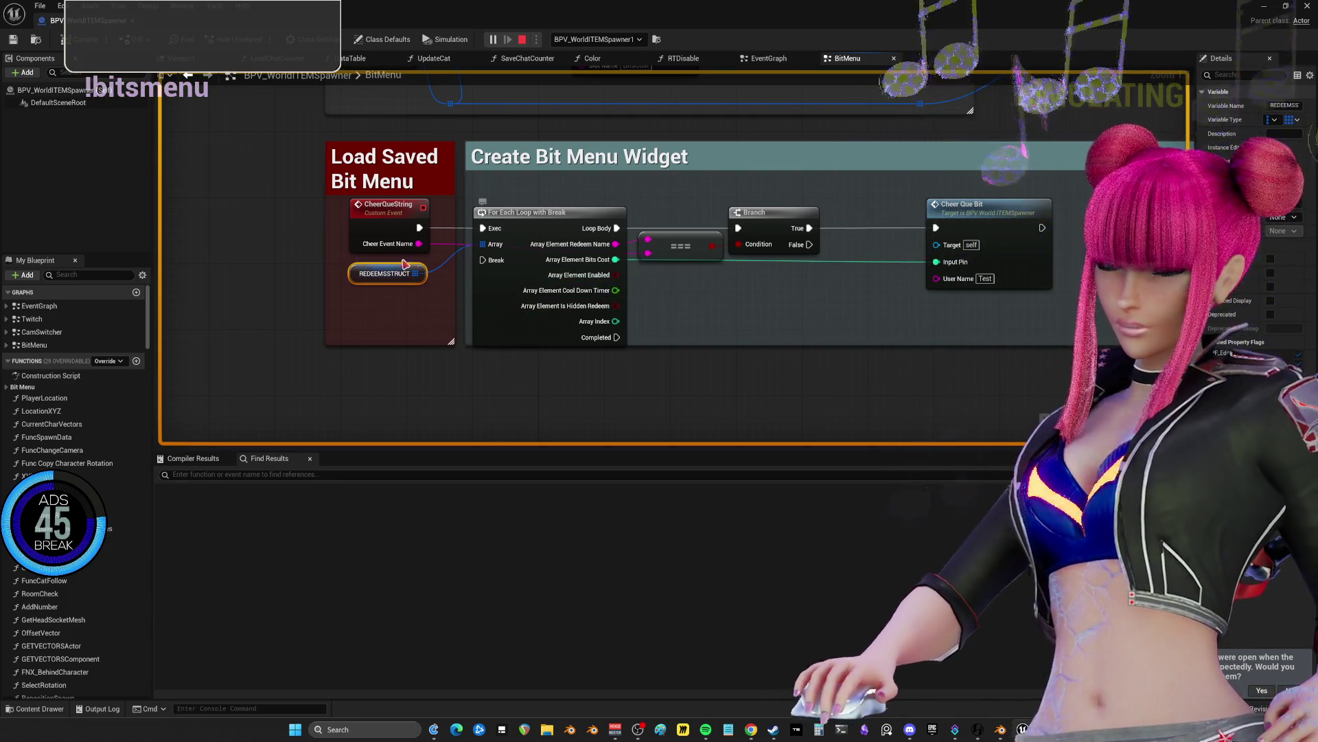
mouse_move(404, 249)
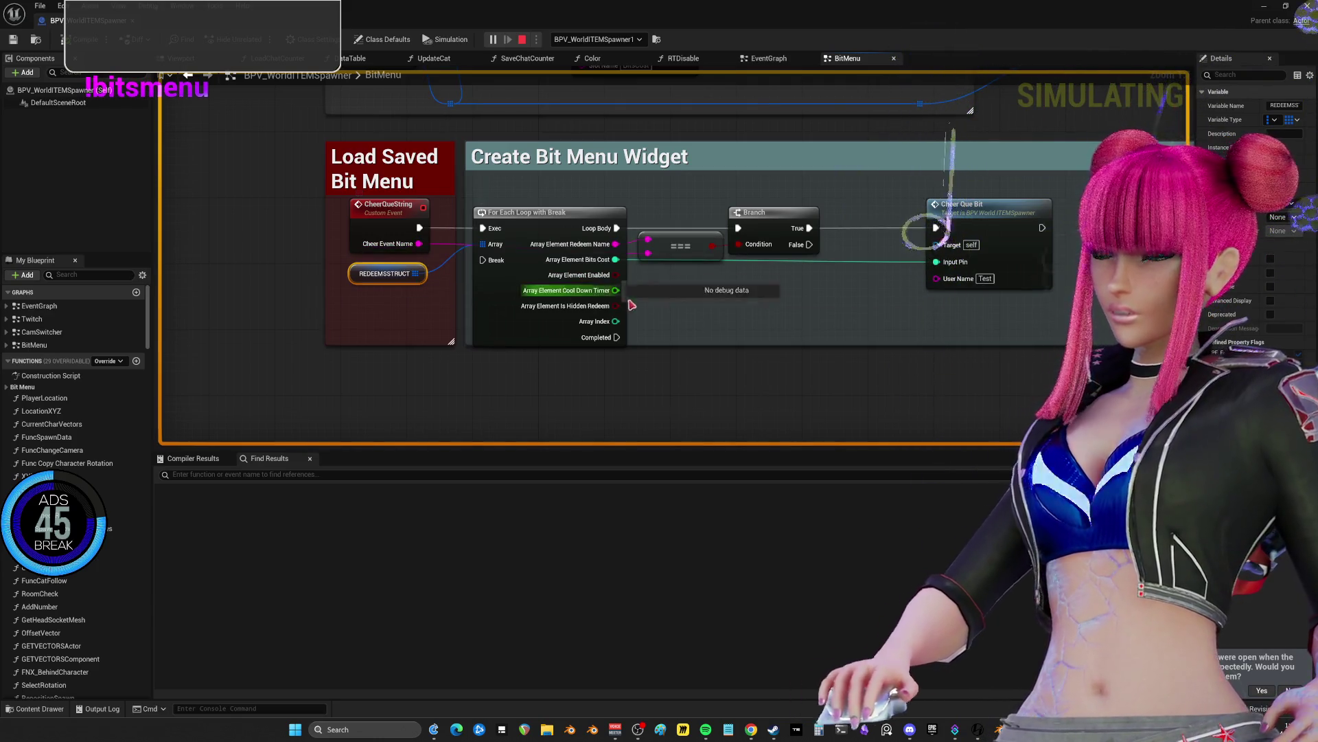
mouse_move(655, 254)
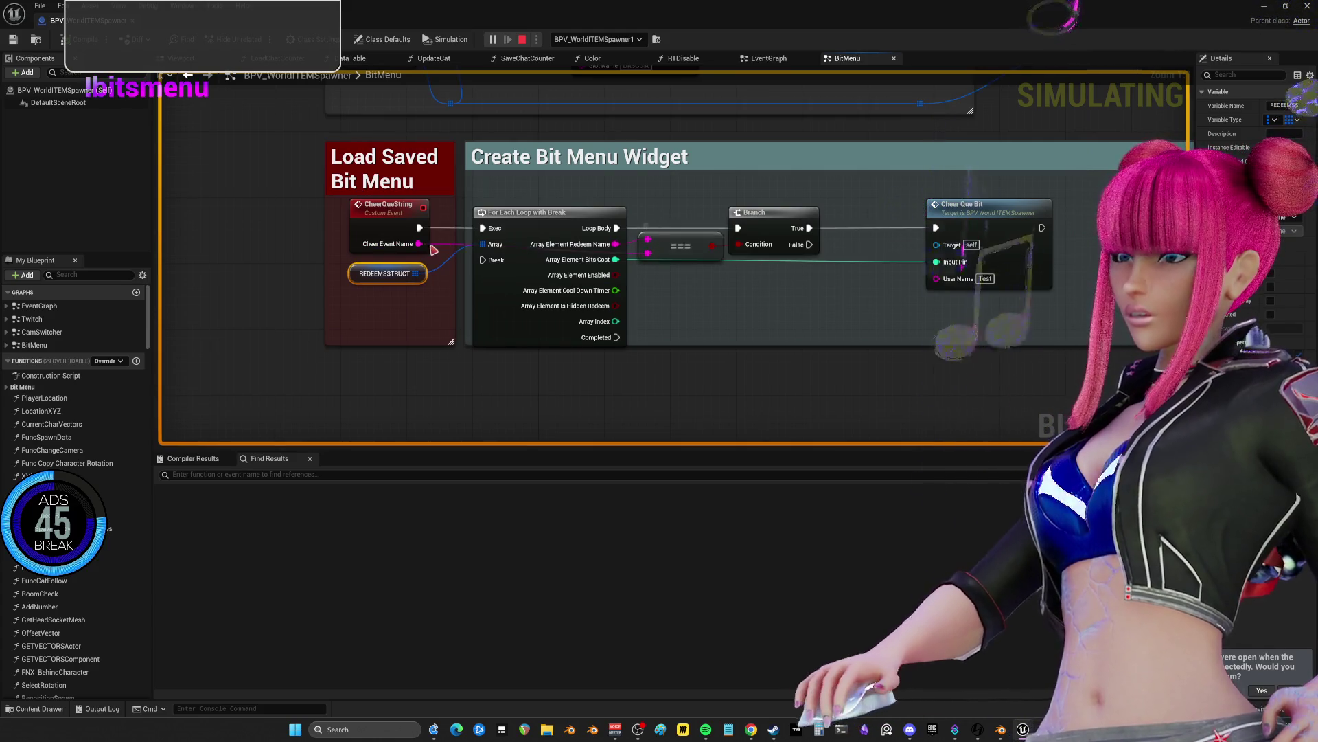
mouse_move(373, 275)
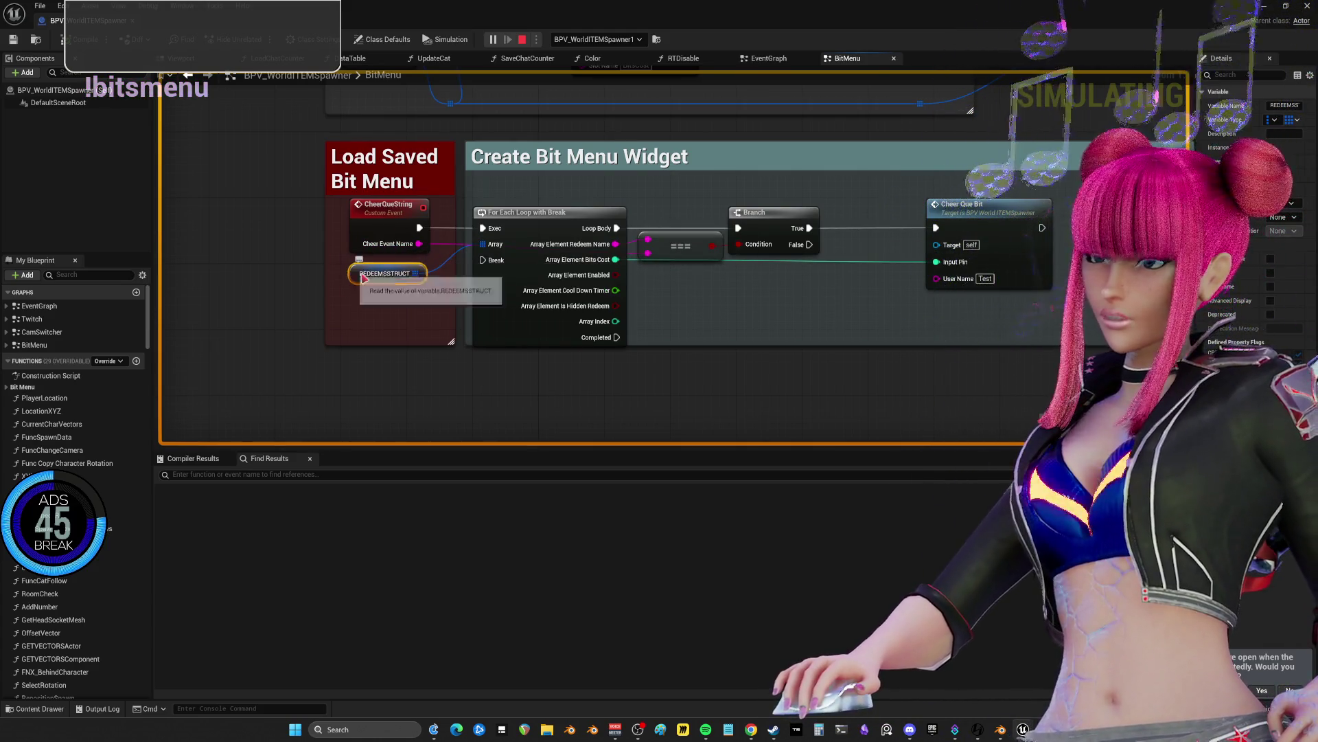
left_click(431, 285)
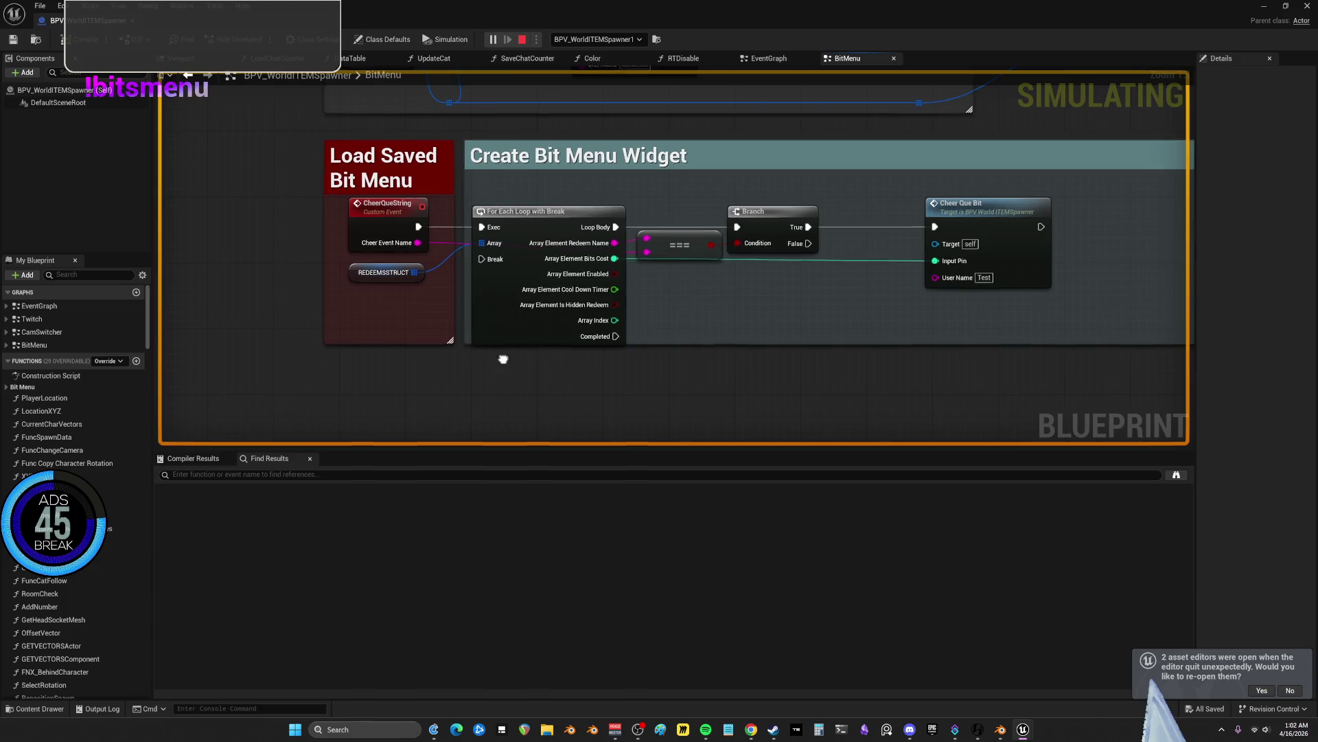
- Add a GET node from REDEEMSSTRUCT and an expanded Break REDEEMS node to view its fields
left_click_drag(500, 359, 551, 191)
left_click_drag(388, 196, 412, 328)
type("bre")
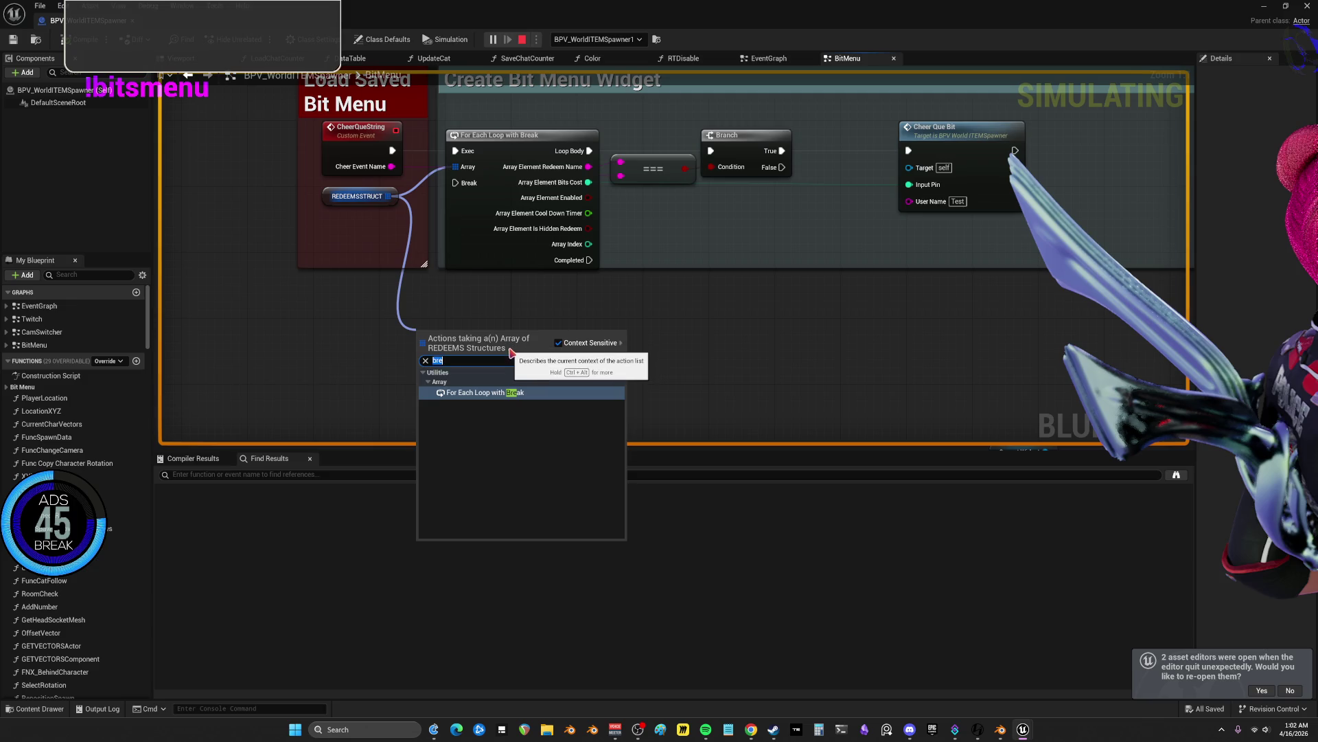
type("get")
left_click(487, 406)
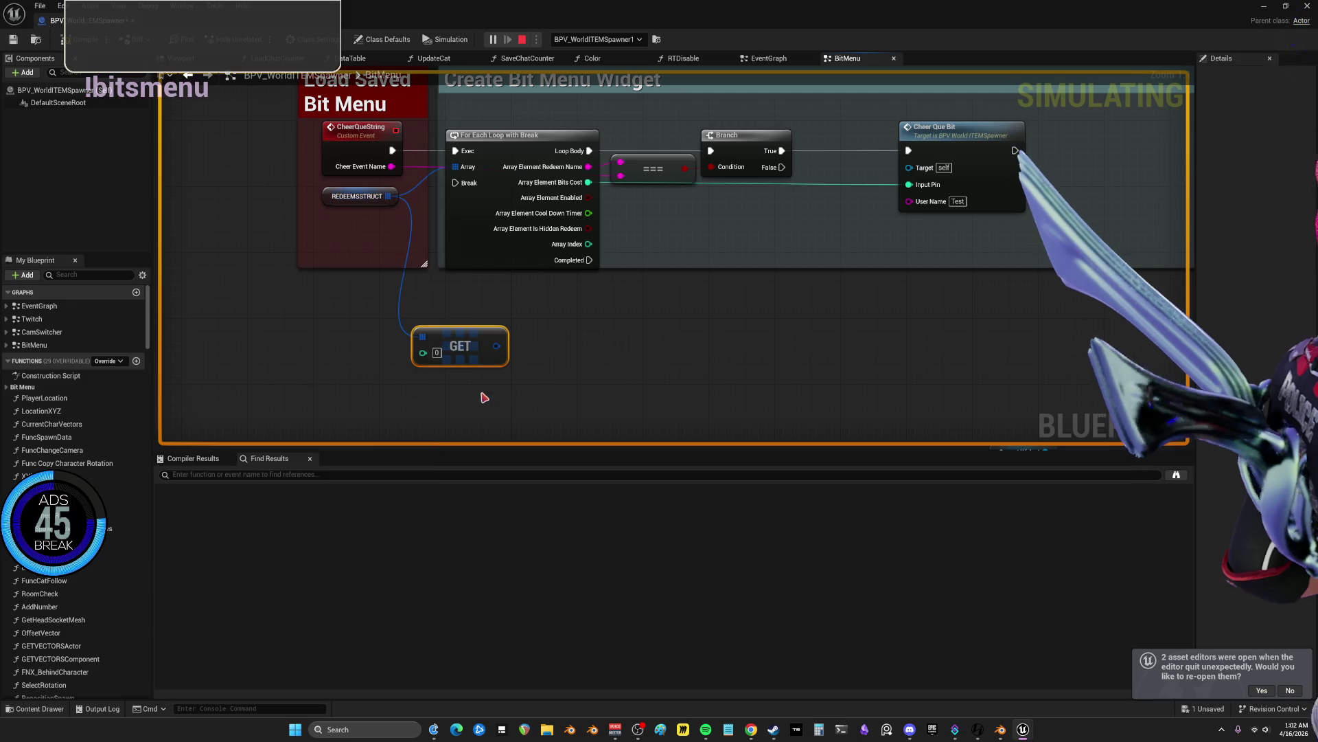
right_click(498, 347)
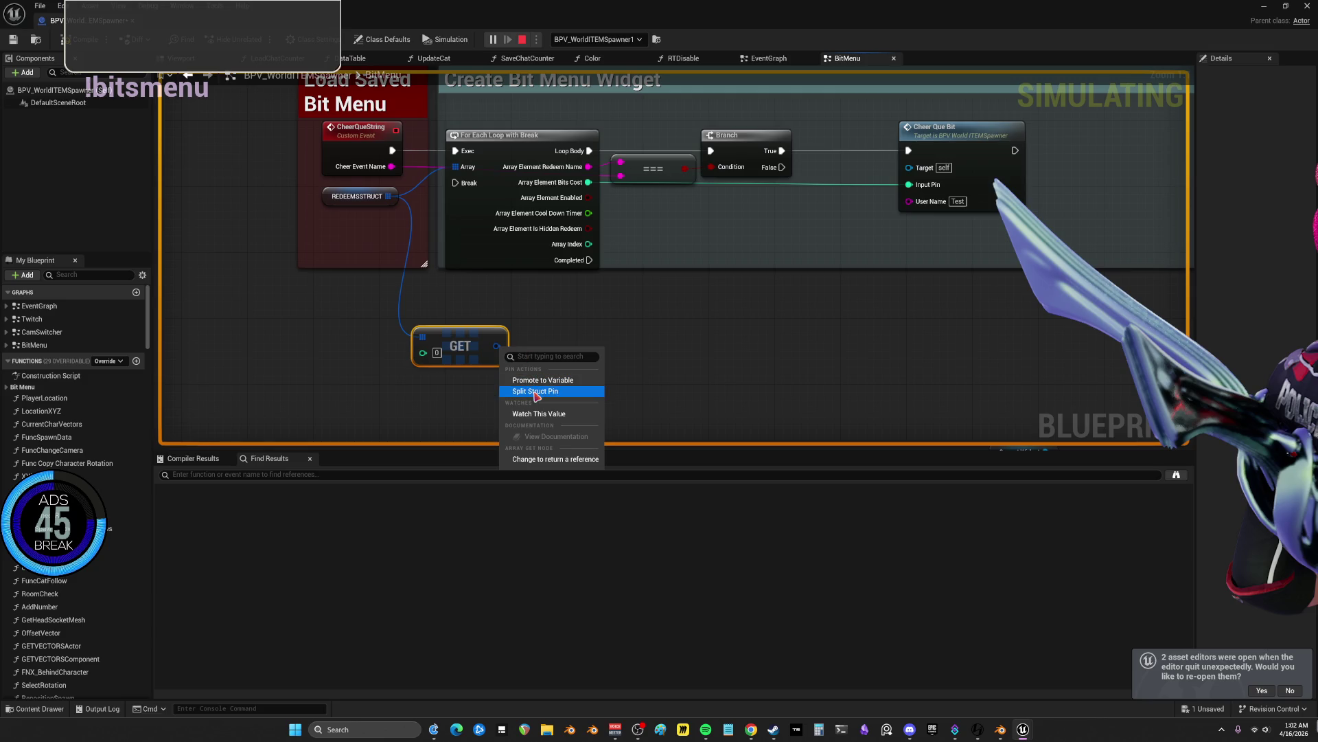
left_click(503, 343)
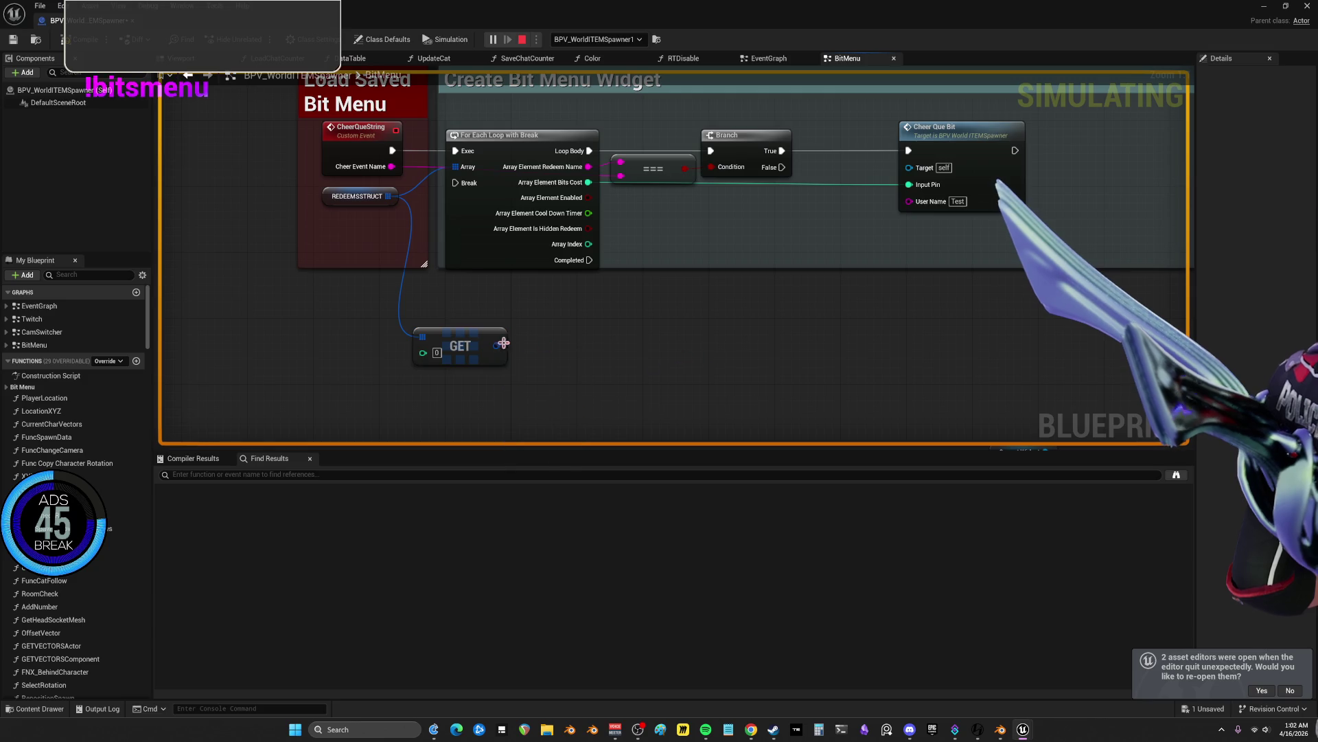
left_click_drag(565, 353, 565, 350)
type("break")
left_click(611, 392)
mouse_move(702, 353)
left_mouse_down()
mouse_move(647, 264)
mouse_move(633, 269)
left_mouse_up()
left_click(552, 309)
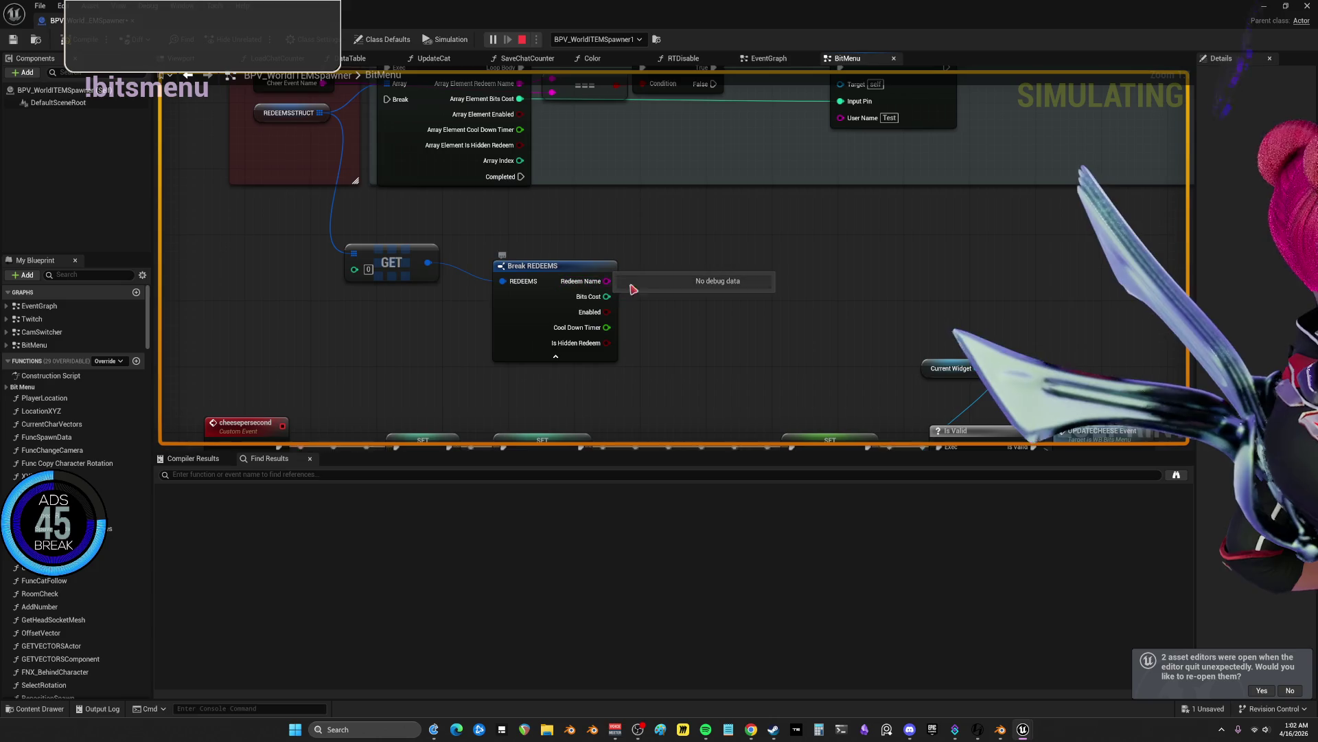
- Survey the Bit Menu groups back to CheerQueString and select the Create Bit Menu Widget comment
mouse_move(620, 287)
left_mouse_down()
mouse_move(671, 300)
mouse_move(617, 339)
left_mouse_up()
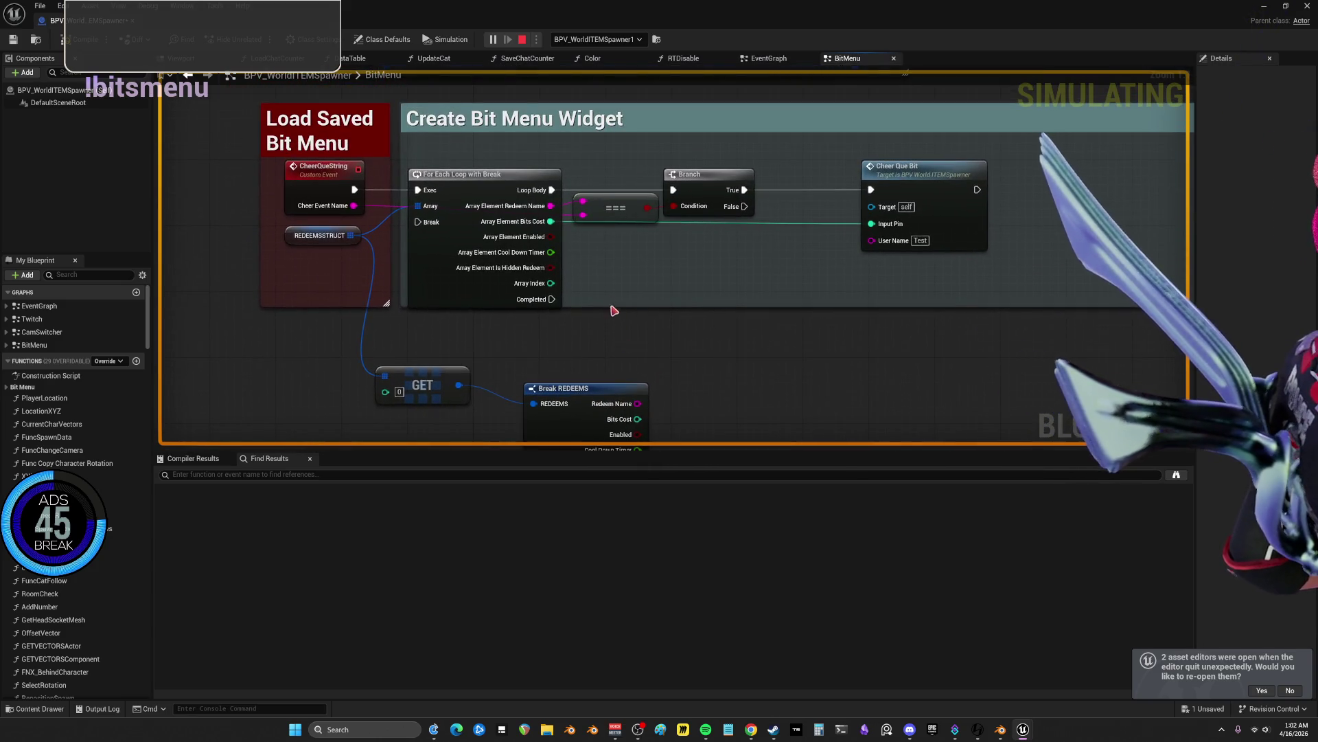
left_click_drag(724, 431, 728, 417)
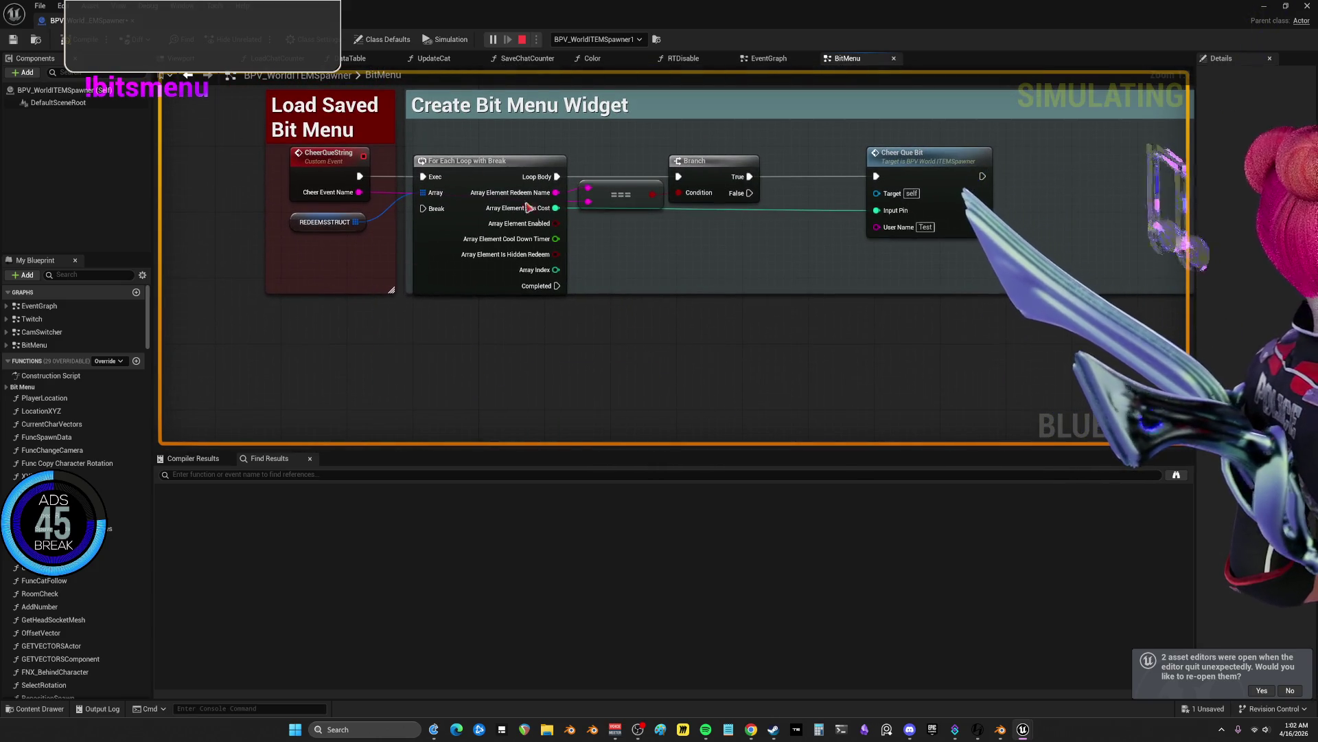
left_click_drag(687, 180, 629, 276)
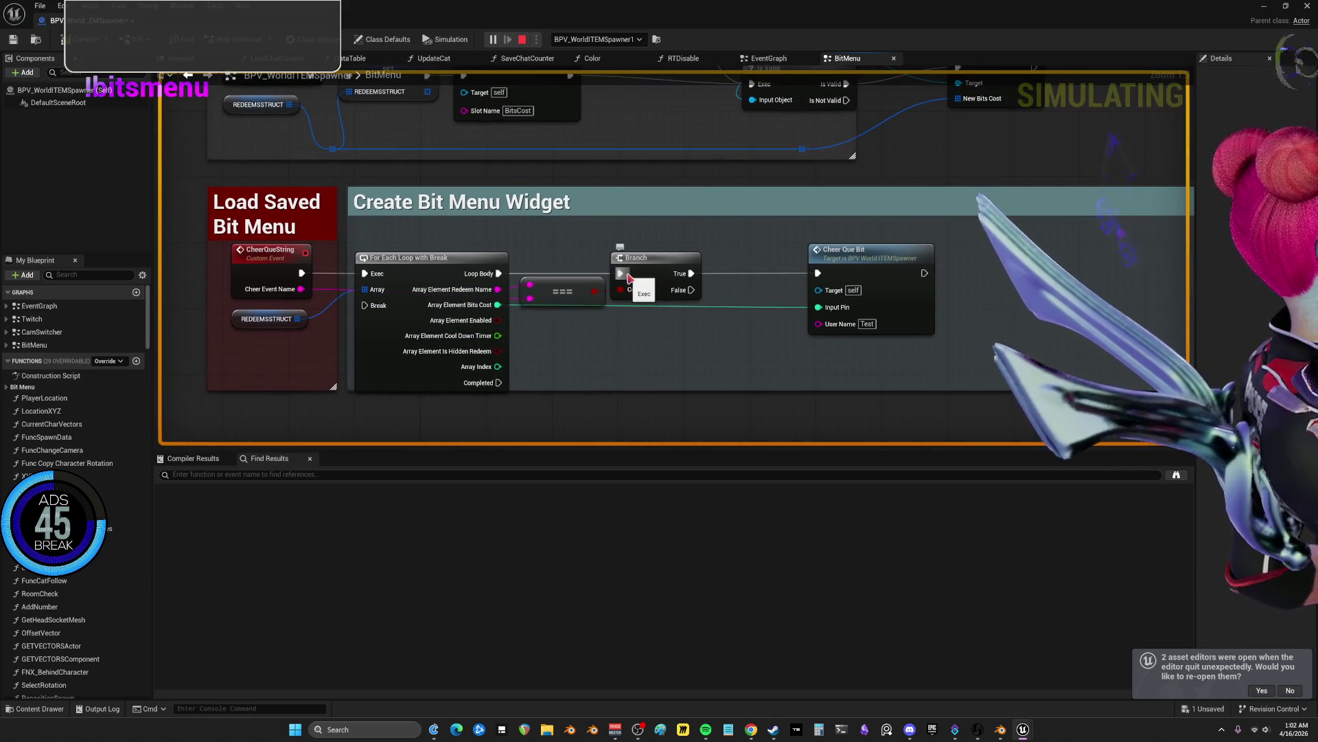
mouse_move(484, 279)
left_mouse_down()
mouse_move(524, 424)
mouse_move(467, 294)
mouse_move(352, 296)
left_mouse_up()
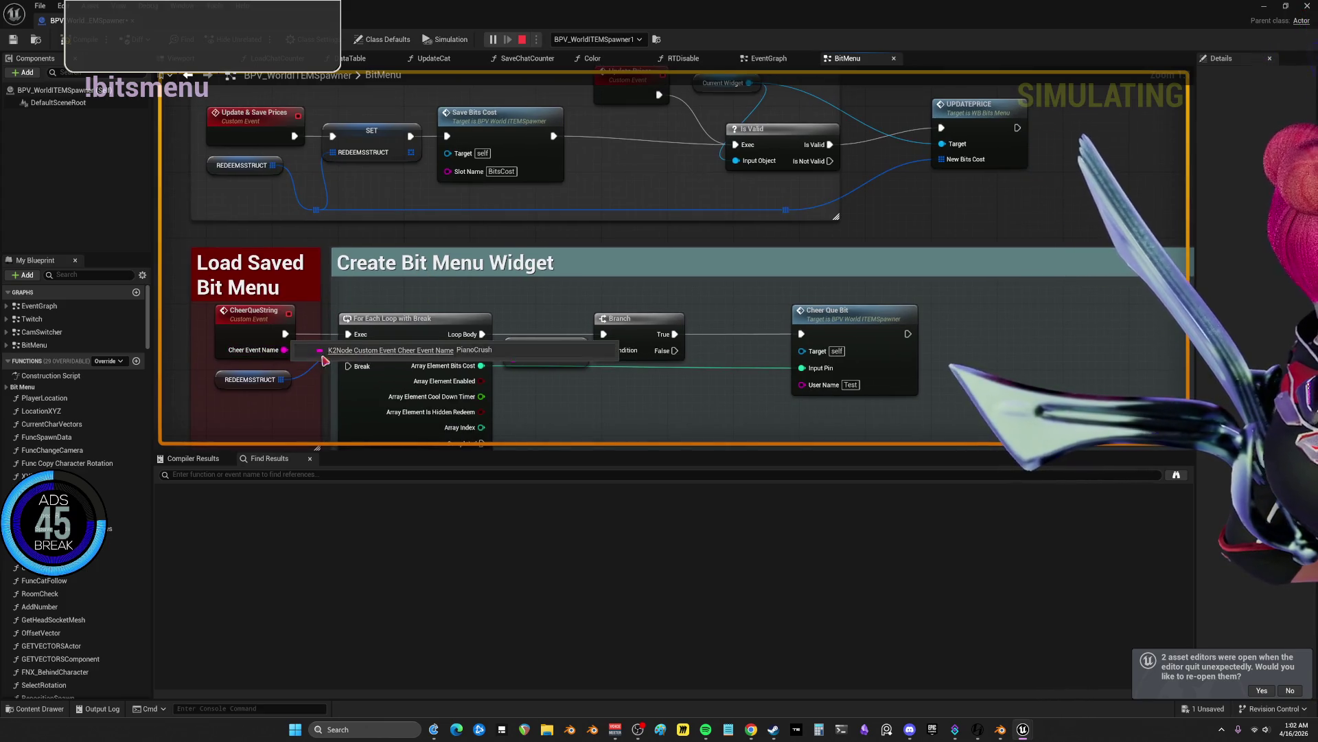
mouse_move(668, 414)
left_mouse_down()
mouse_move(626, 385)
mouse_move(601, 310)
left_mouse_up()
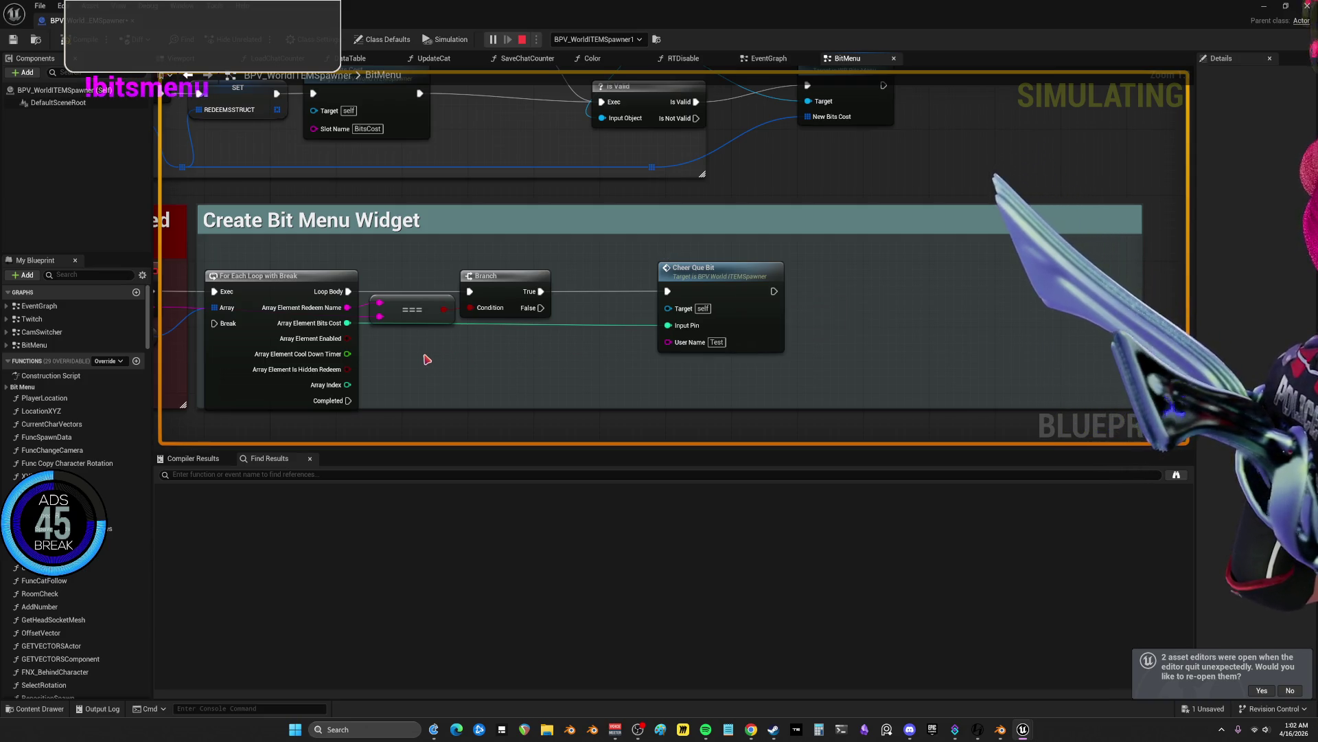
mouse_move(427, 359)
left_mouse_down()
mouse_move(500, 276)
mouse_move(577, 356)
mouse_move(672, 354)
left_mouse_up()
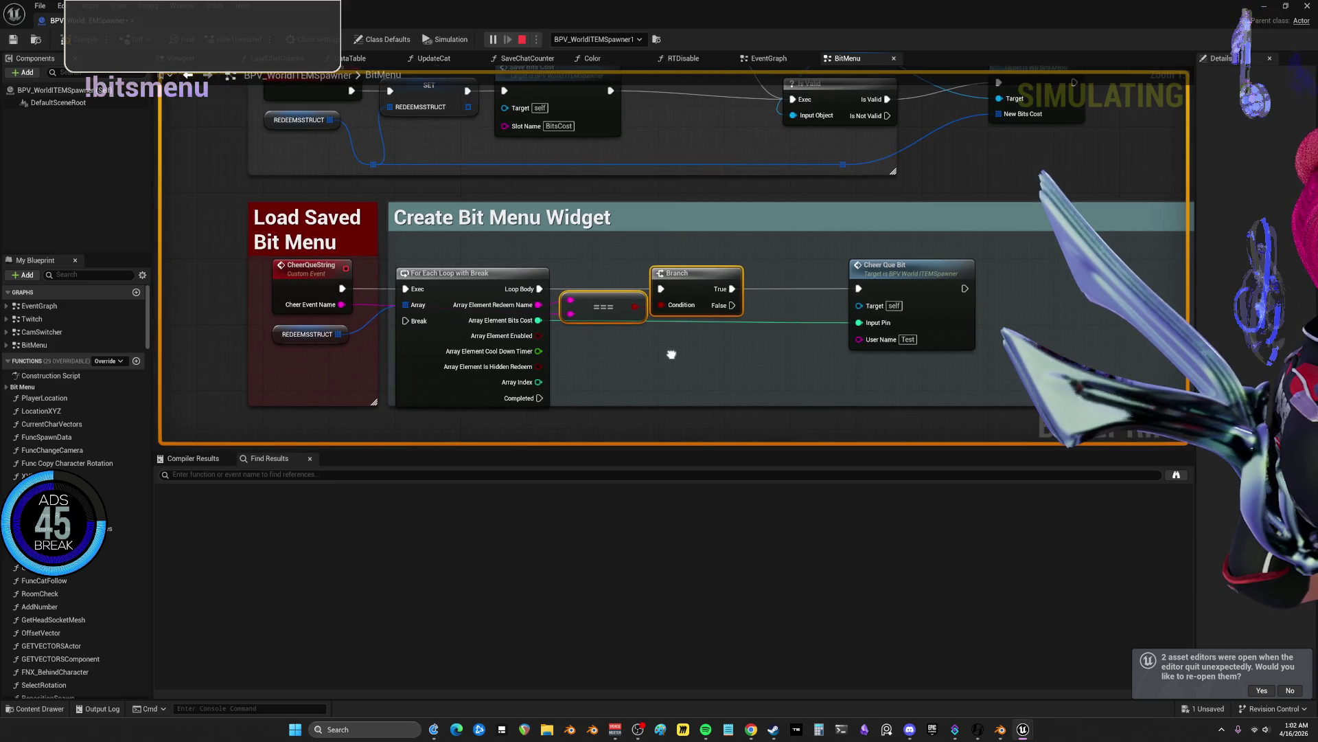
left_click(418, 218)
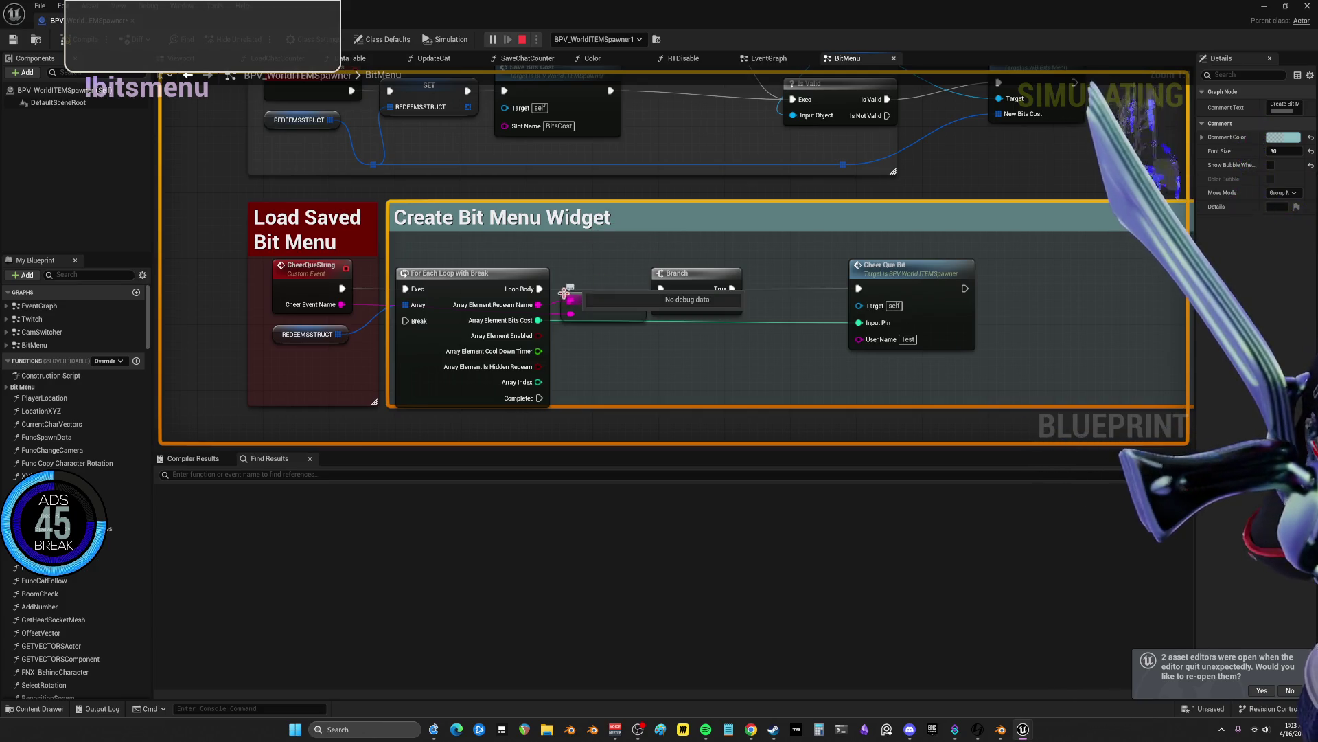
- Follow the Cheer Que Bit call to its event, then on to CheerEventSend, and stop simulating
scroll(589, 293, "down", 5)
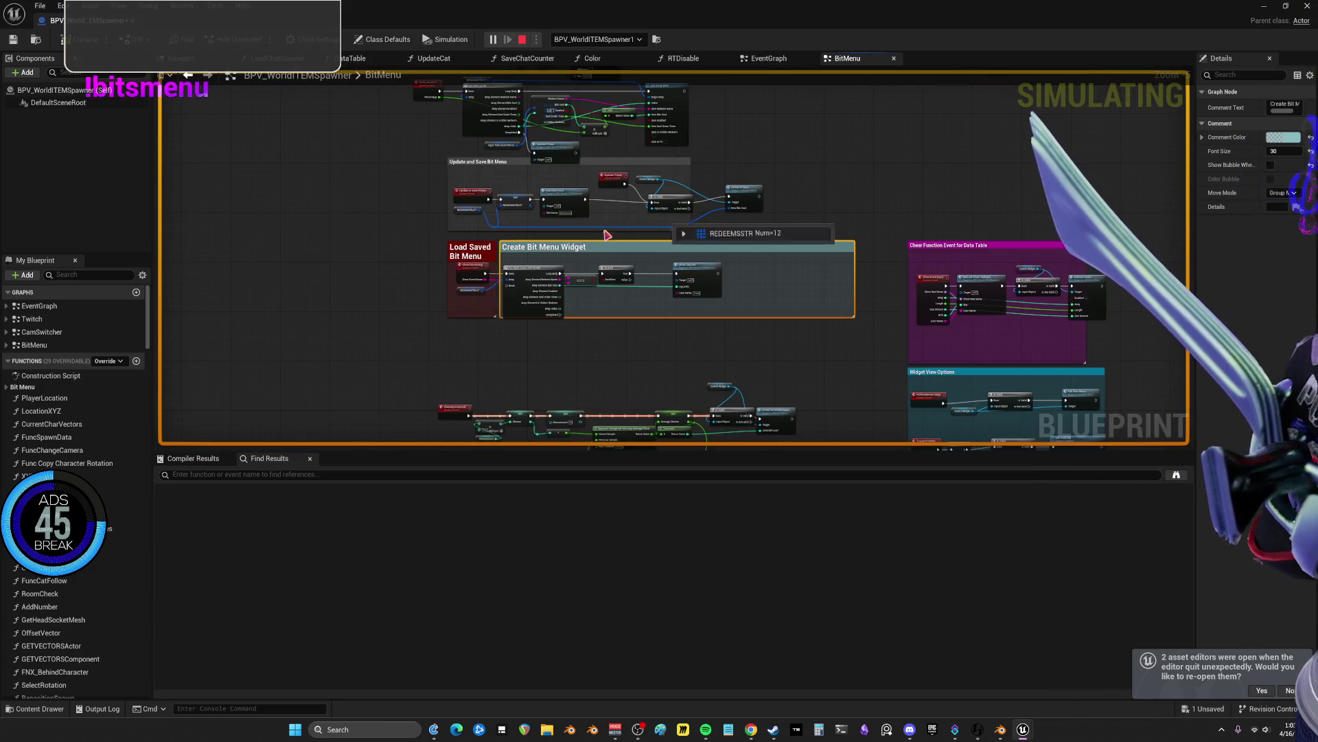
scroll(607, 235, "up", 5)
left_click(840, 296)
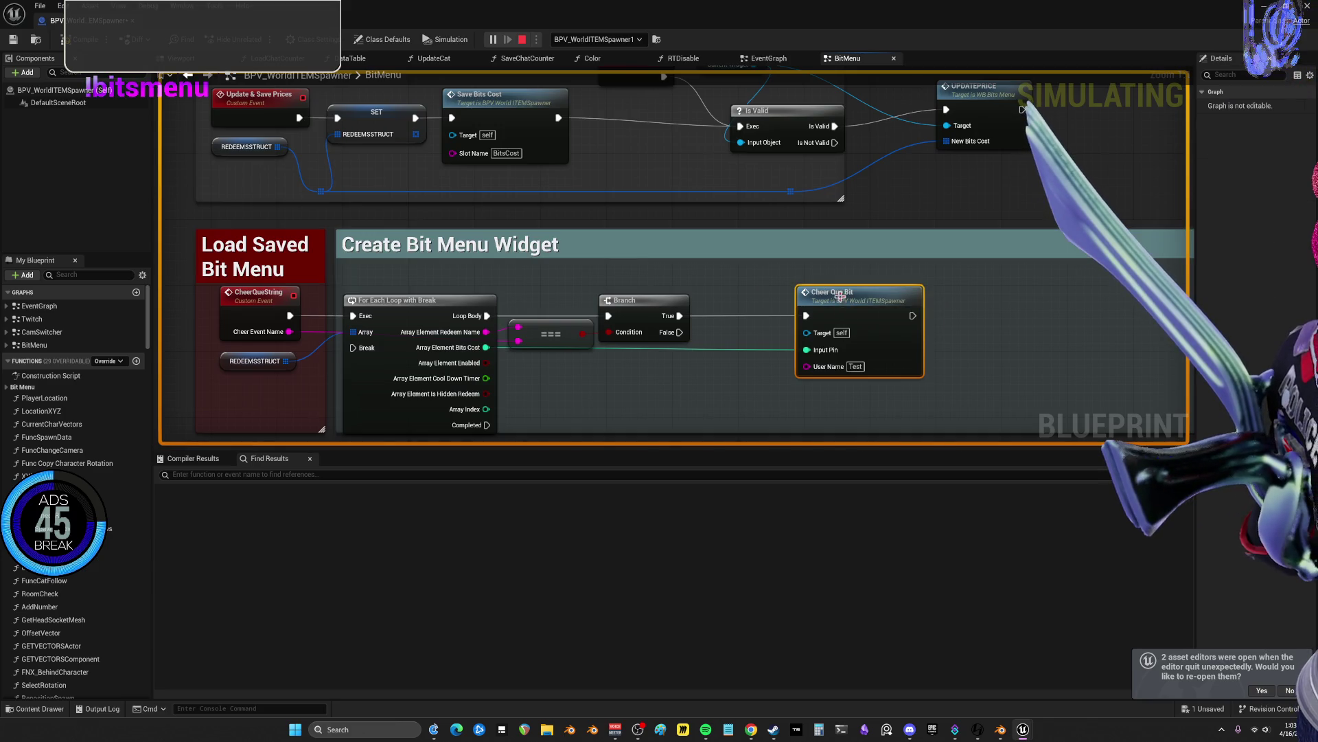
double_click(841, 305)
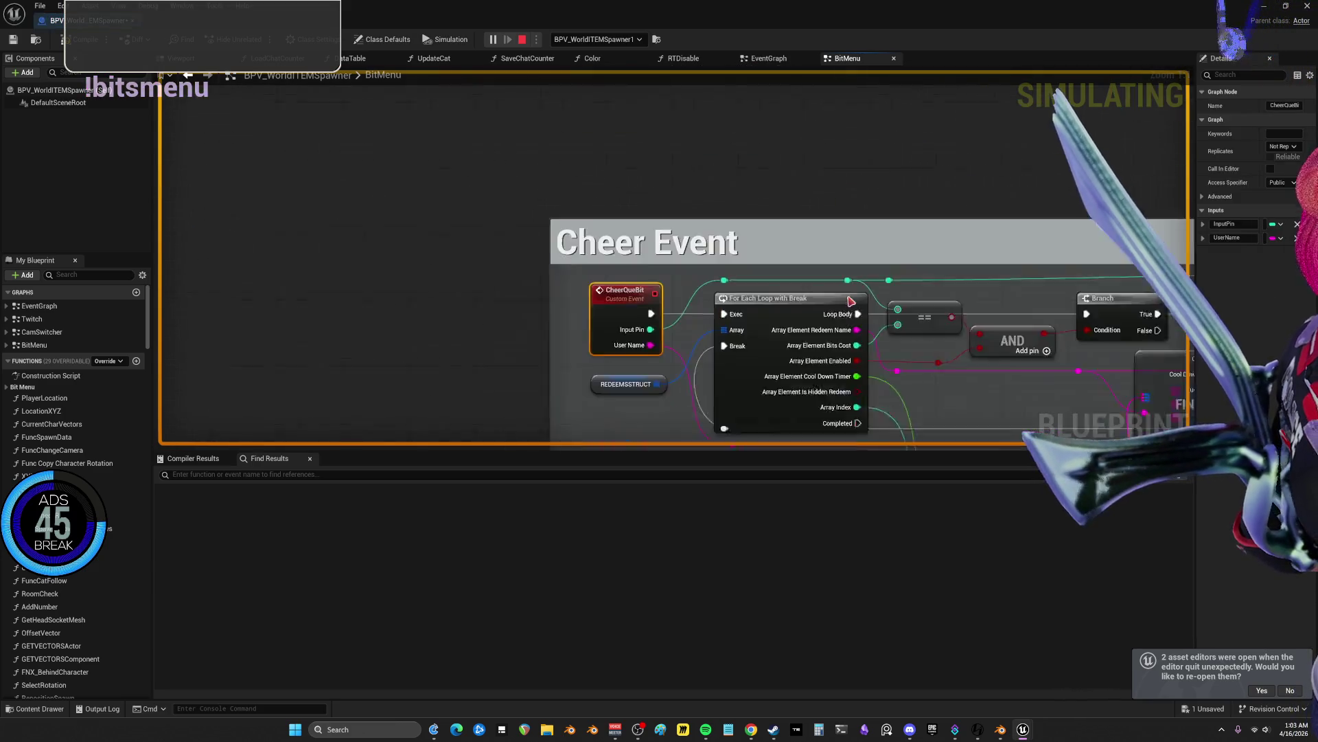
mouse_move(633, 208)
left_mouse_down()
mouse_move(680, 302)
mouse_move(682, 355)
left_mouse_up()
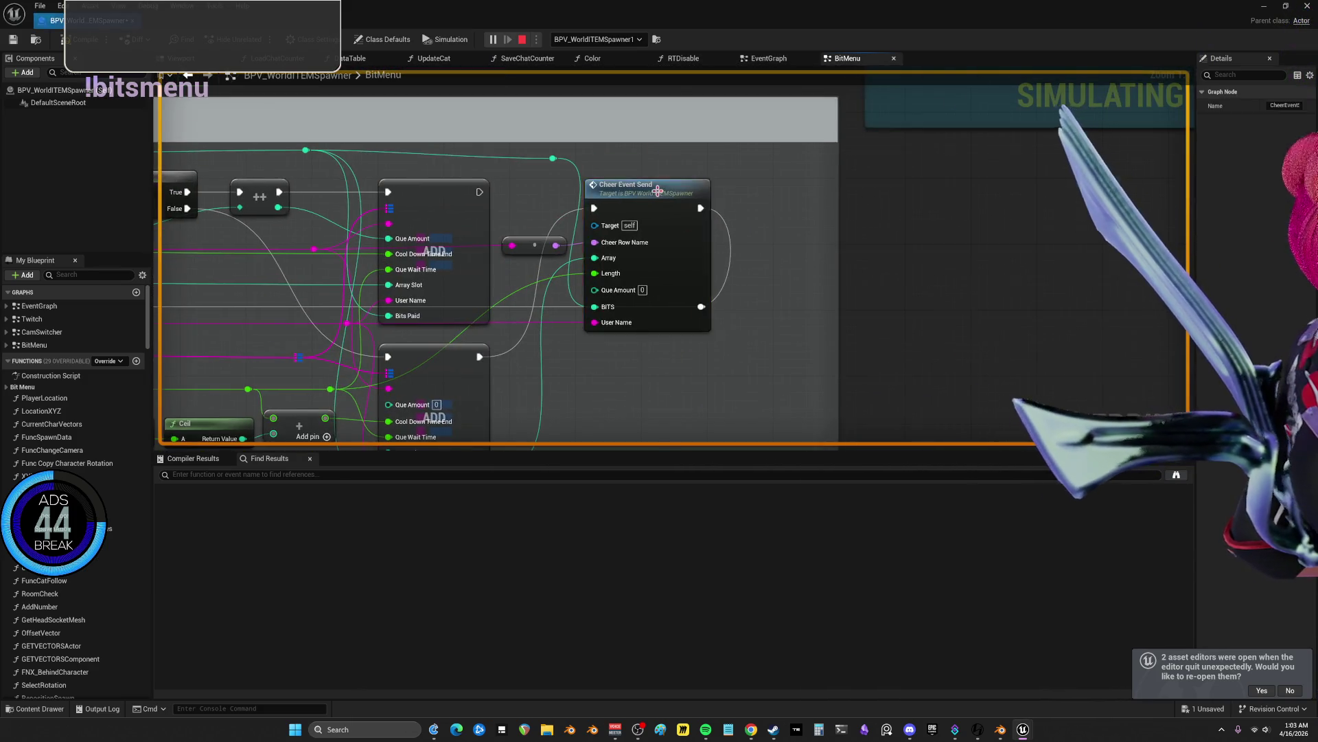
double_click(658, 191)
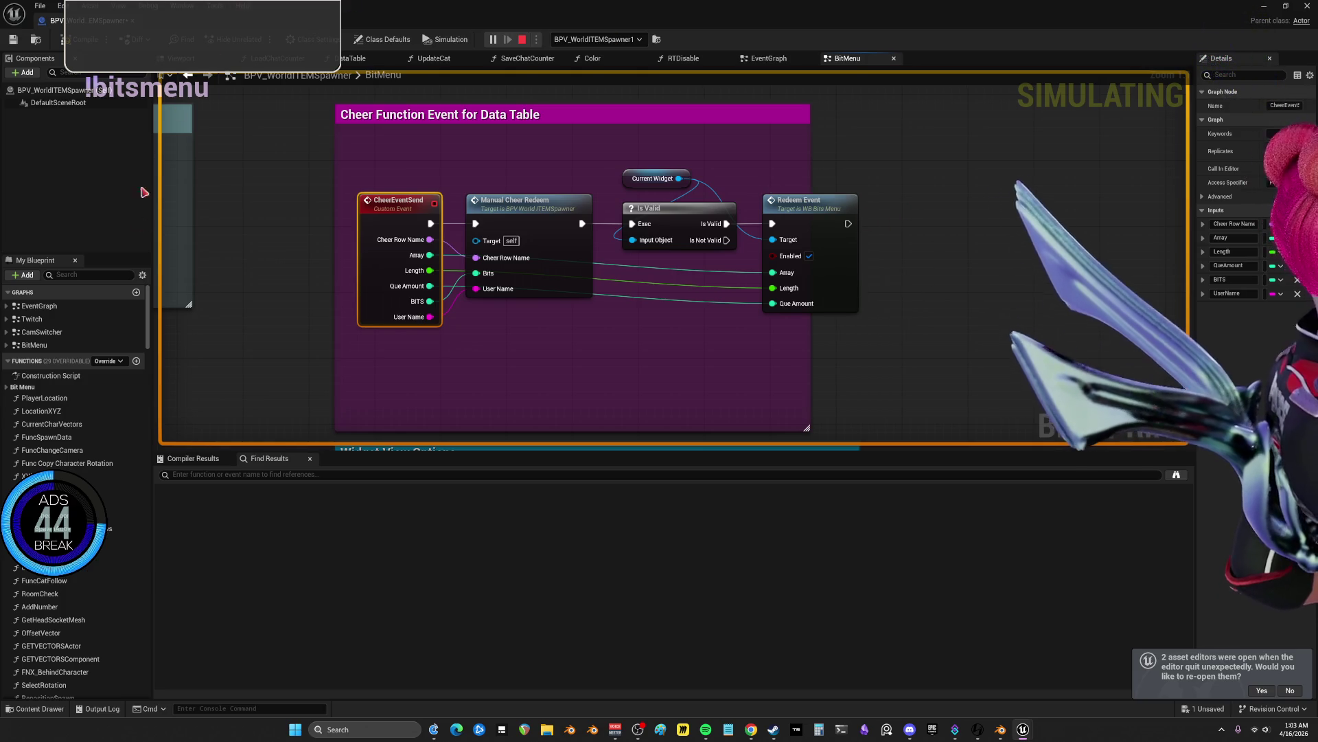
left_click(522, 39)
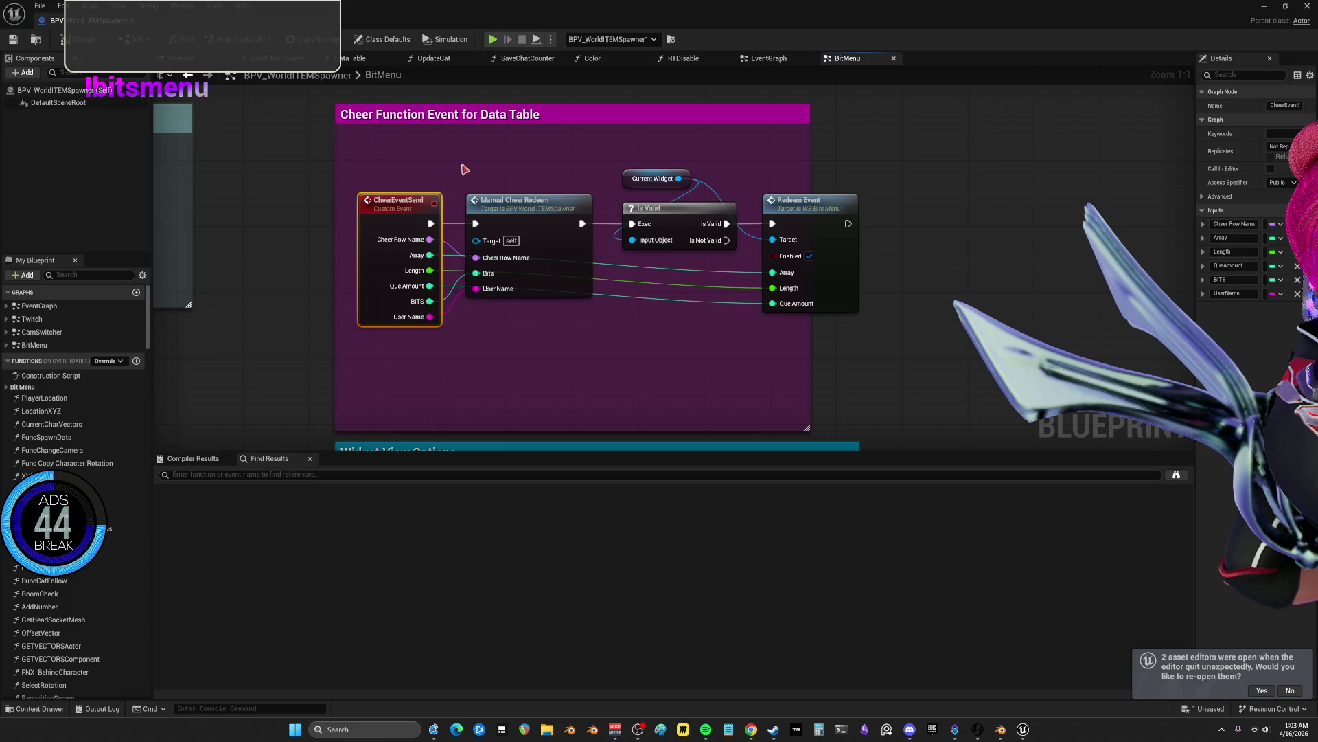
- Zoom in and out across the BitMenu Cheer Event graph
scroll(493, 245, "down", 4)
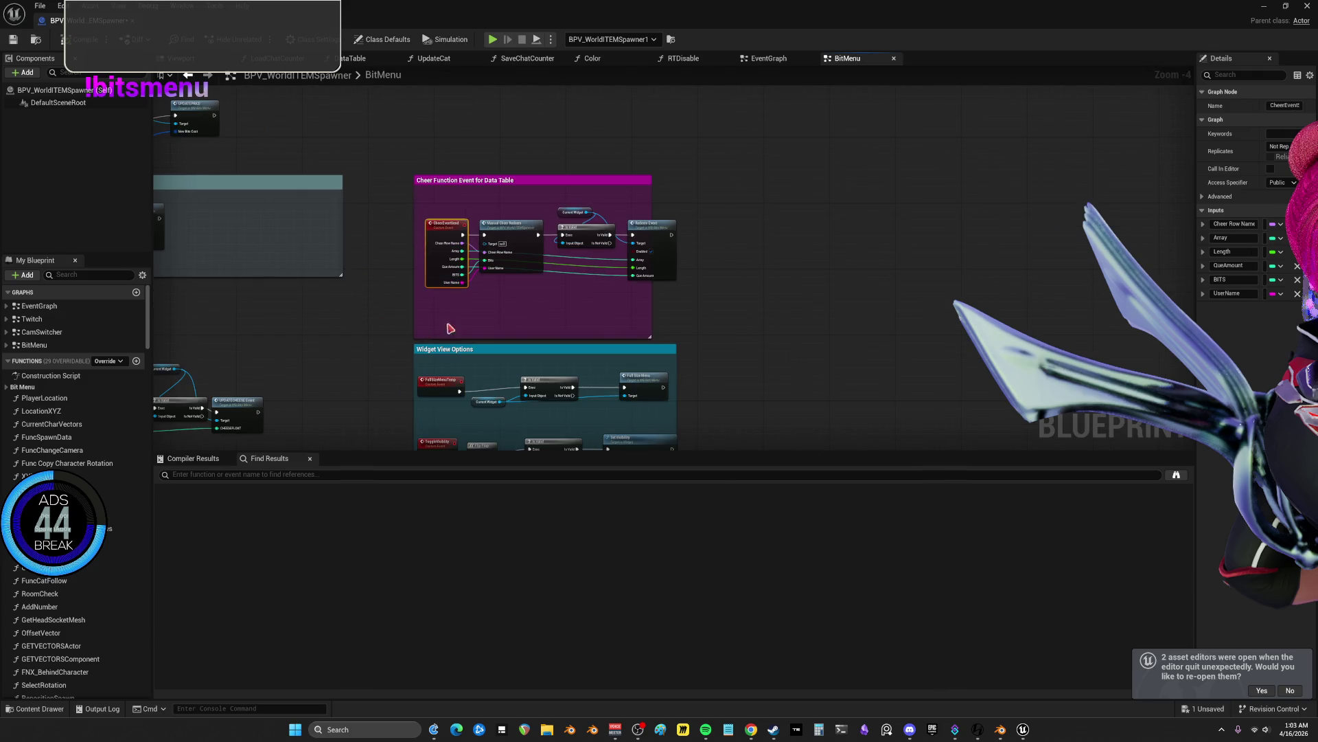
scroll(449, 328, "up", 4)
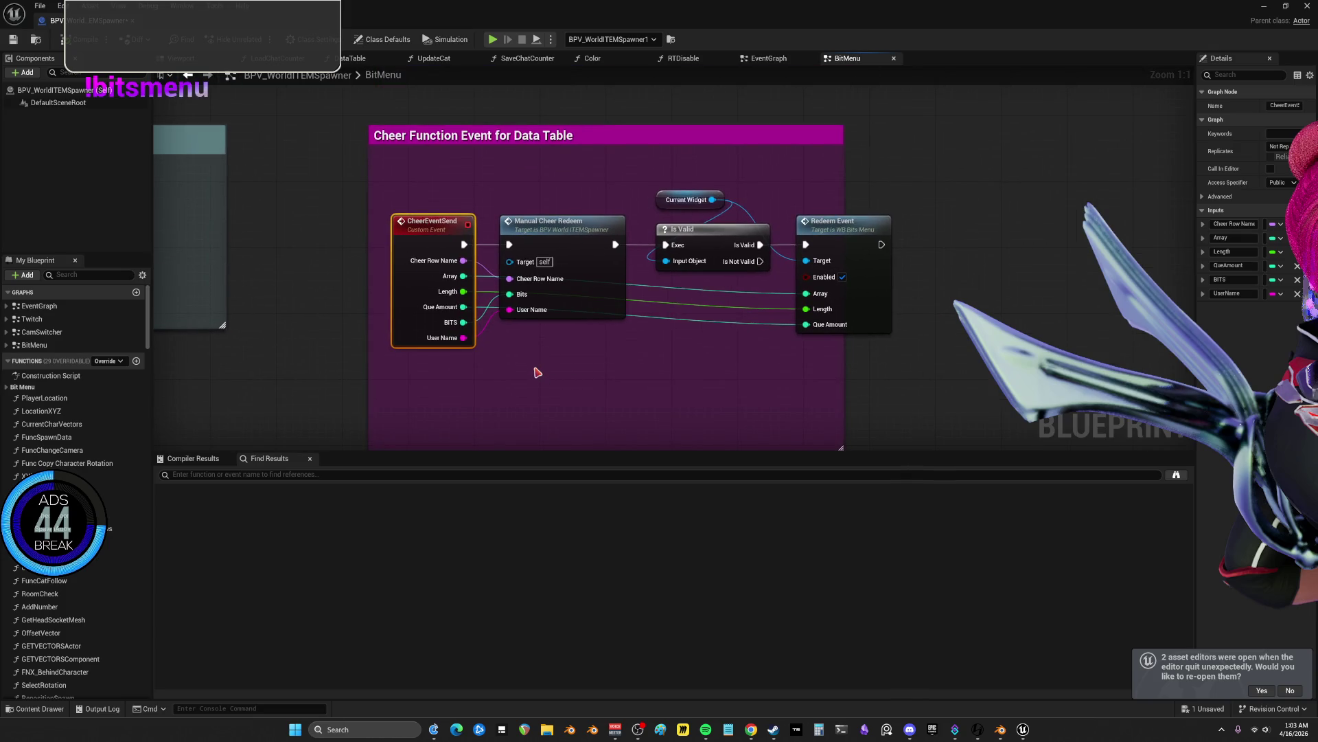
scroll(505, 357, "down", 6)
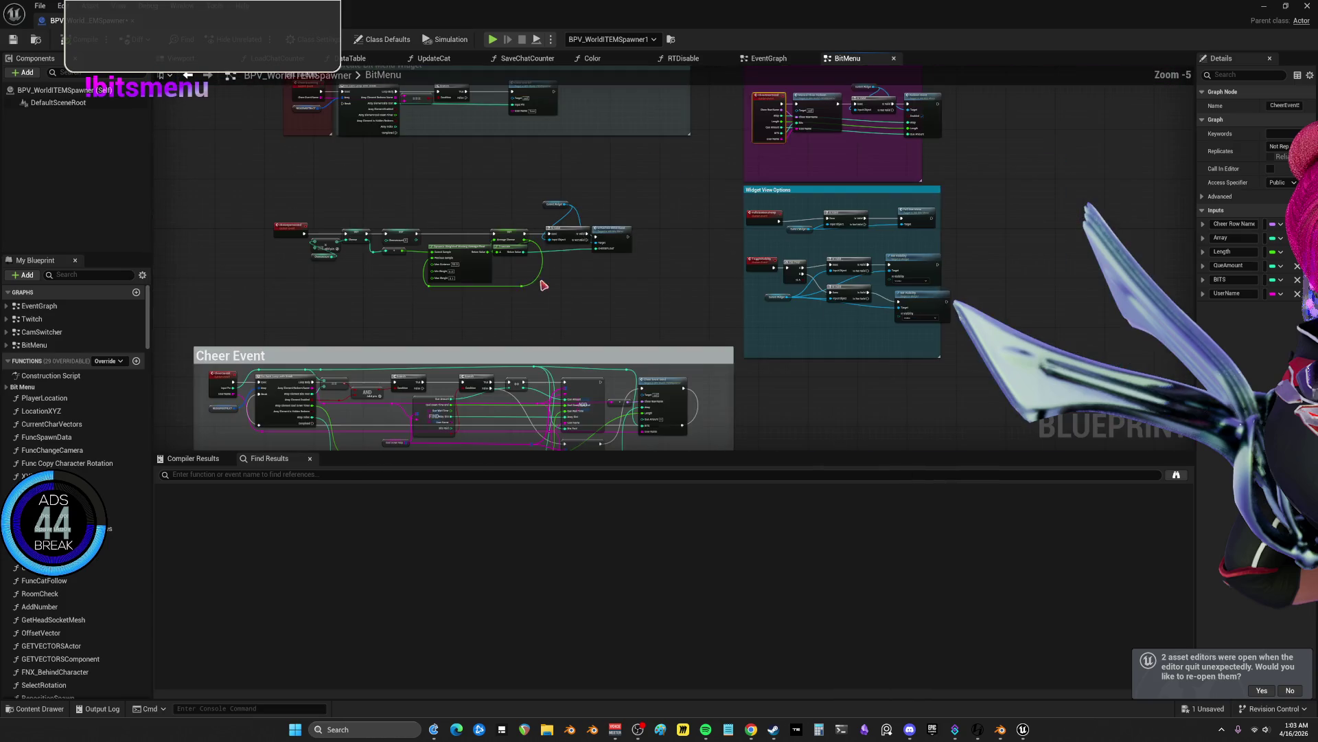
scroll(607, 195, "up", 5)
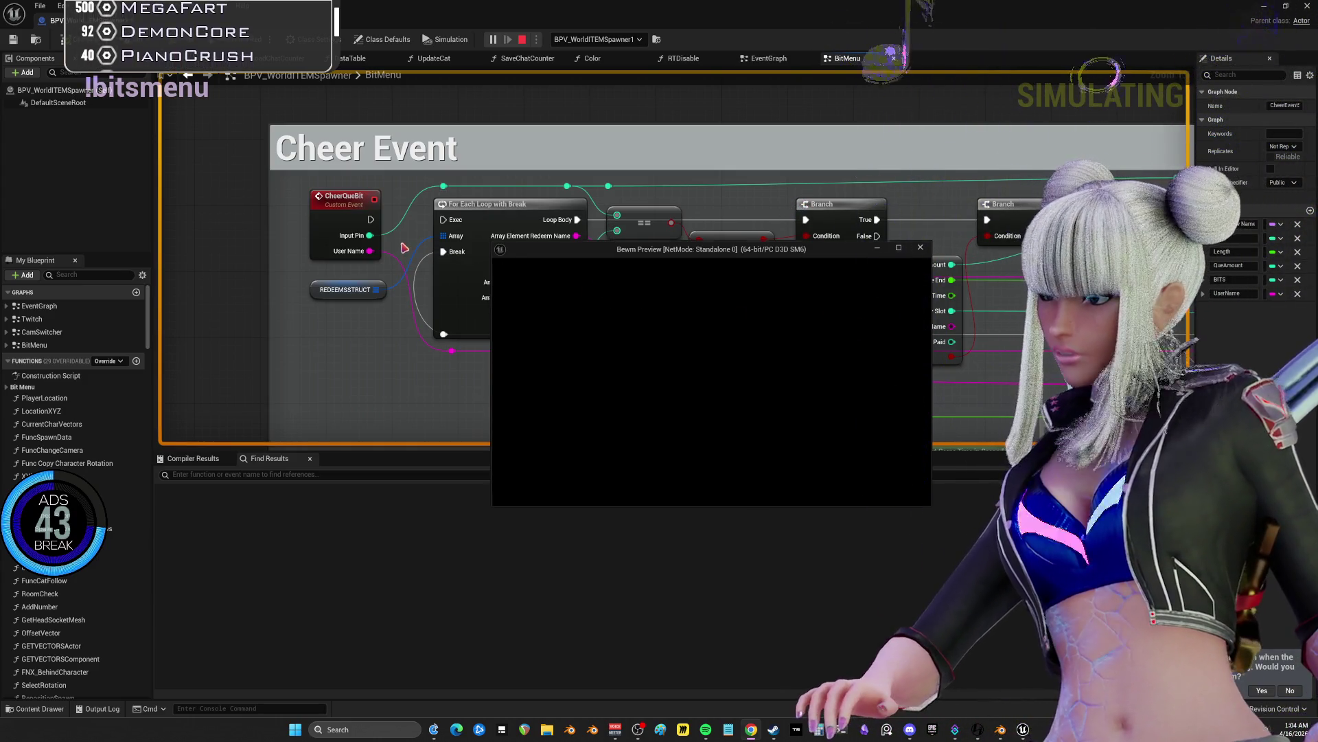
- End the simulation and connect CheerQueBit's execution pin to the For Each Loop Exec
left_click(486, 192)
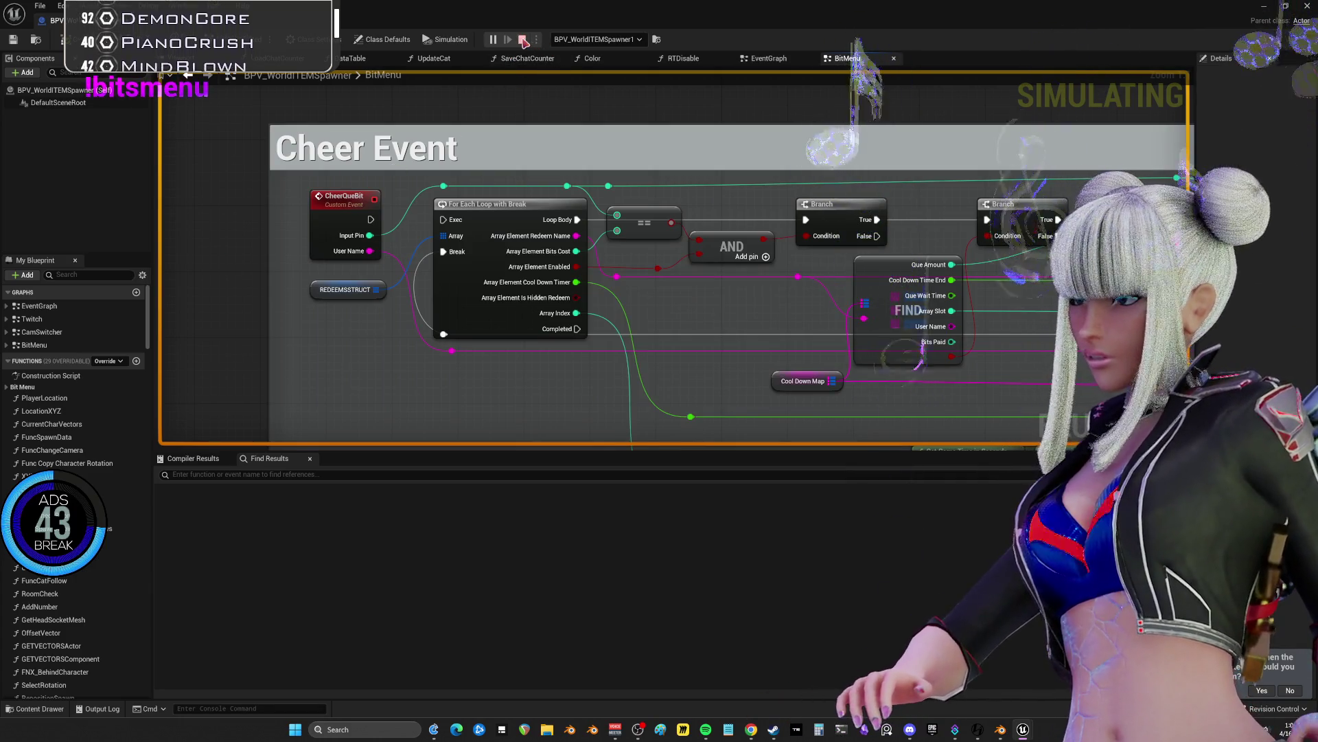
key("Escape")
left_click_drag(370, 219, 448, 225)
- Pan to the Cheer Event Send call and check its CheerEventSend custom event definition
mouse_move(697, 327)
left_mouse_down()
mouse_move(250, 297)
mouse_move(123, 246)
left_mouse_up()
left_click_drag(839, 189, 846, 170)
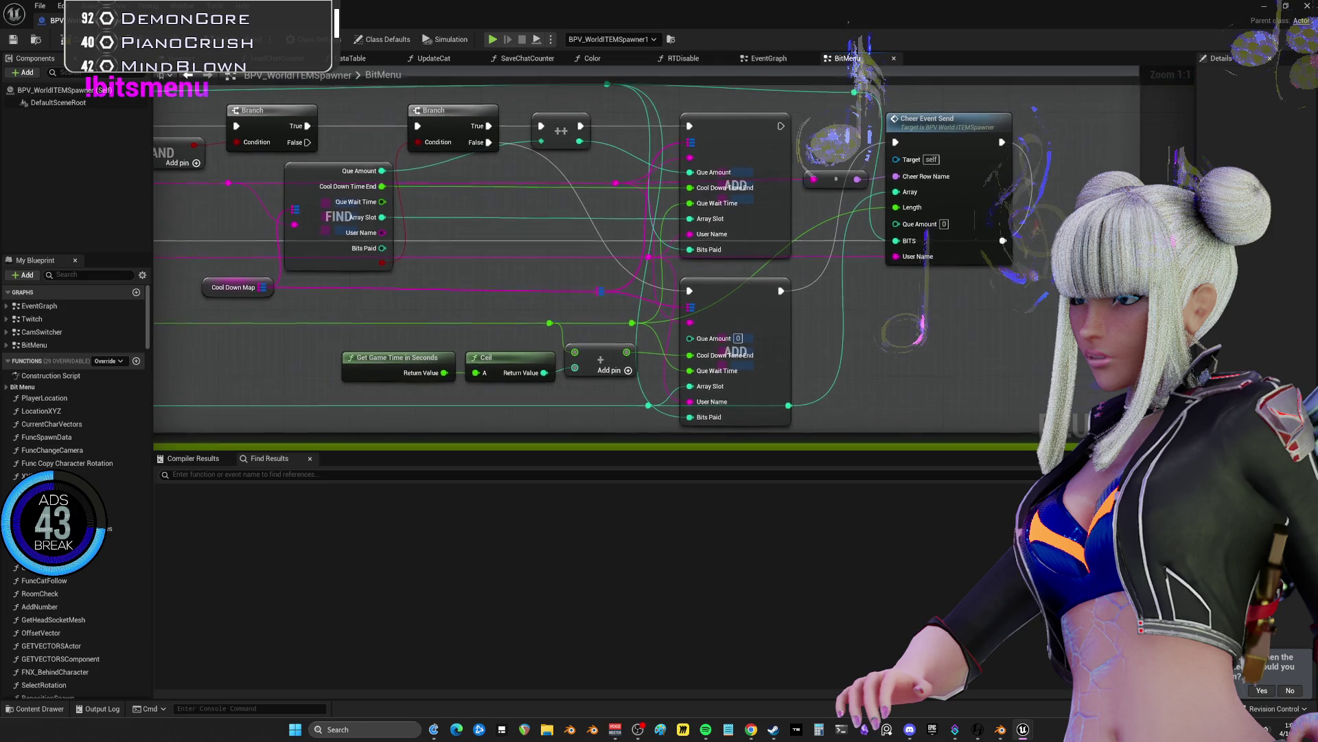
mouse_move(718, 352)
left_mouse_down()
mouse_move(749, 196)
mouse_move(1053, 136)
mouse_move(1312, 136)
mouse_move(670, 302)
mouse_move(686, 353)
mouse_move(885, 310)
left_mouse_up()
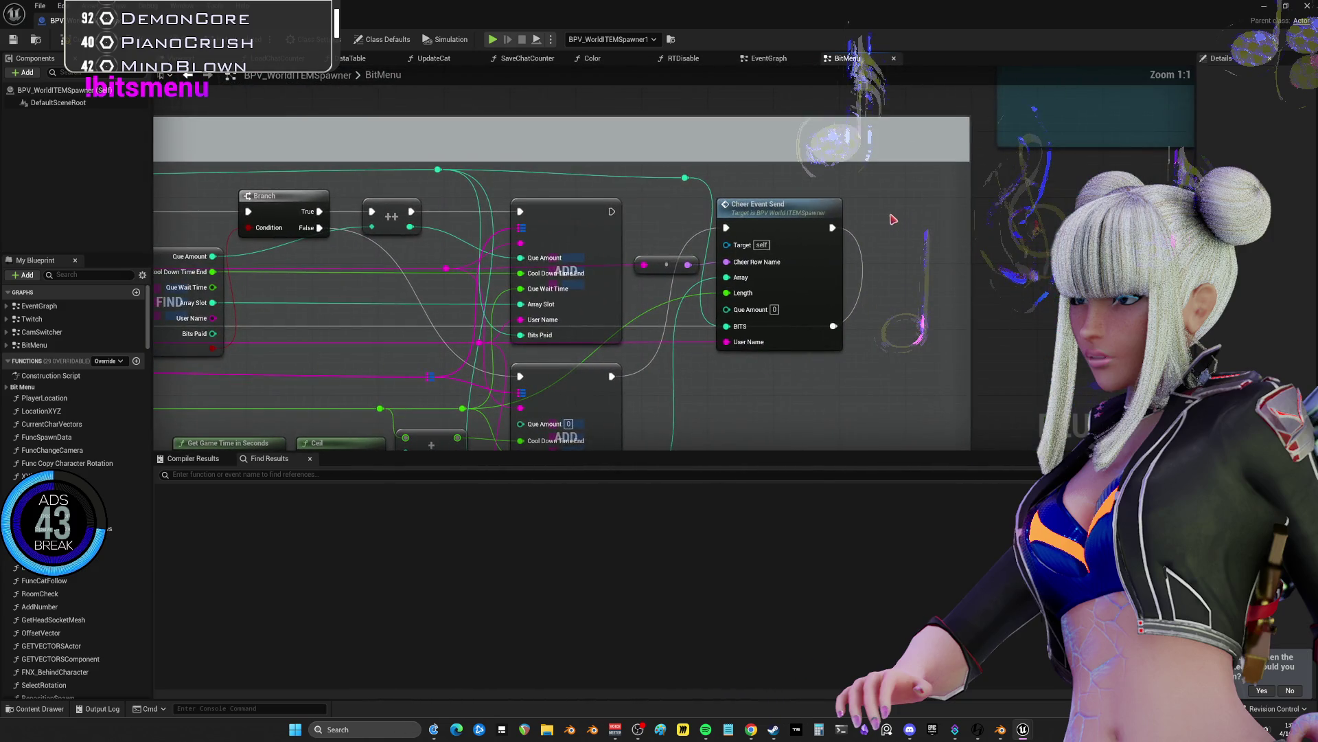
double_click(798, 213)
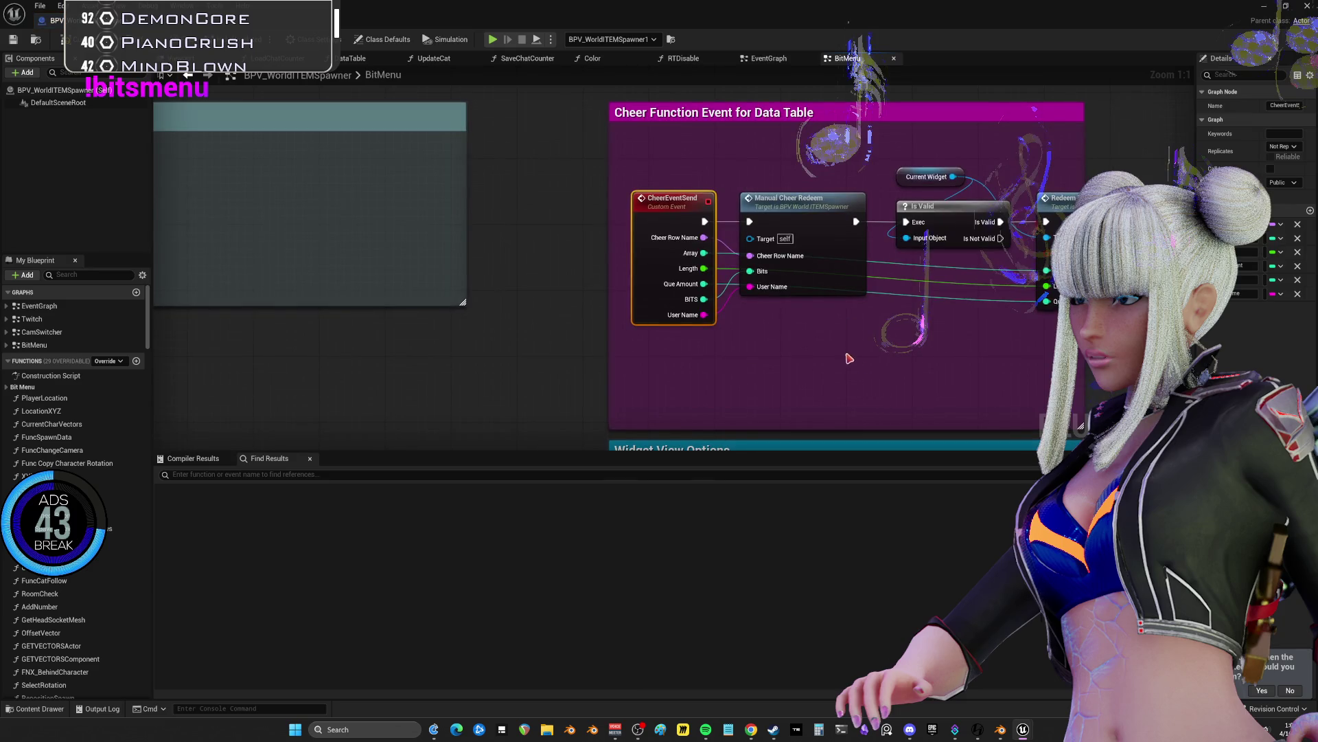
left_click(188, 75)
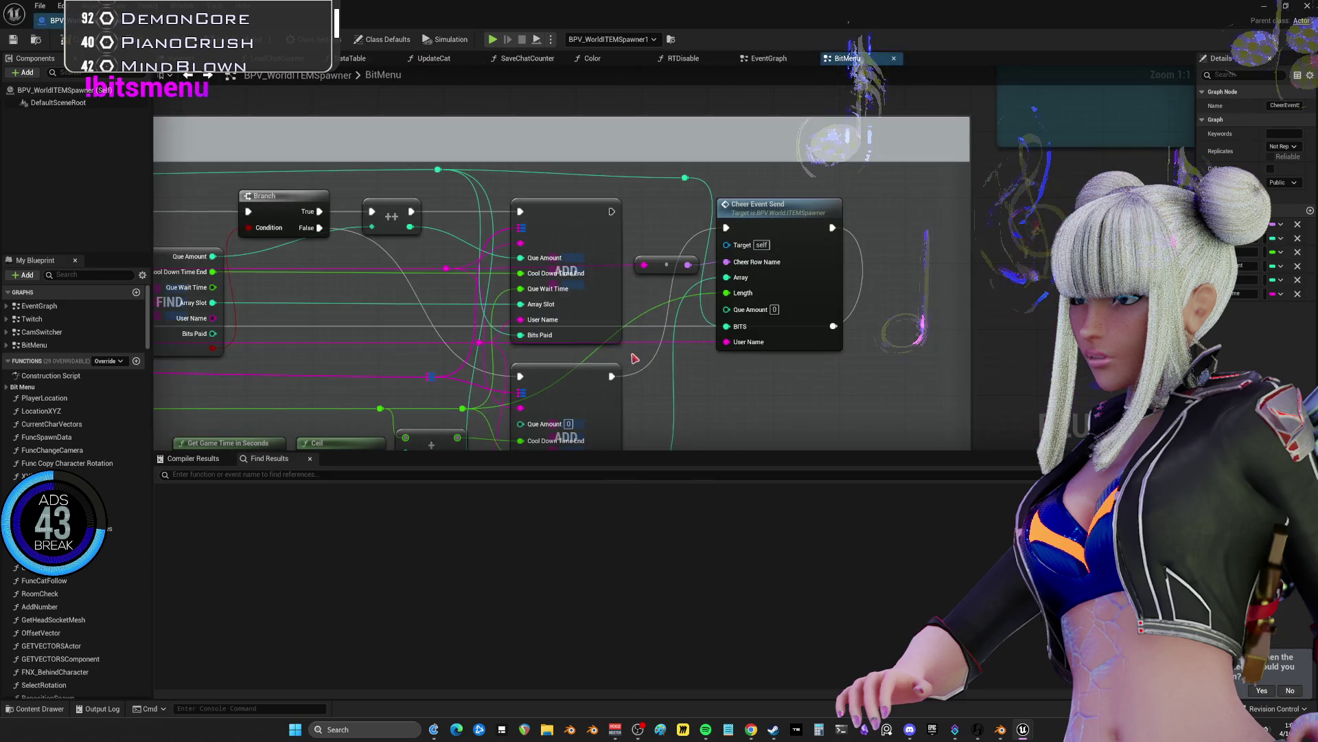
double_click(791, 218)
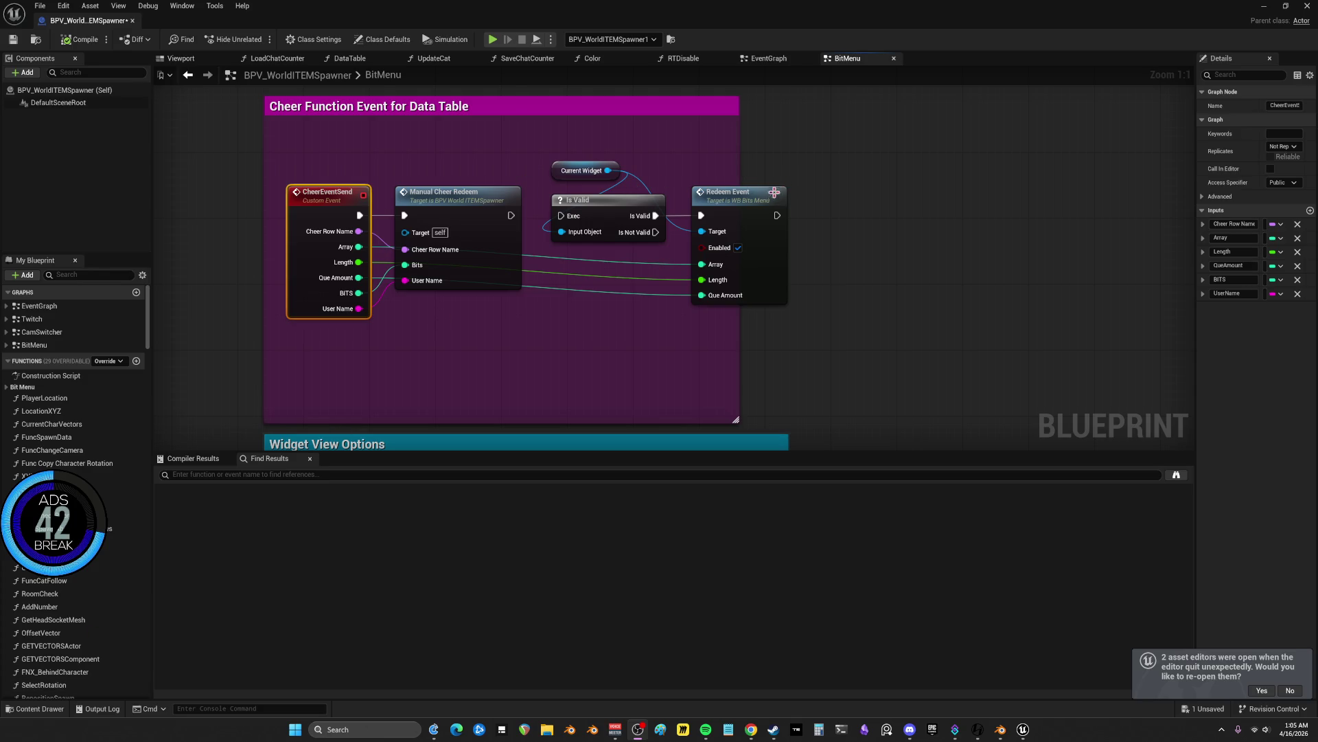
- Move the Redeem Event node a little to the right in the BitMenu graph
mouse_move(774, 193)
left_mouse_down()
mouse_move(744, 182)
mouse_move(824, 156)
mouse_move(806, 192)
mouse_move(790, 191)
left_mouse_up()
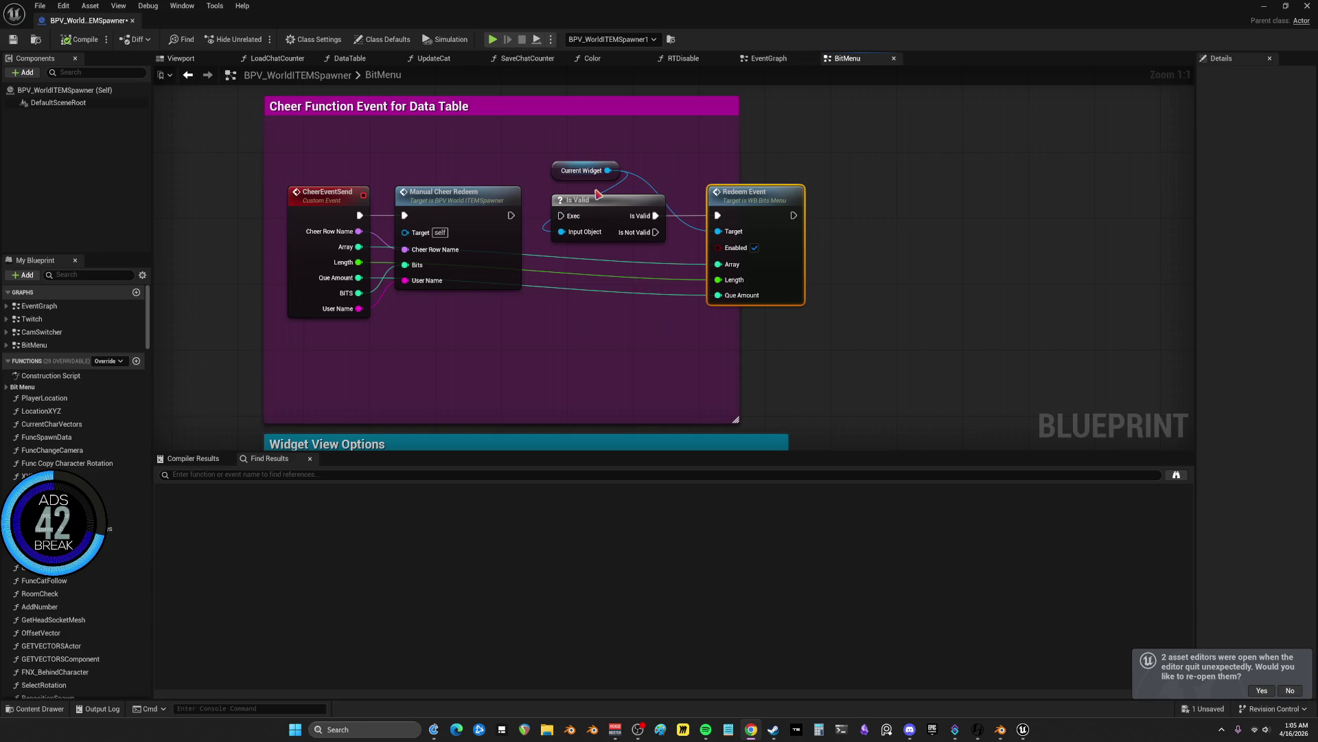
scroll(615, 373, "down", 2)
left_click_drag(615, 374, 642, 297)
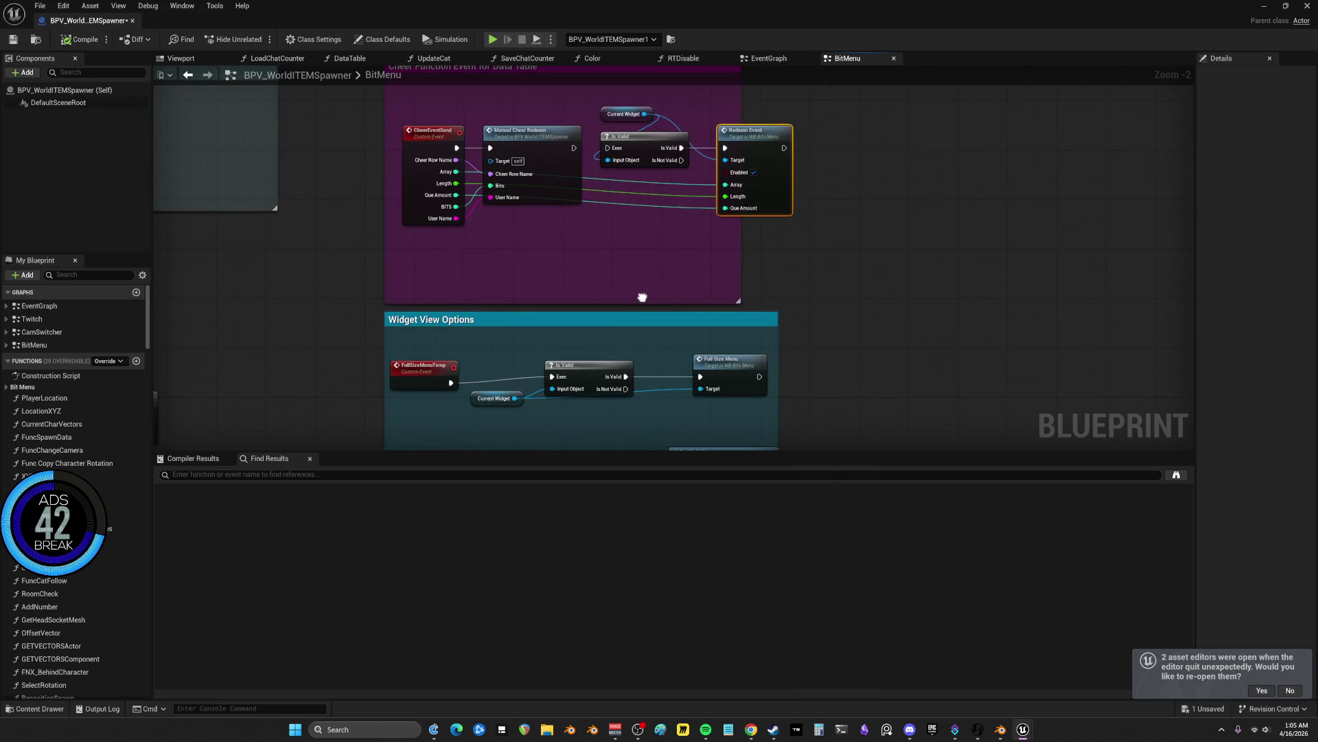
mouse_move(642, 297)
left_mouse_down()
mouse_move(900, 275)
mouse_move(985, 330)
mouse_move(961, 103)
mouse_move(1098, 73)
mouse_move(995, 27)
left_mouse_up()
left_click_drag(607, 318, 843, 318)
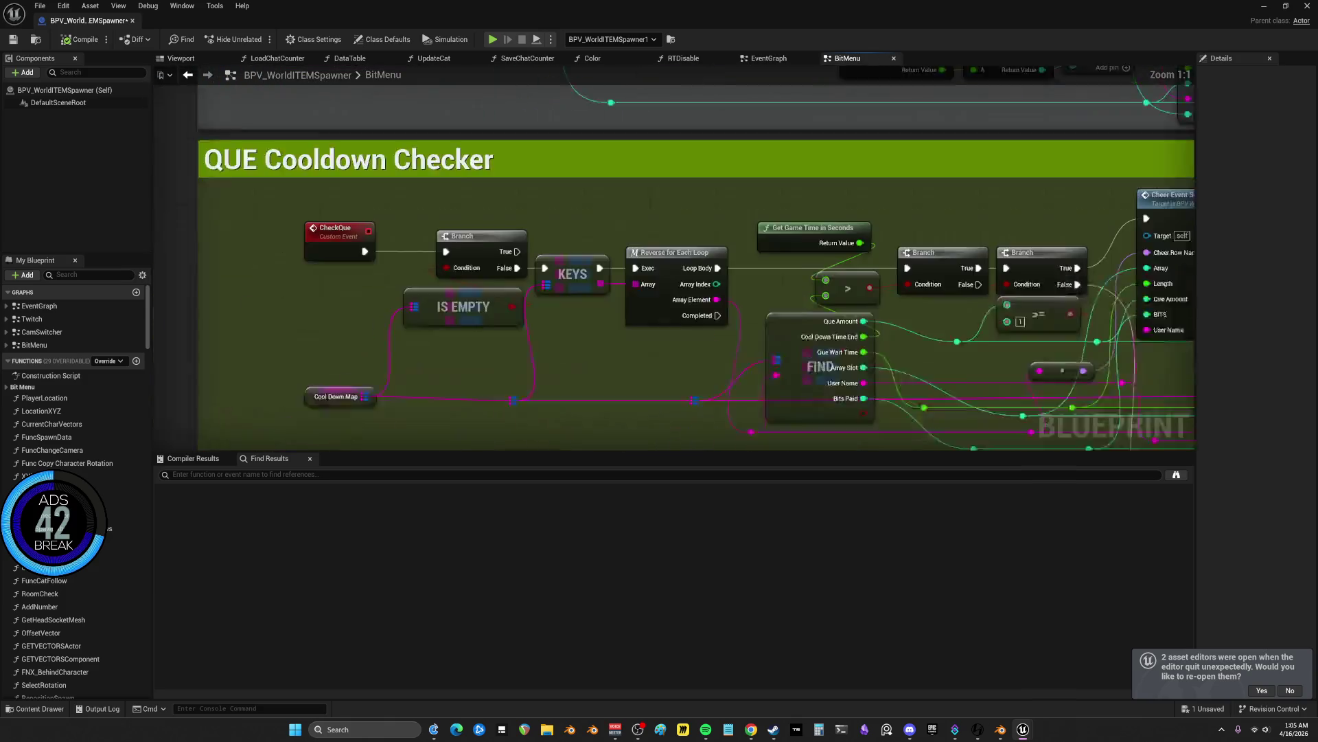
scroll(843, 318, "up", 2)
left_click_drag(904, 274, 222, 236)
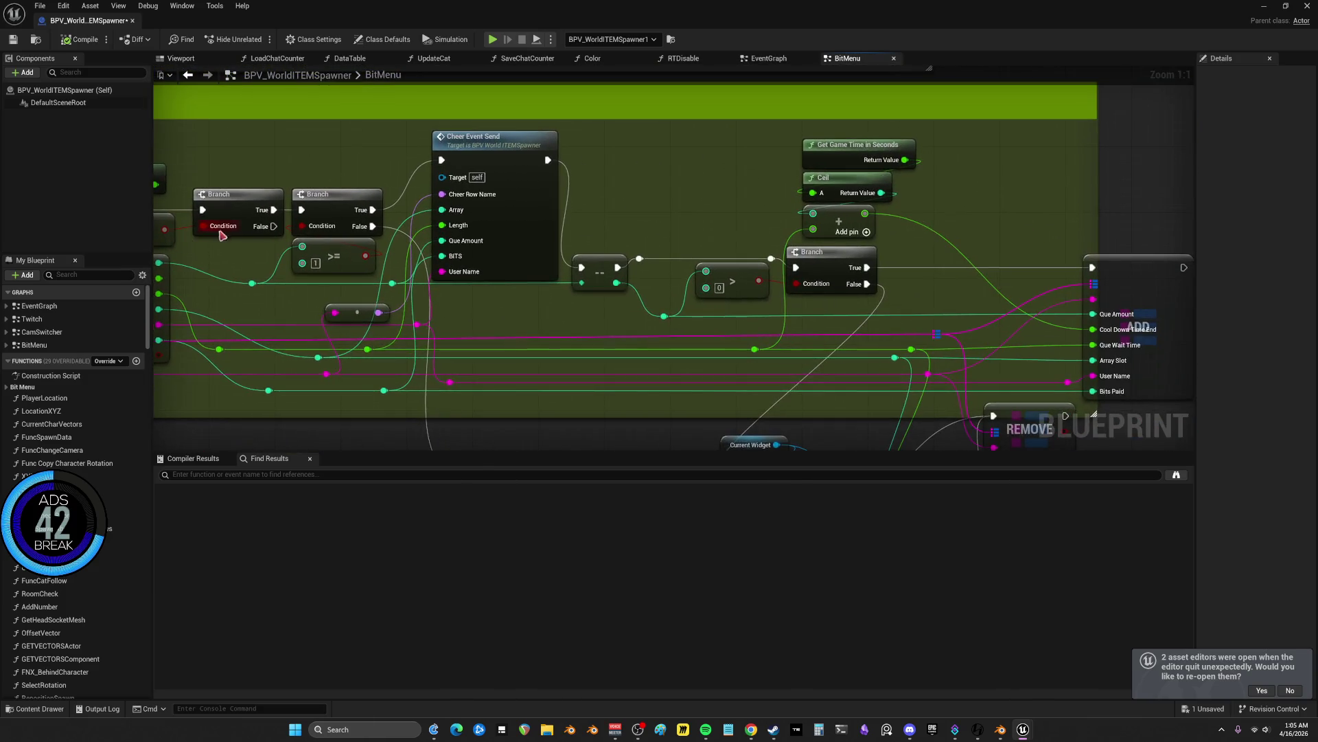
left_click_drag(342, 250, 132, 141)
mouse_move(480, 309)
left_mouse_down()
mouse_move(479, 242)
mouse_move(542, 355)
left_mouse_up()
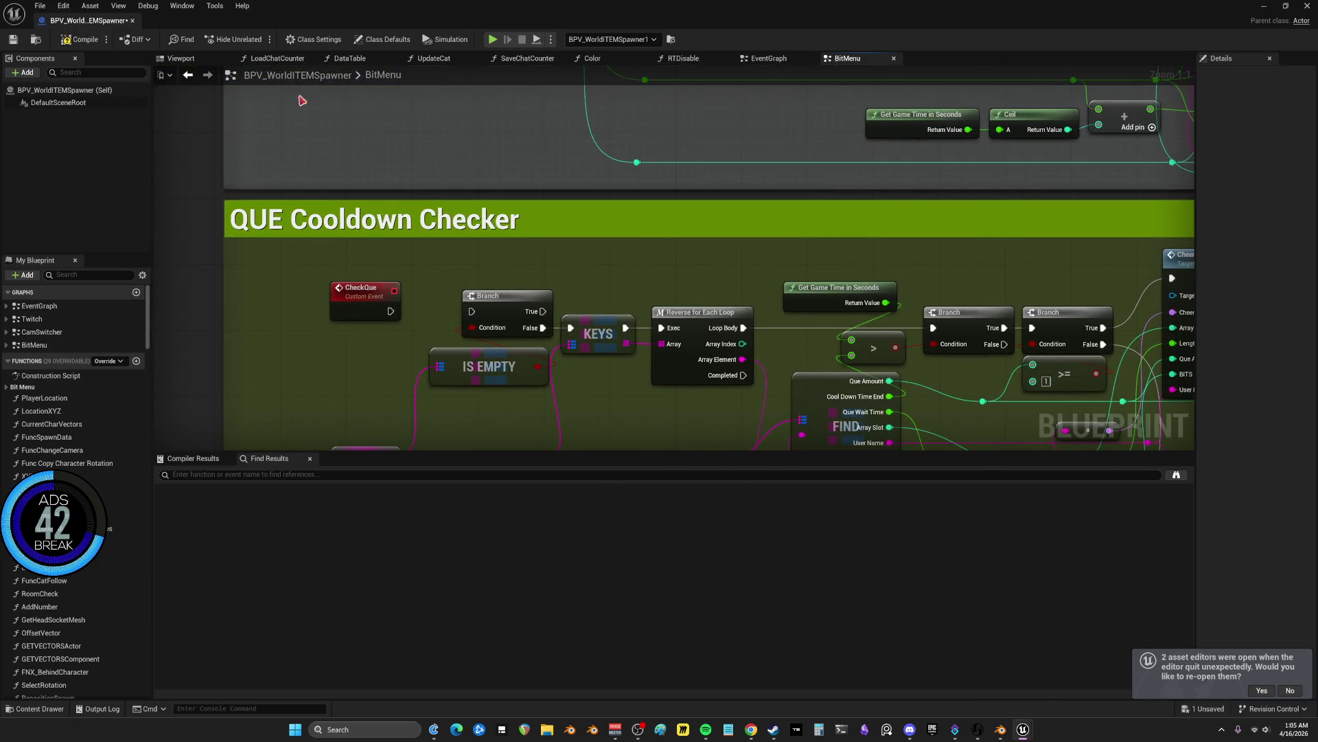
scroll(859, 157, "down", 4)
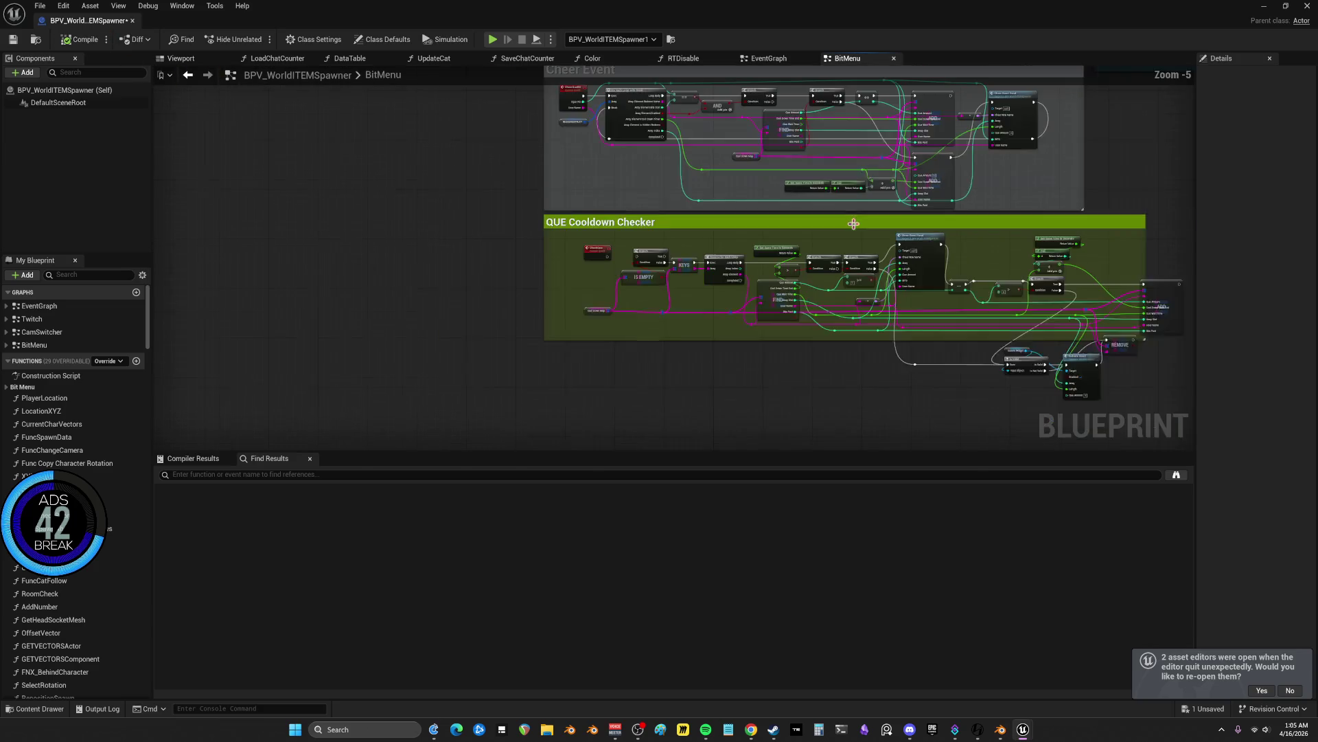
left_click_drag(859, 158, 735, 285)
scroll(903, 183, "up", 4)
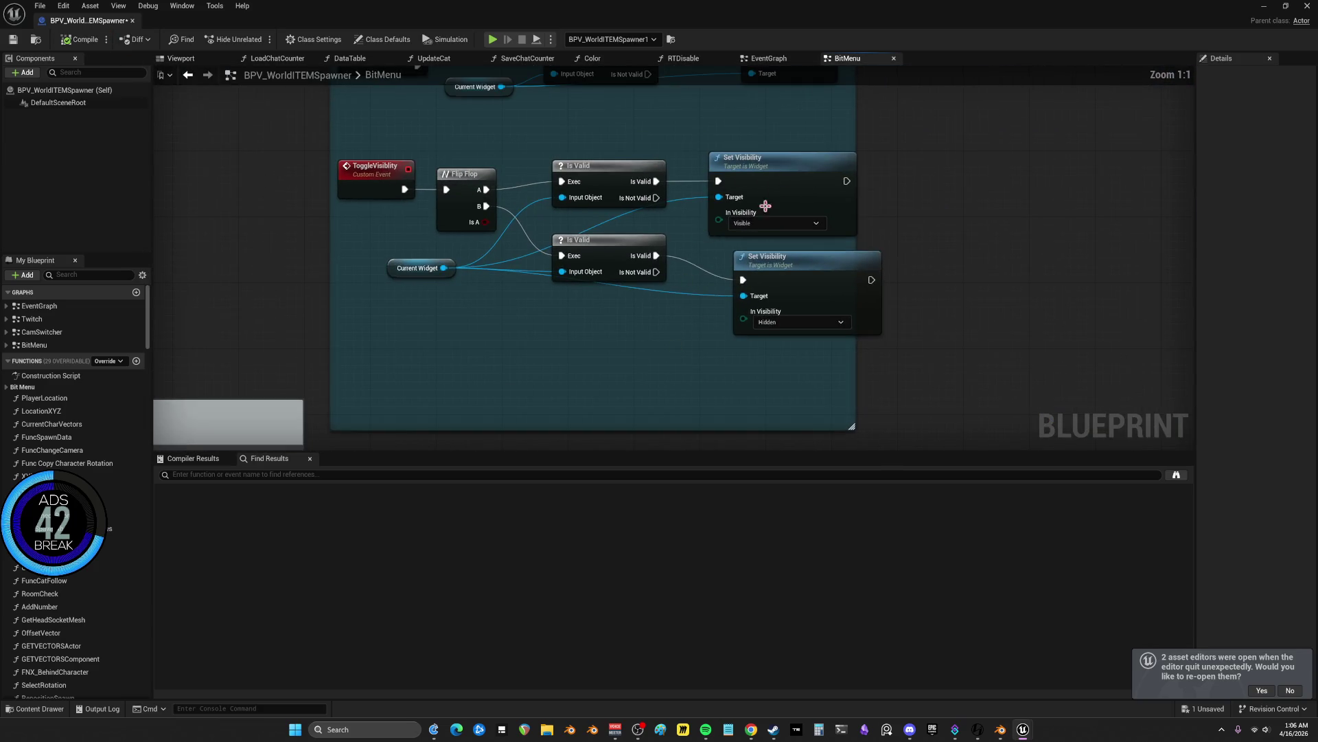
scroll(499, 196, "down", 4)
left_click_drag(499, 196, 585, 234)
scroll(586, 234, "up", 4)
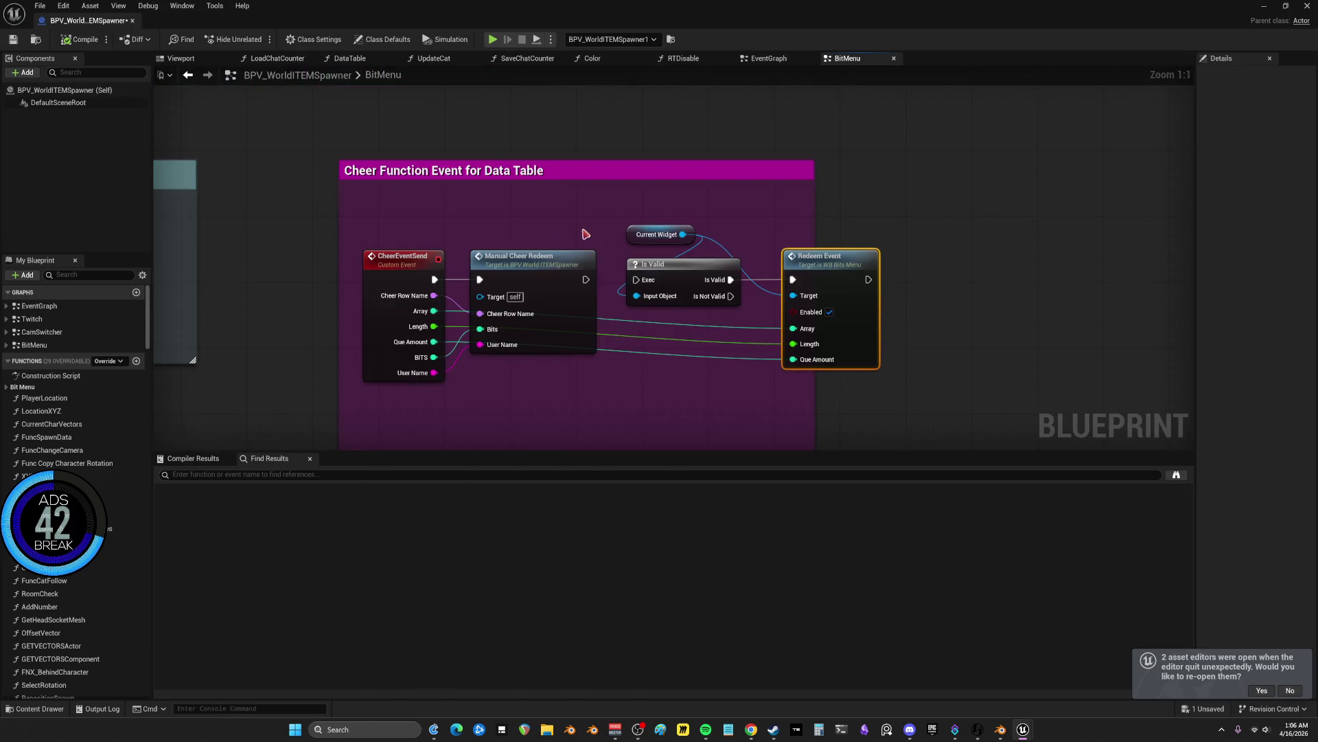
left_click(496, 39)
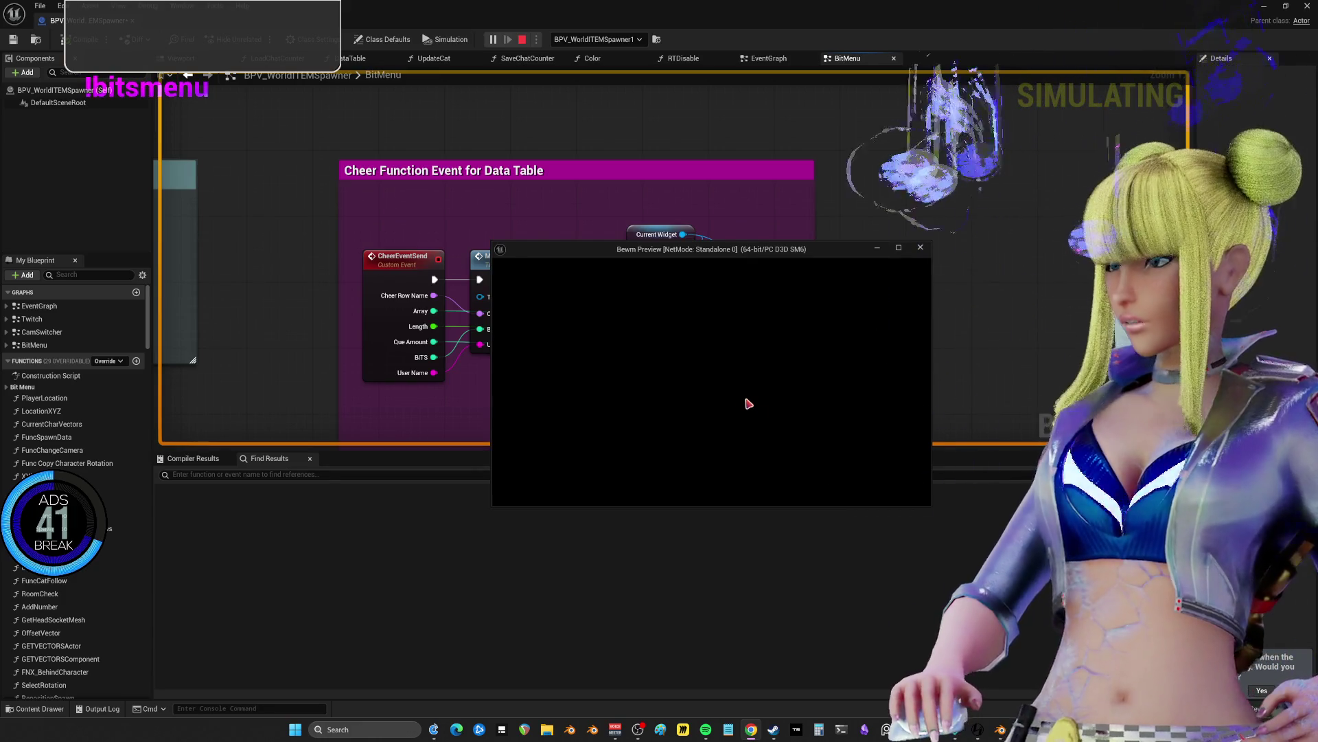
- Stop the play session, pan to the QUE Cooldown Checker nodes, and start Play again
key("Escape")
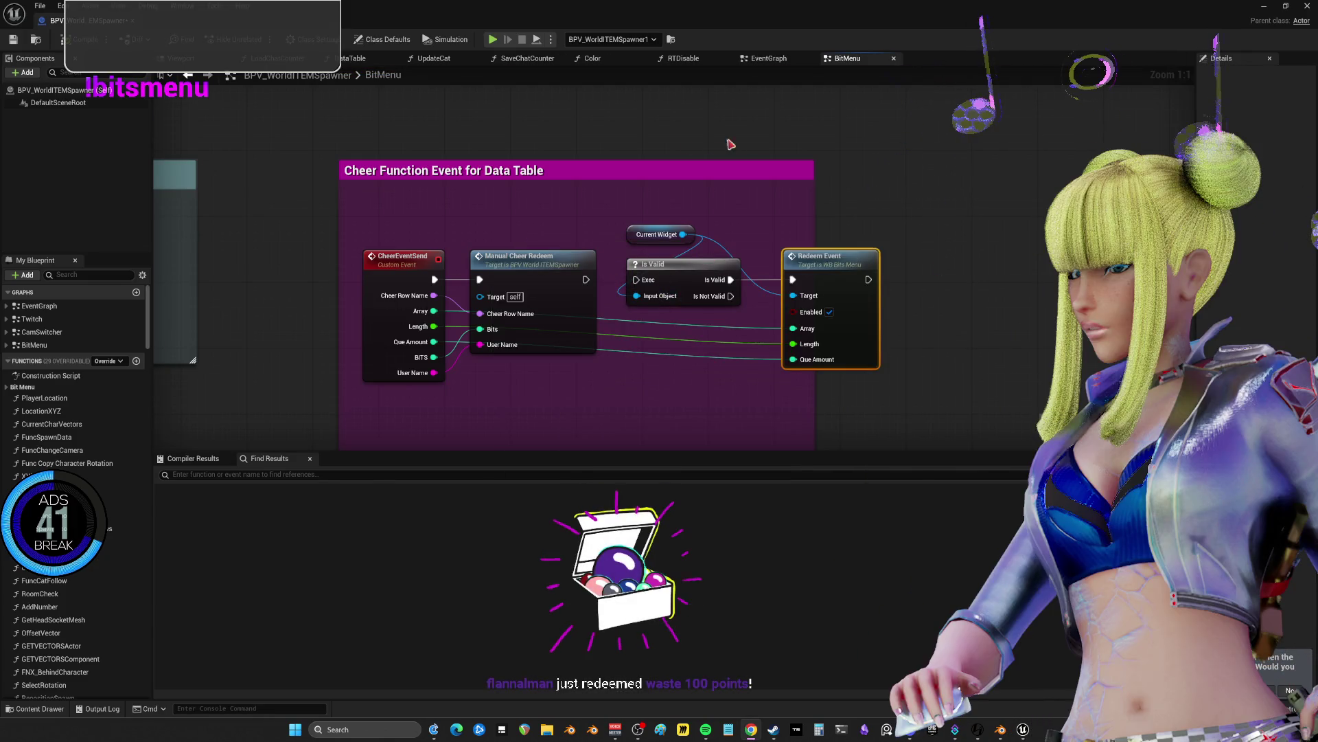
scroll(647, 341, "down", 4)
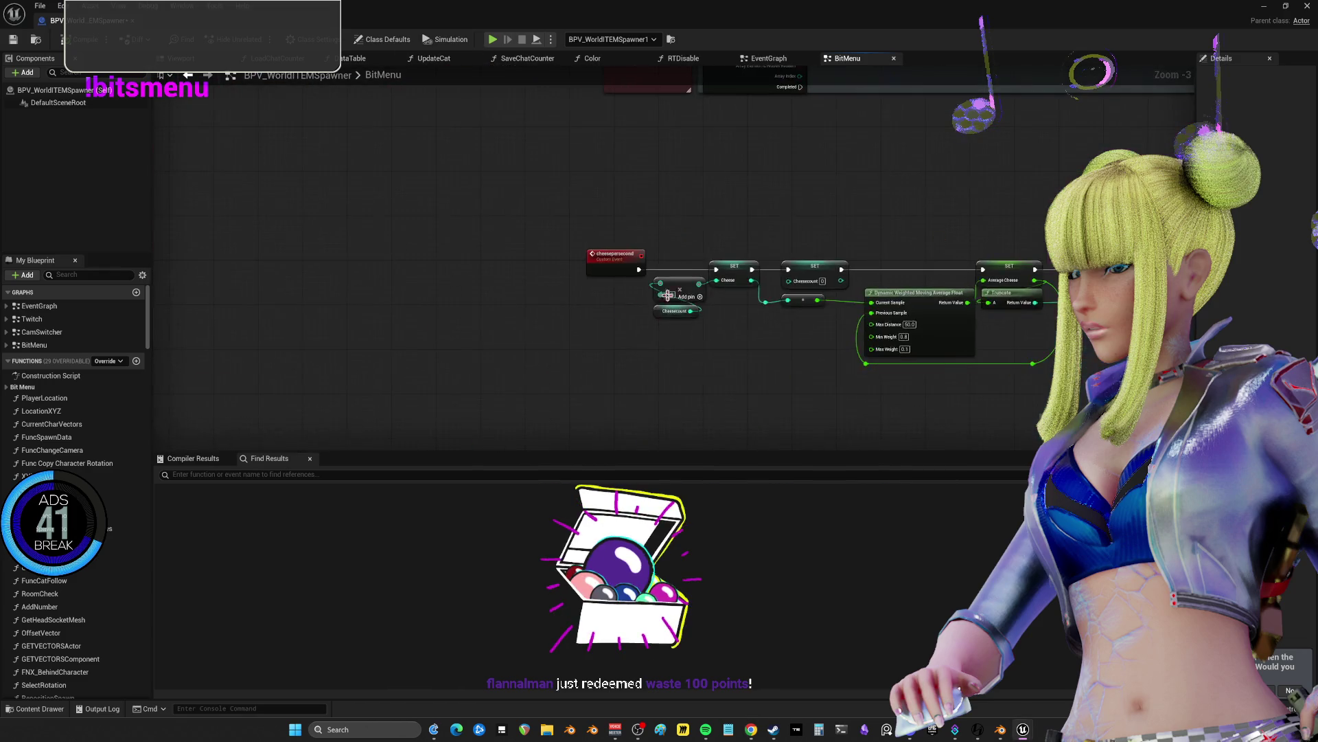
scroll(671, 213, "up", 4)
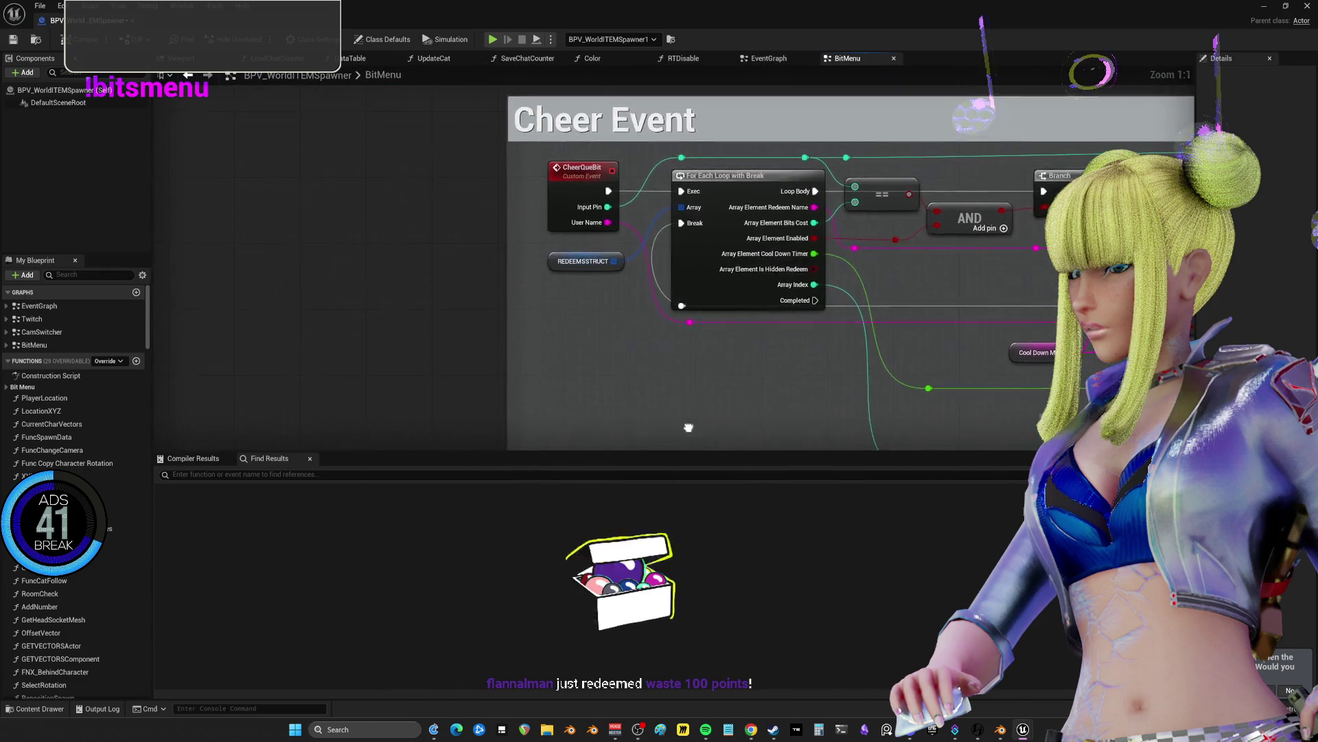
left_click_drag(689, 427, 485, 41)
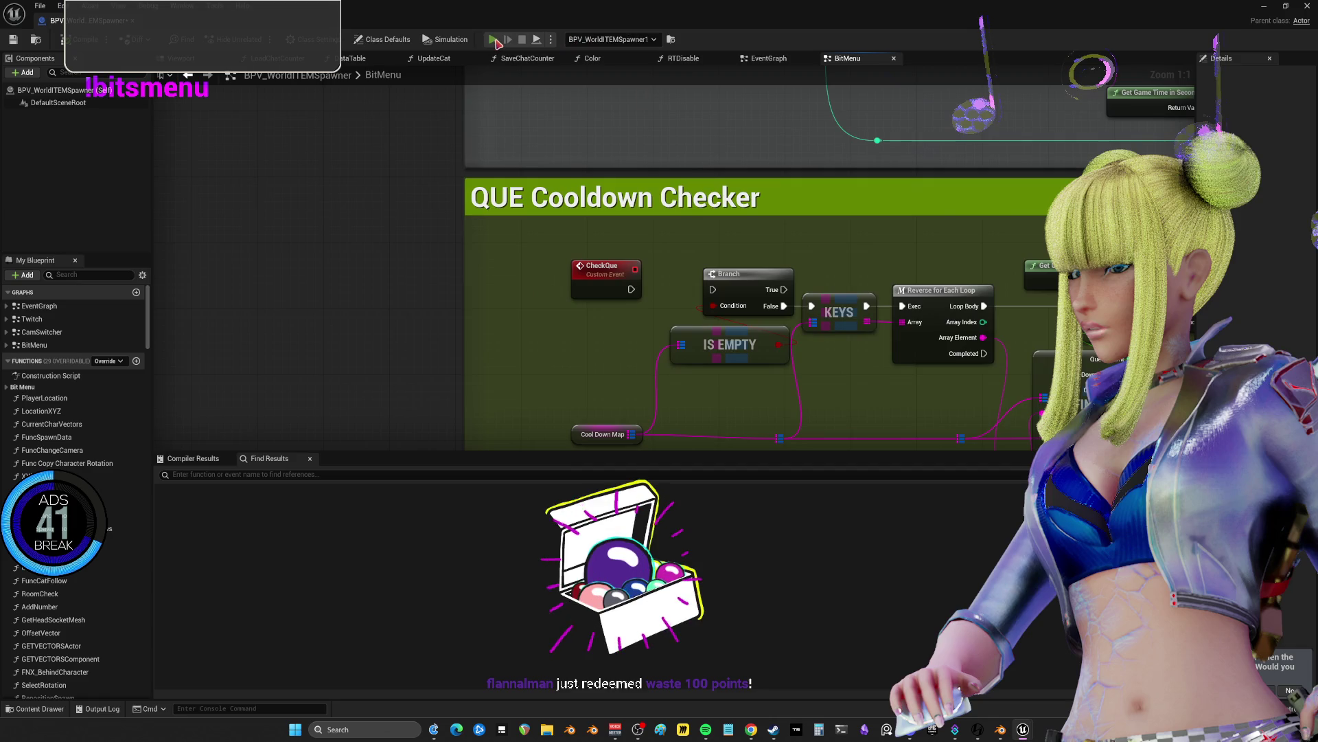
left_click(494, 41)
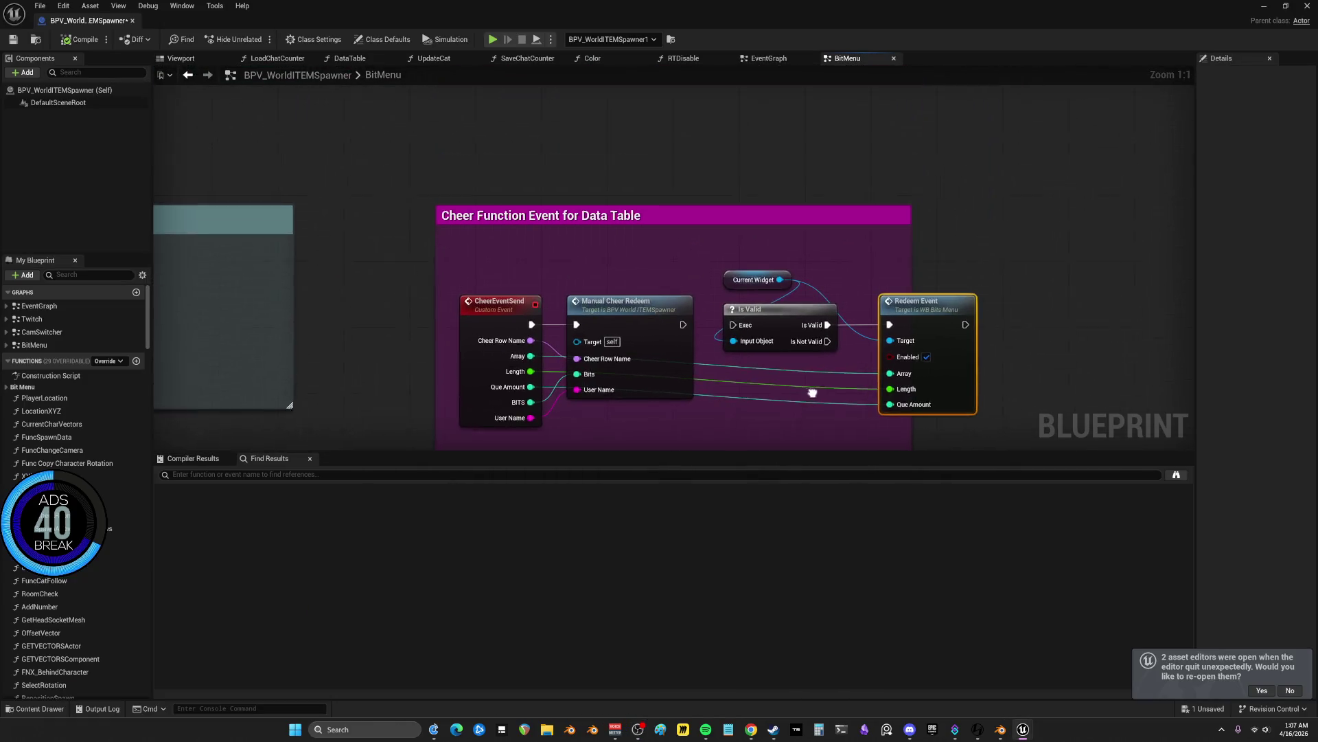
- Close the Blueprint editor and reopen the BPV_WorldITEMSpawner Blueprint from the level editor
left_click_drag(812, 393, 809, 396)
left_click(1308, 6)
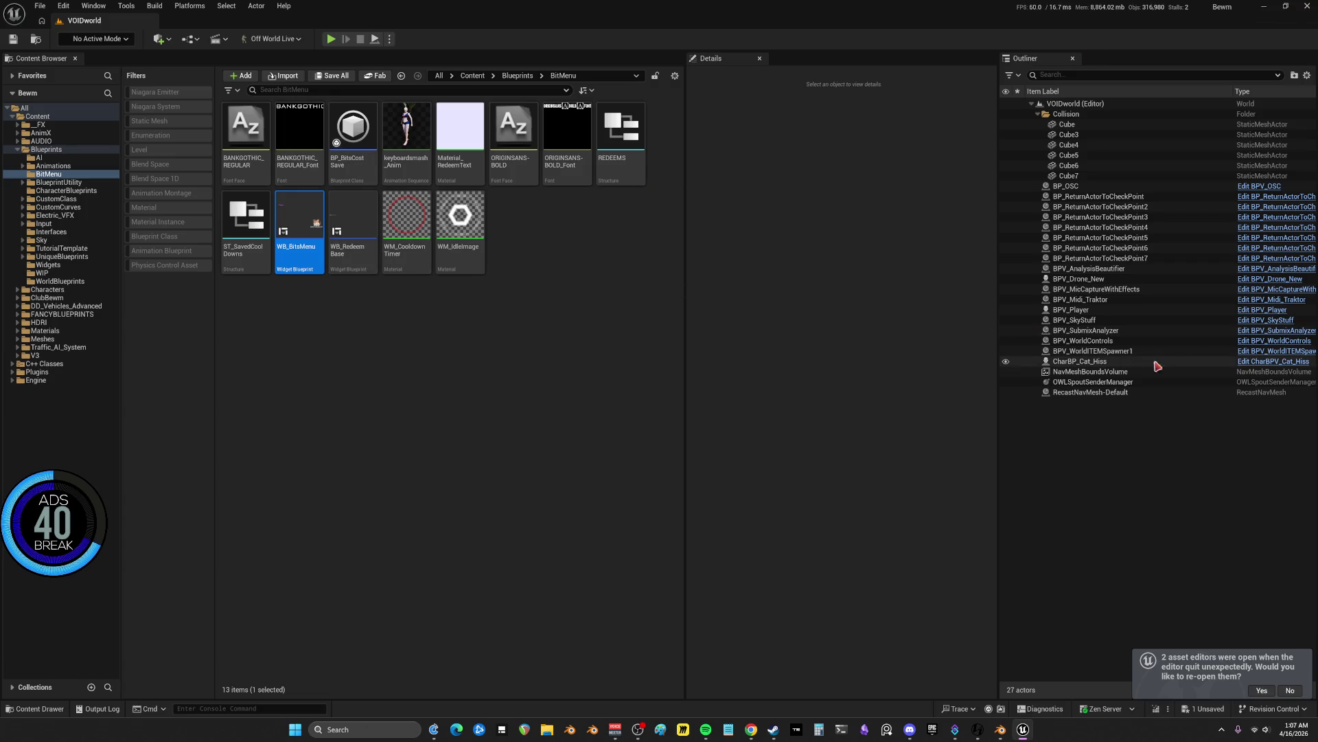
left_click(1291, 357)
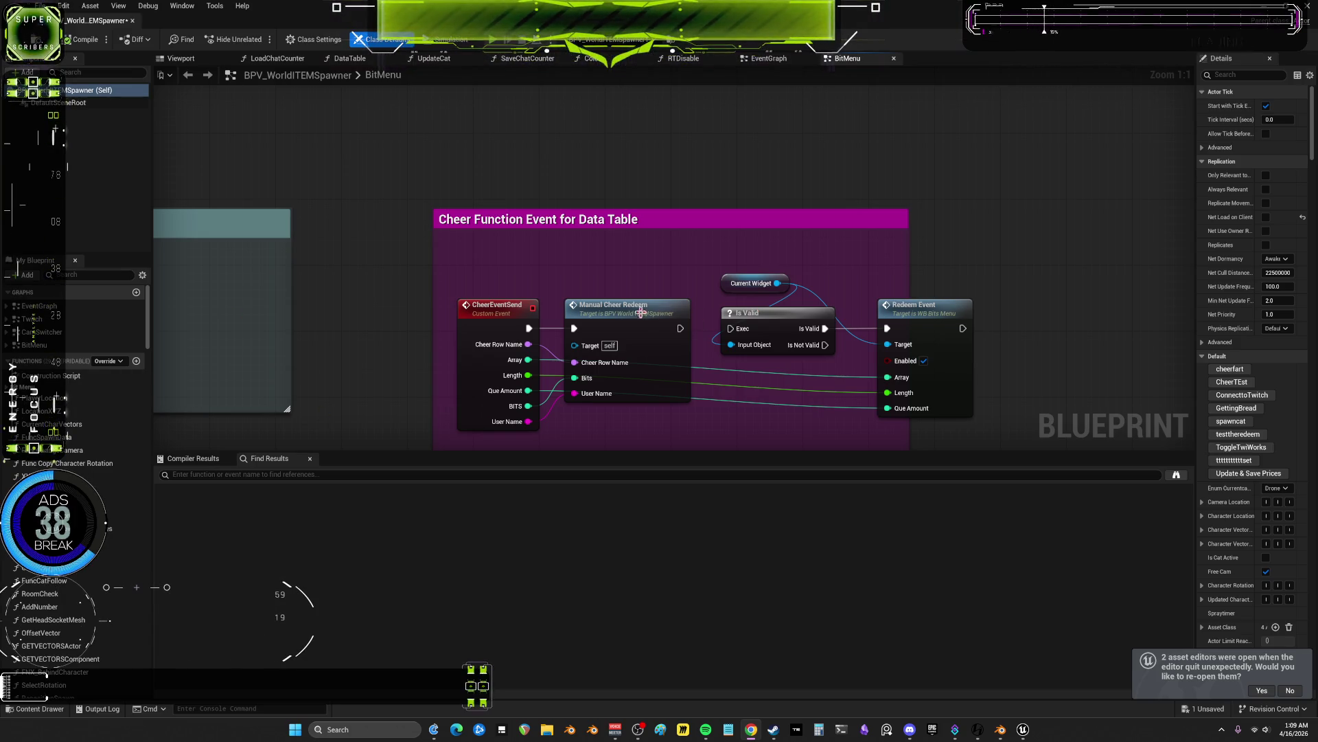
- Pan the BitMenu graph to the Get Game Time, Branch and FIND nodes during the test run
scroll(641, 312, "down", 3)
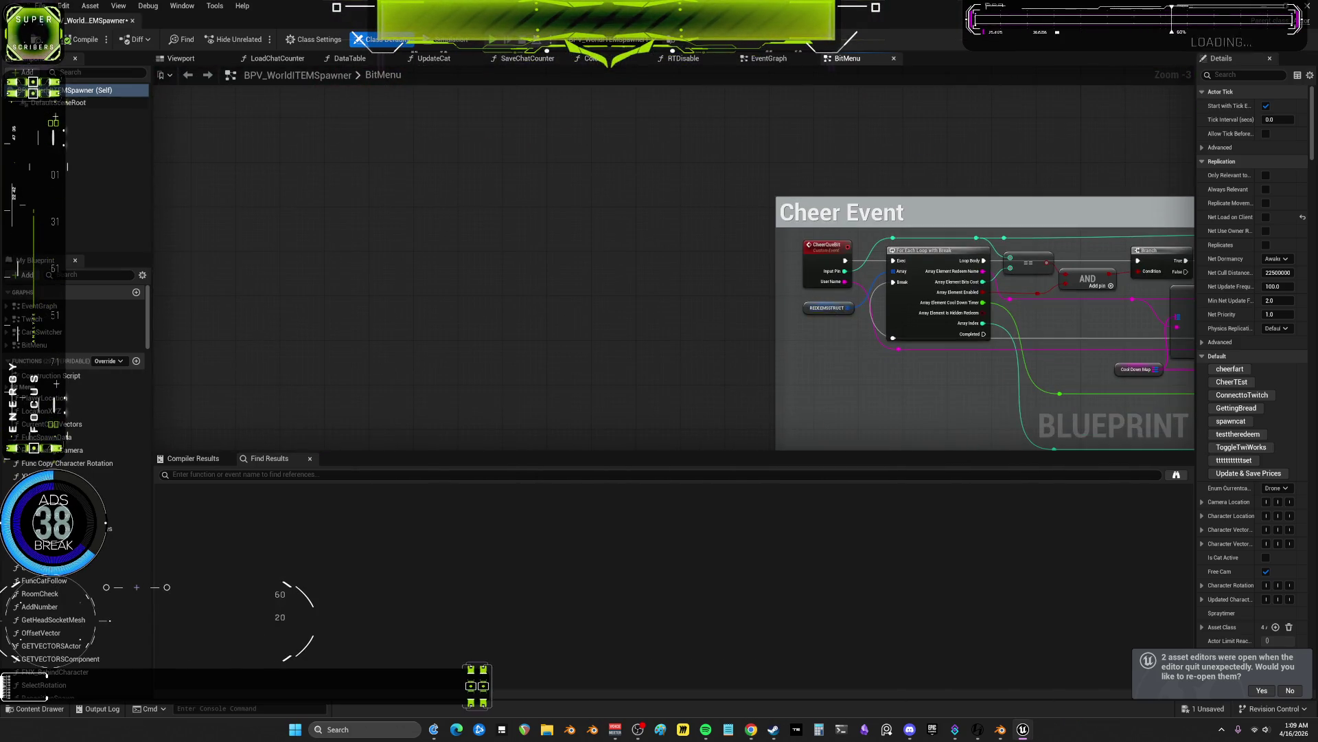
scroll(924, 249, "up", 3)
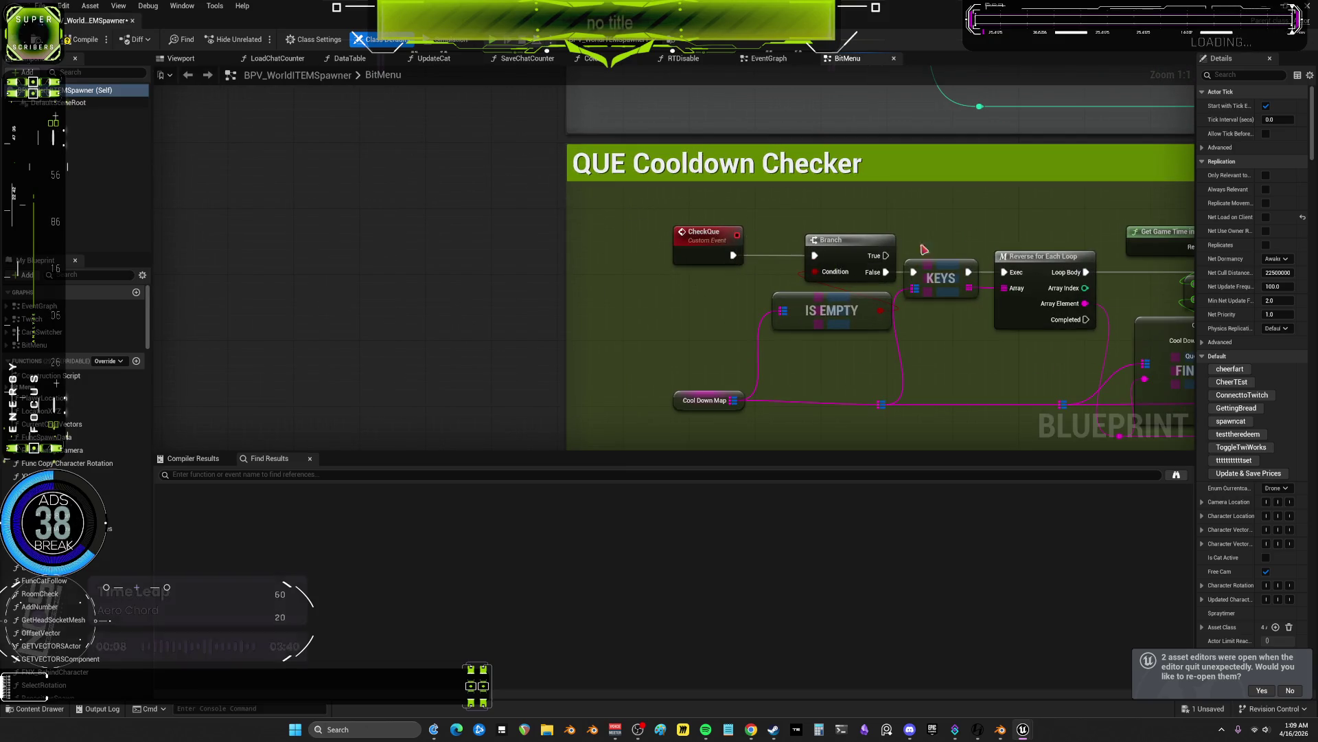
left_click_drag(925, 249, 642, 207)
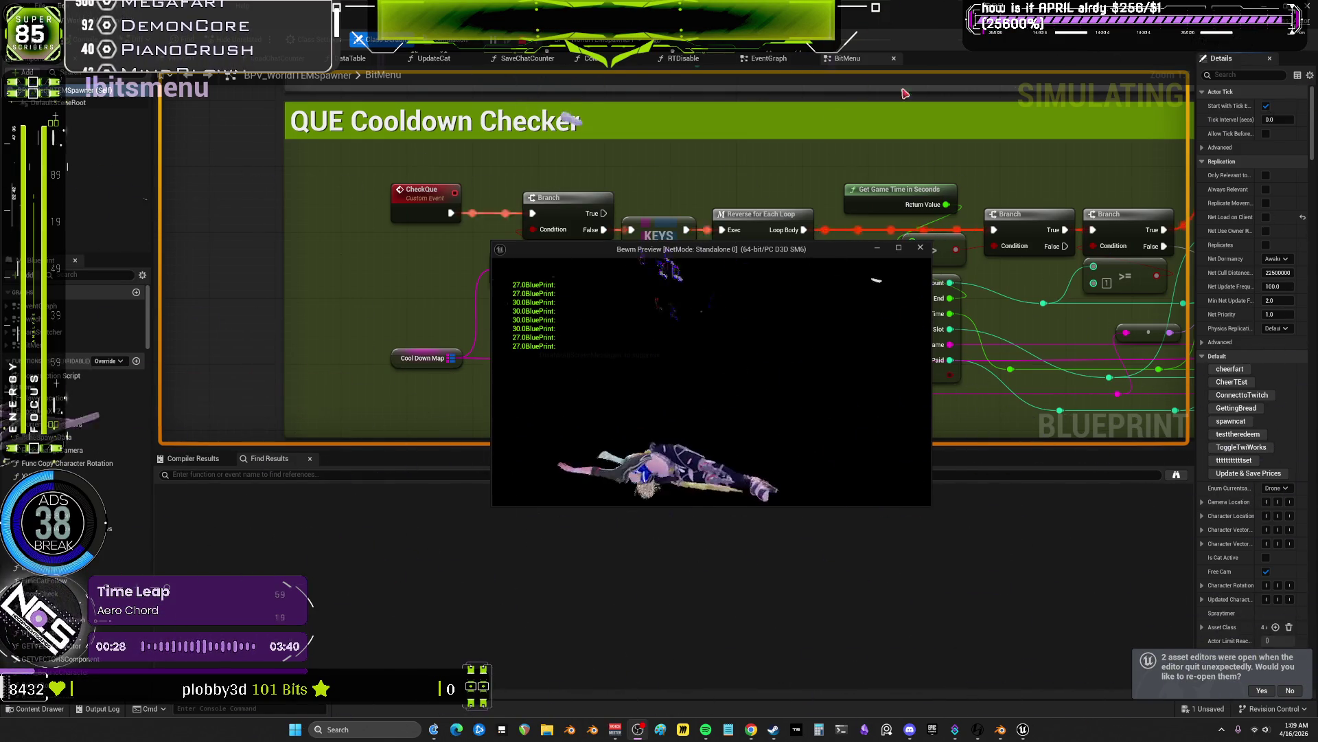
scroll(882, 110, "down", 6)
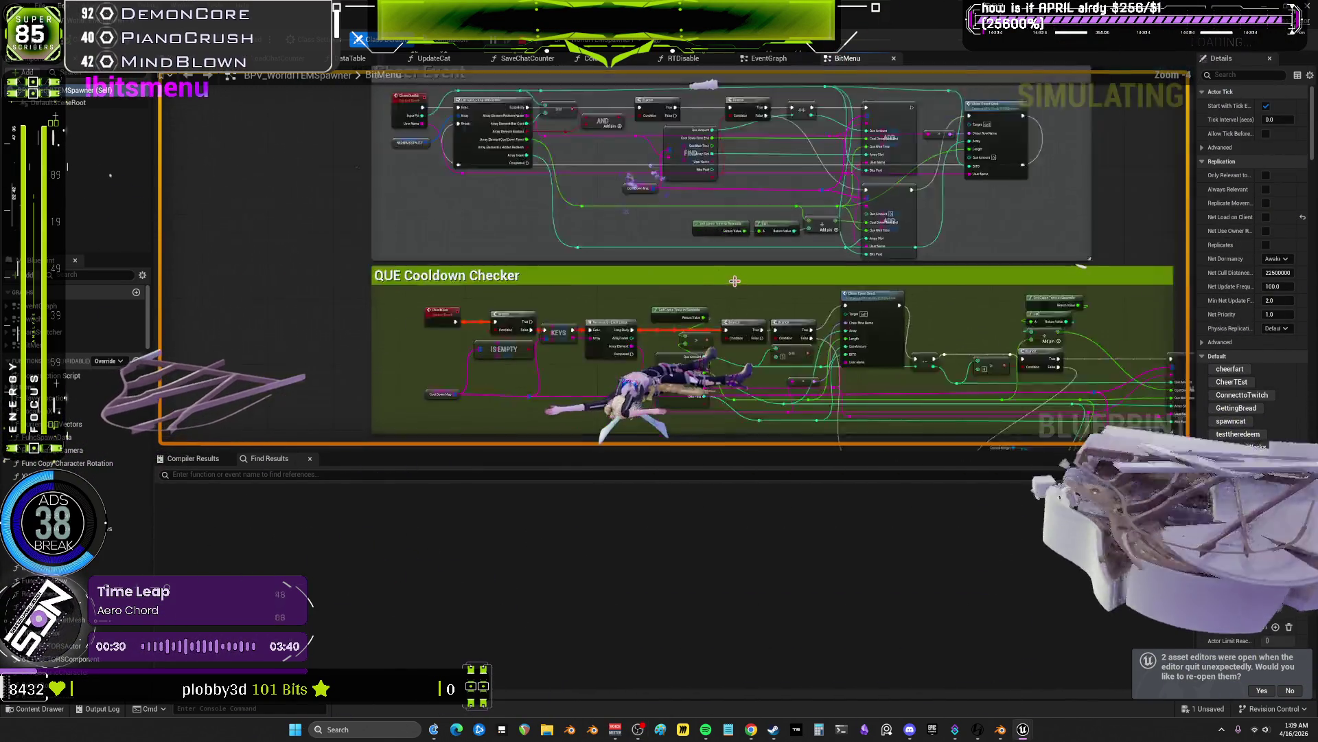
scroll(782, 206, "up", 6)
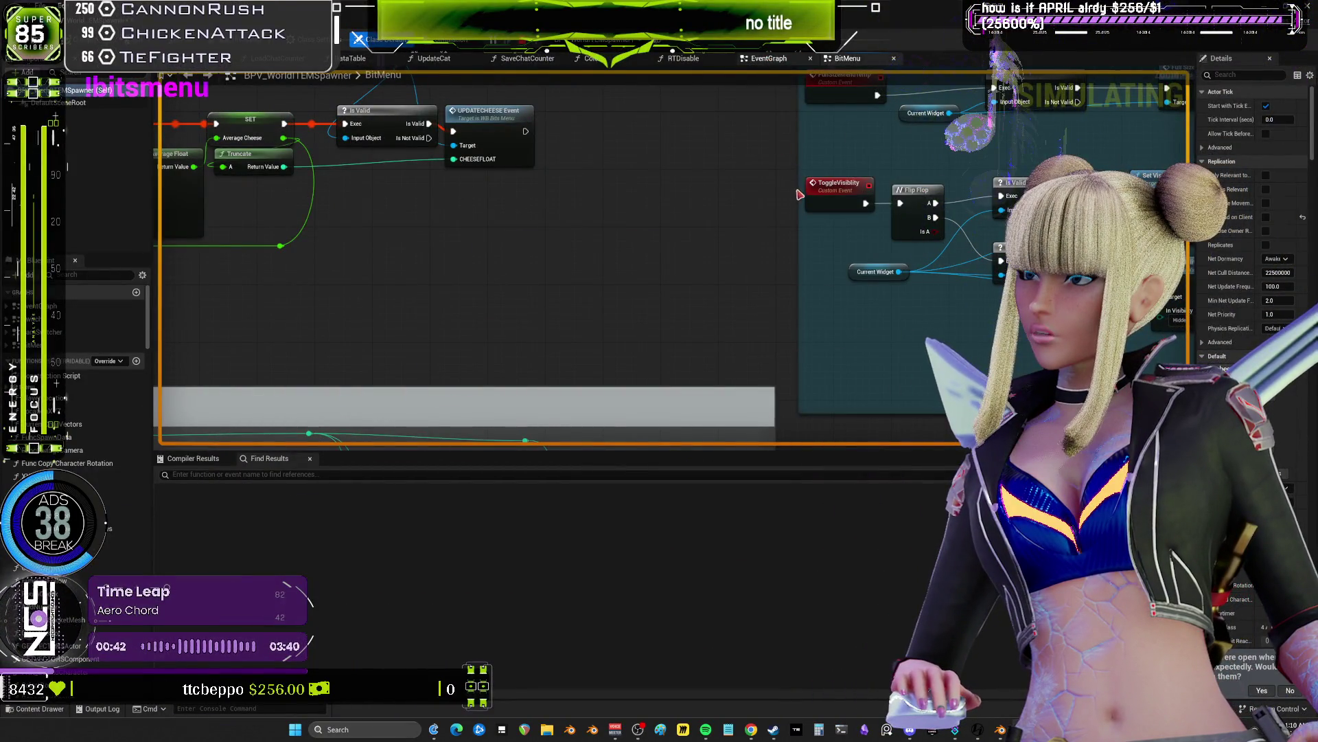
- Switch to the EventGraph and bring the BlackHole through DemonCore event groups into view
left_click(769, 58)
scroll(952, 211, "down", 3)
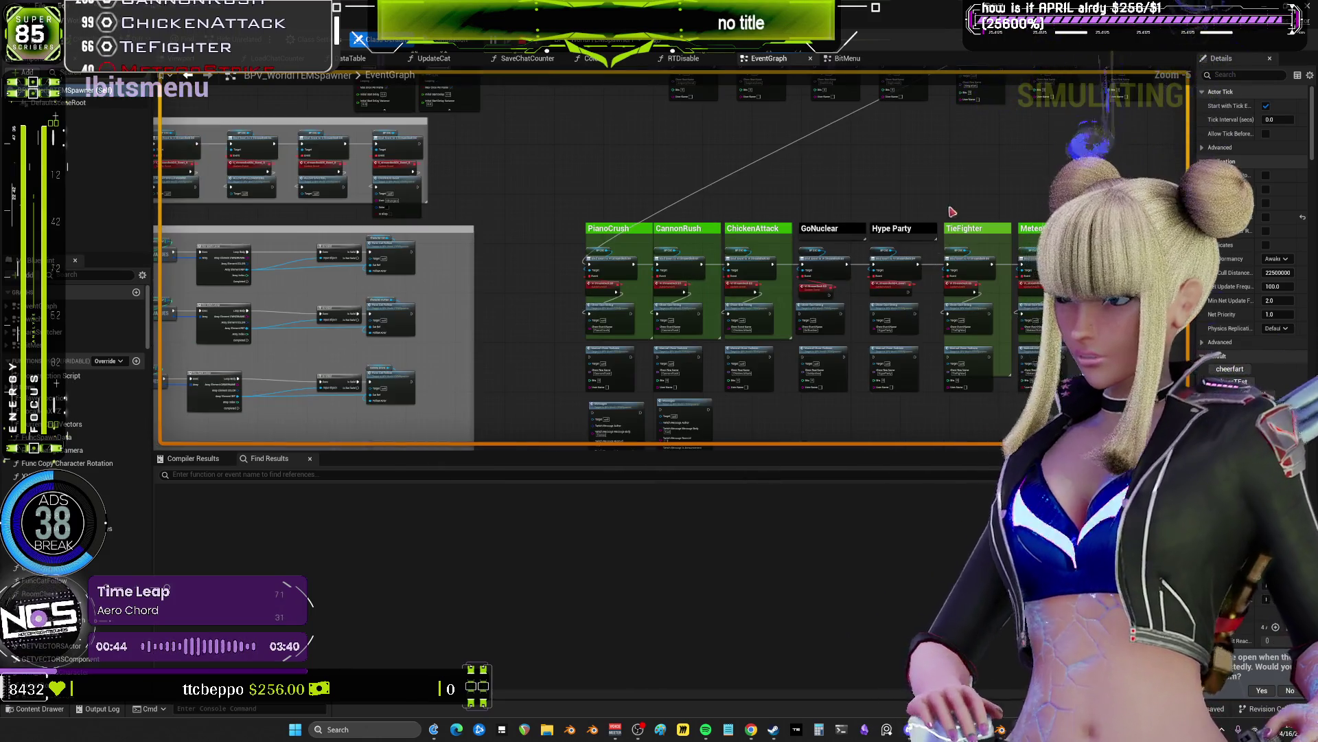
scroll(952, 211, "up", 4)
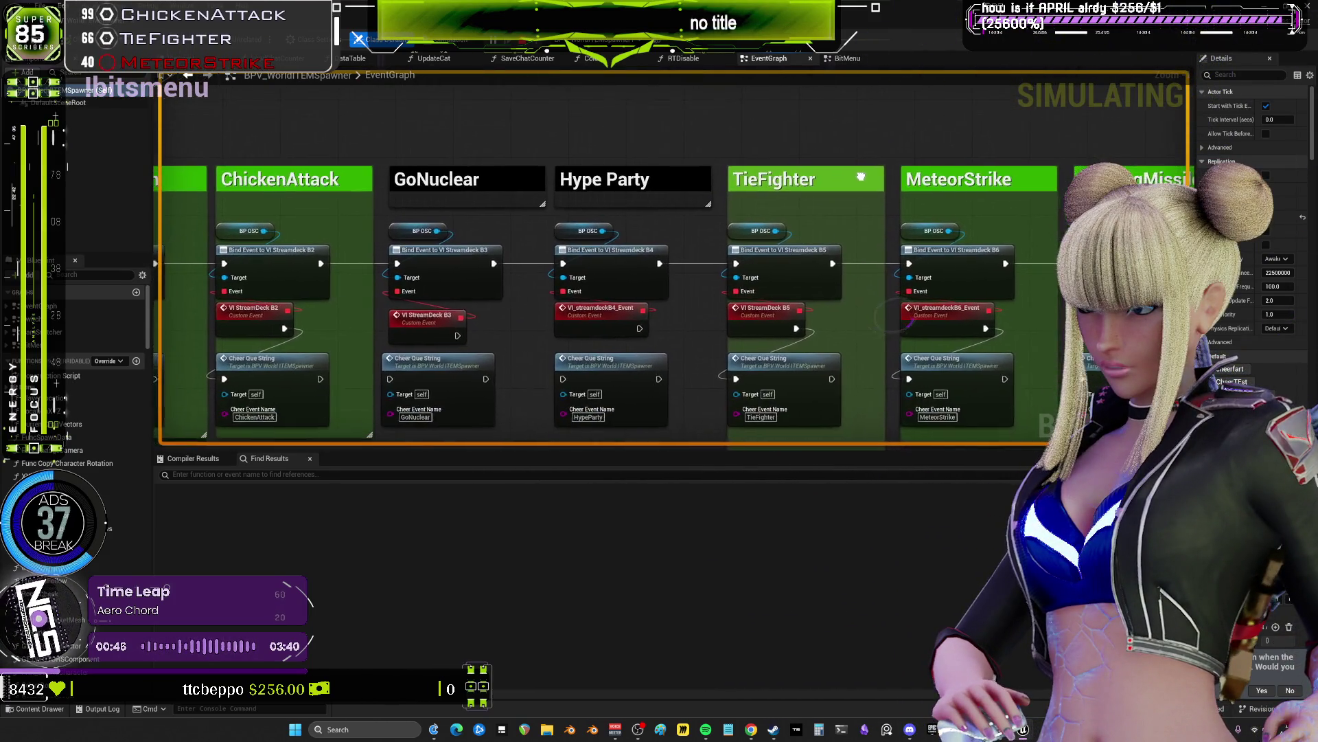
scroll(861, 178, "down", 2)
scroll(628, 324, "up", 2)
left_click_drag(628, 324, 4, 334)
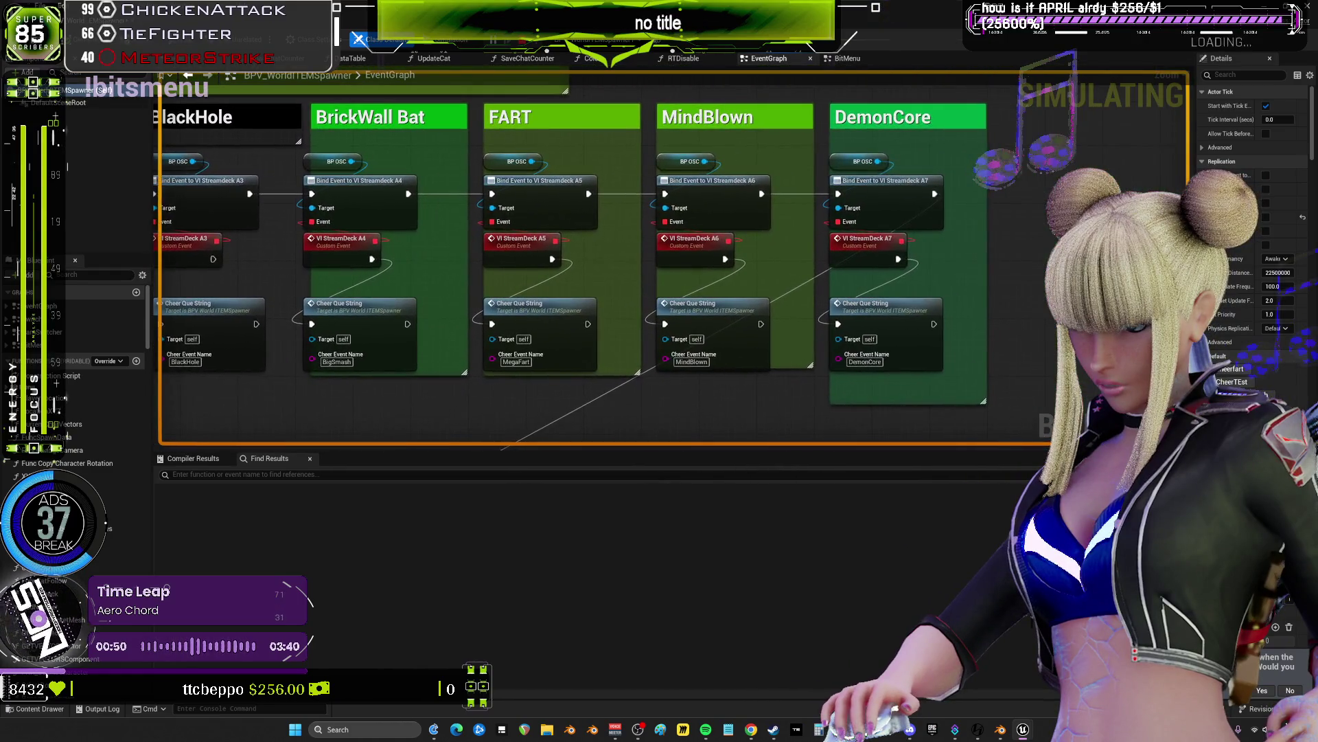
scroll(515, 310, "down", 2)
scroll(515, 310, "up", 3)
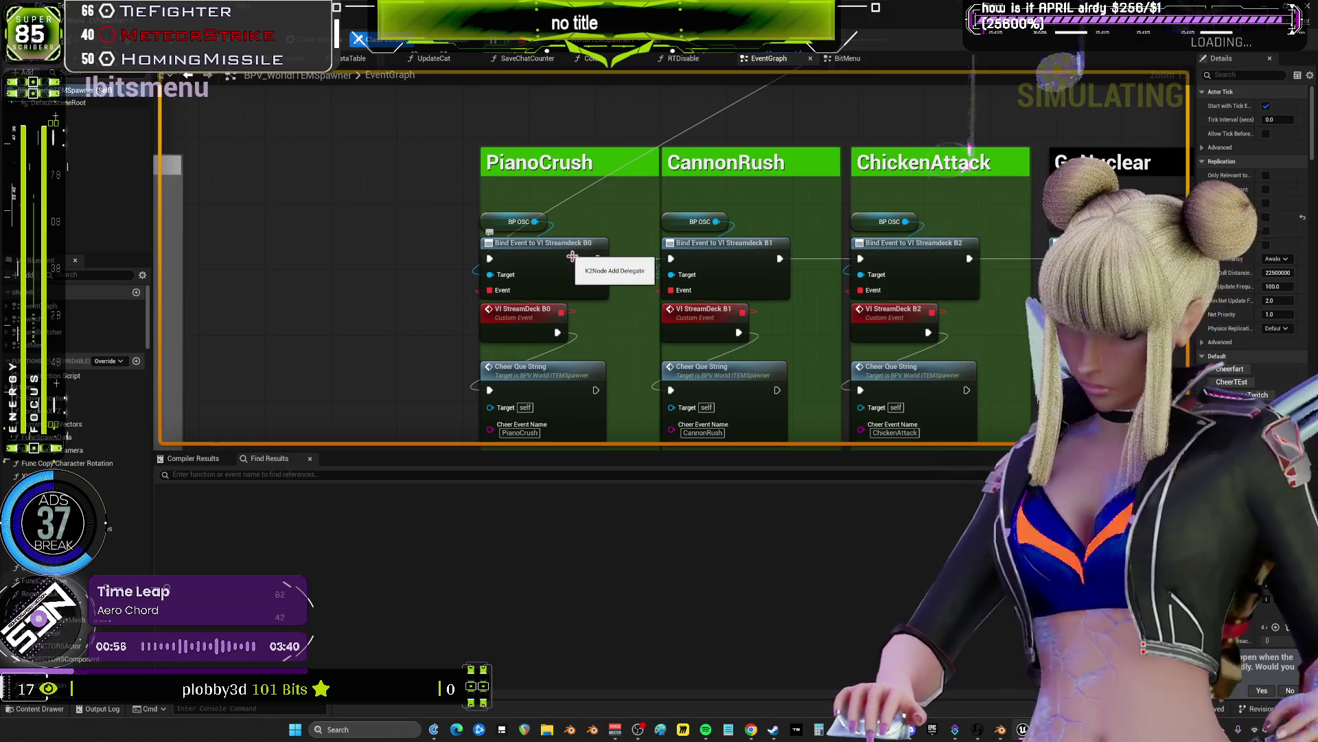
- Pan across the GoNuclear through HomingMissile events and down to the Manual Cheer Redeem row
left_click_drag(1027, 198, 494, 205)
left_click_drag(1163, 292, 727, 292)
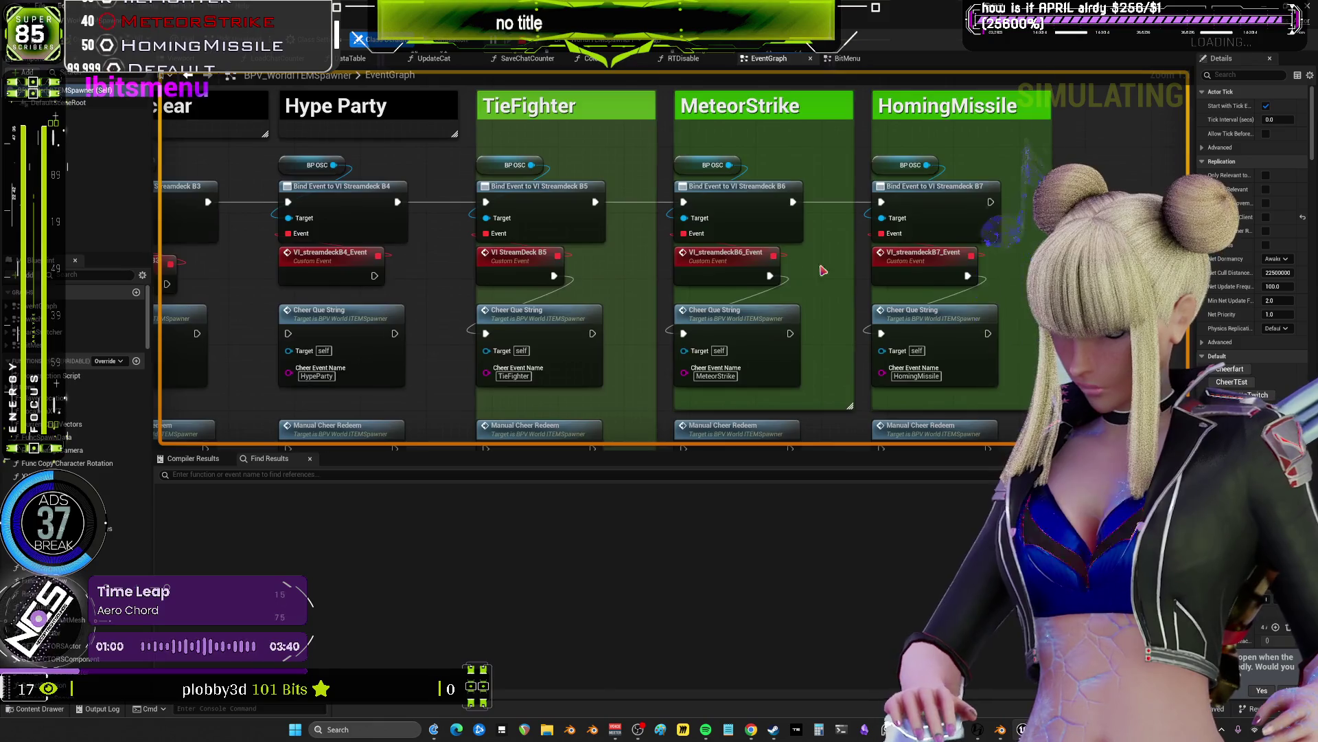
left_click_drag(425, 385, 756, 234)
left_click_drag(404, 253, 637, 253)
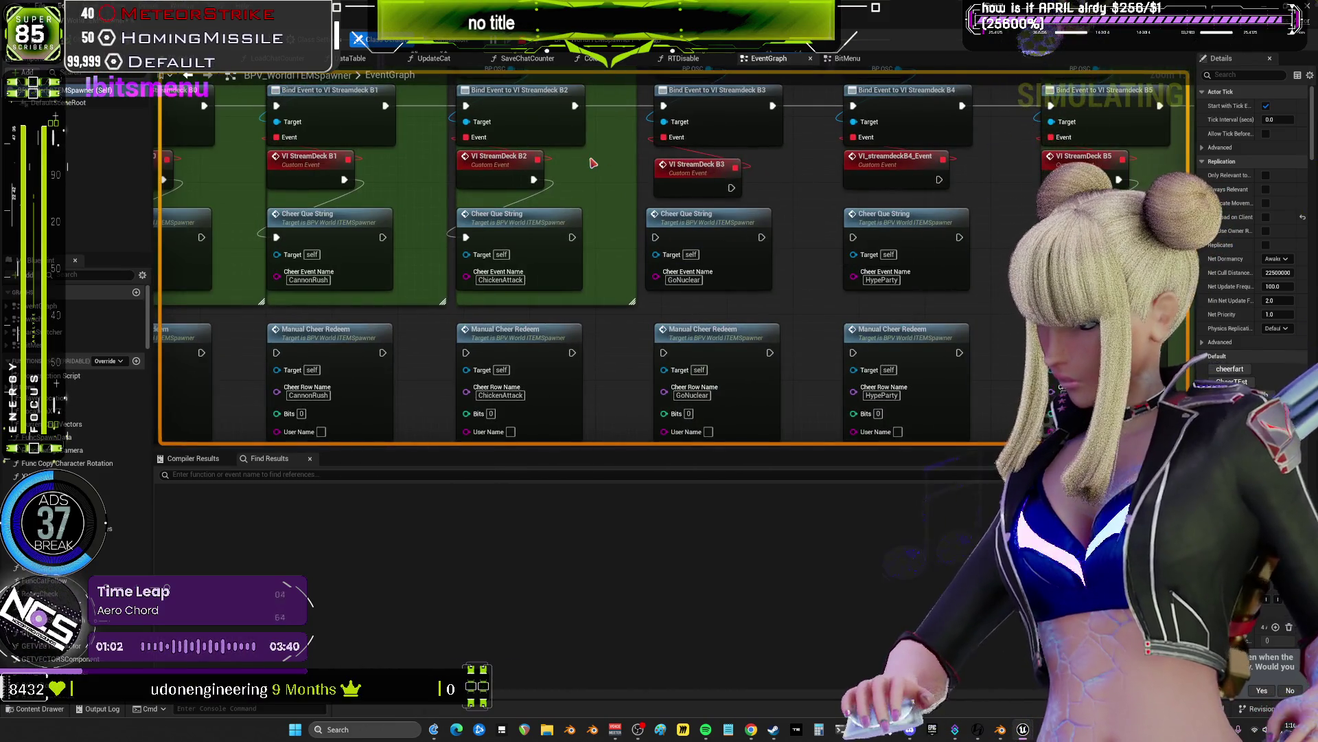
scroll(637, 252, "down", 1)
scroll(639, 233, "down", 1)
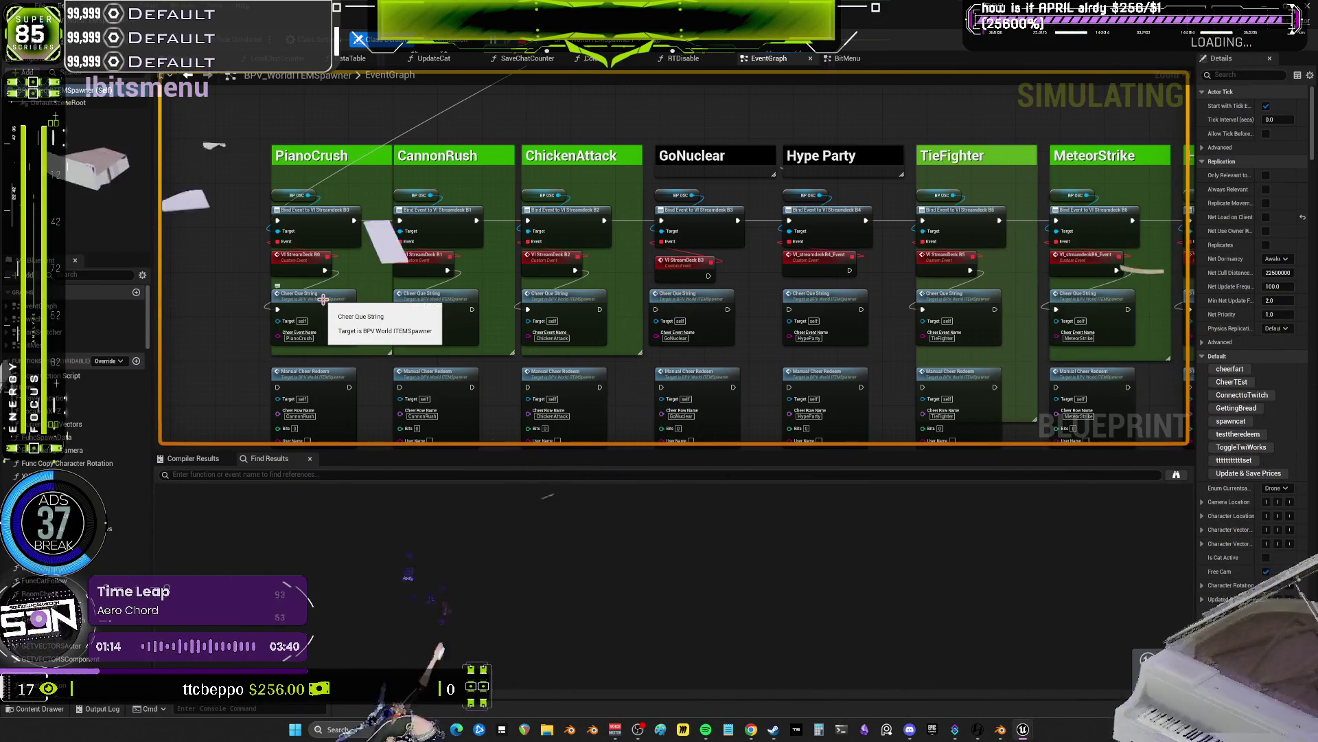
double_click(435, 304)
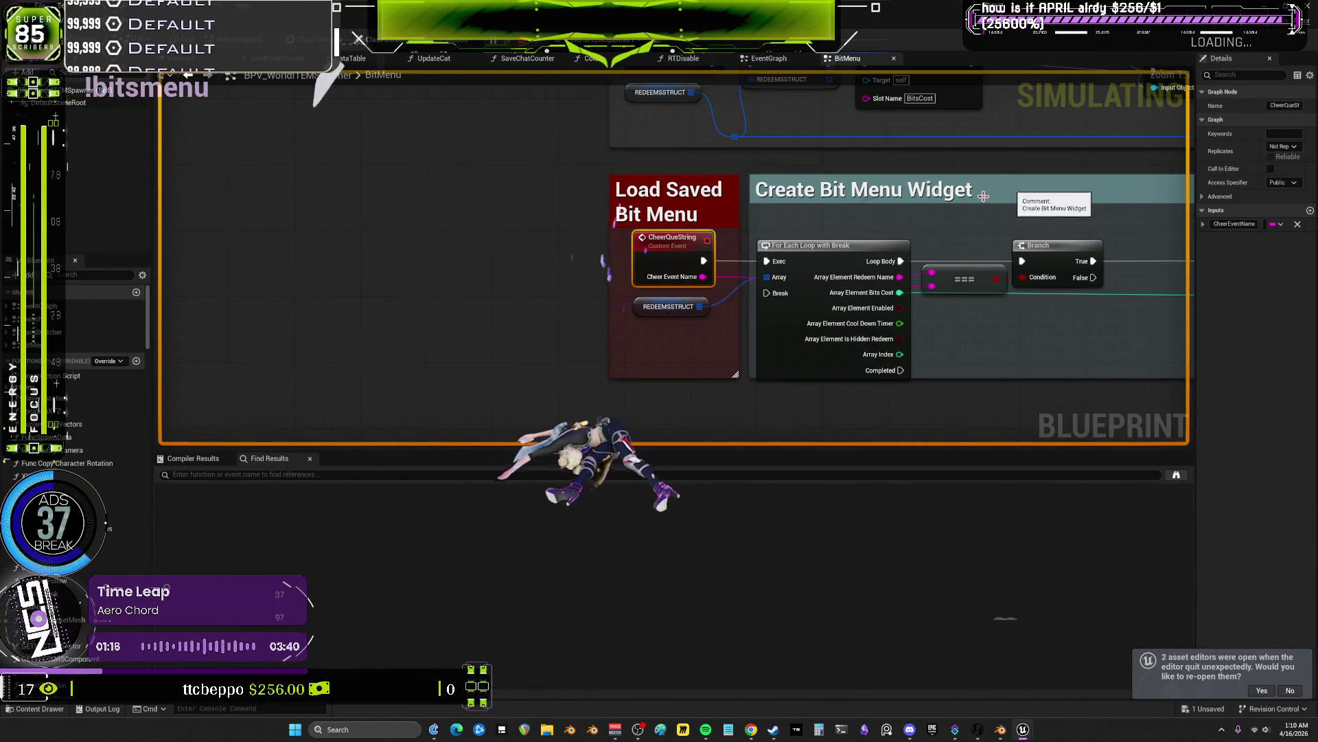
left_click(669, 307)
left_click_drag(964, 246, 660, 204)
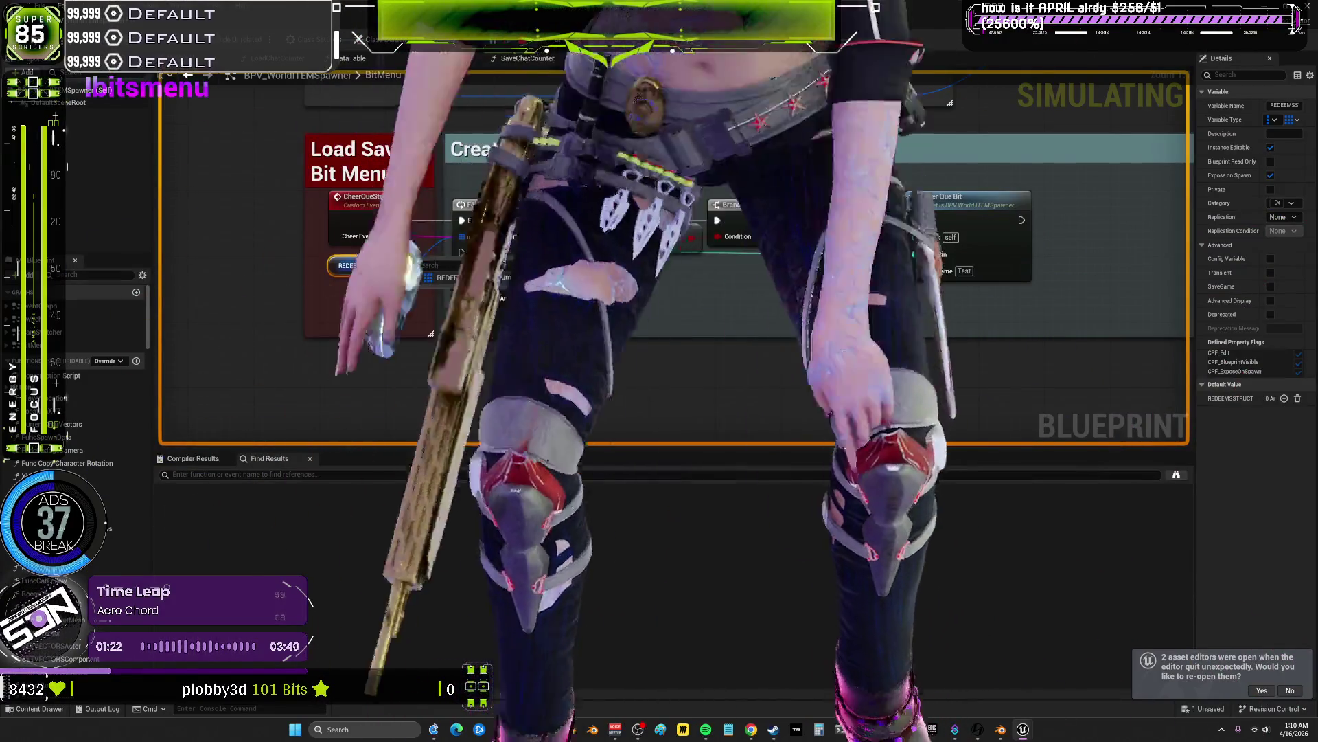
left_click(412, 278)
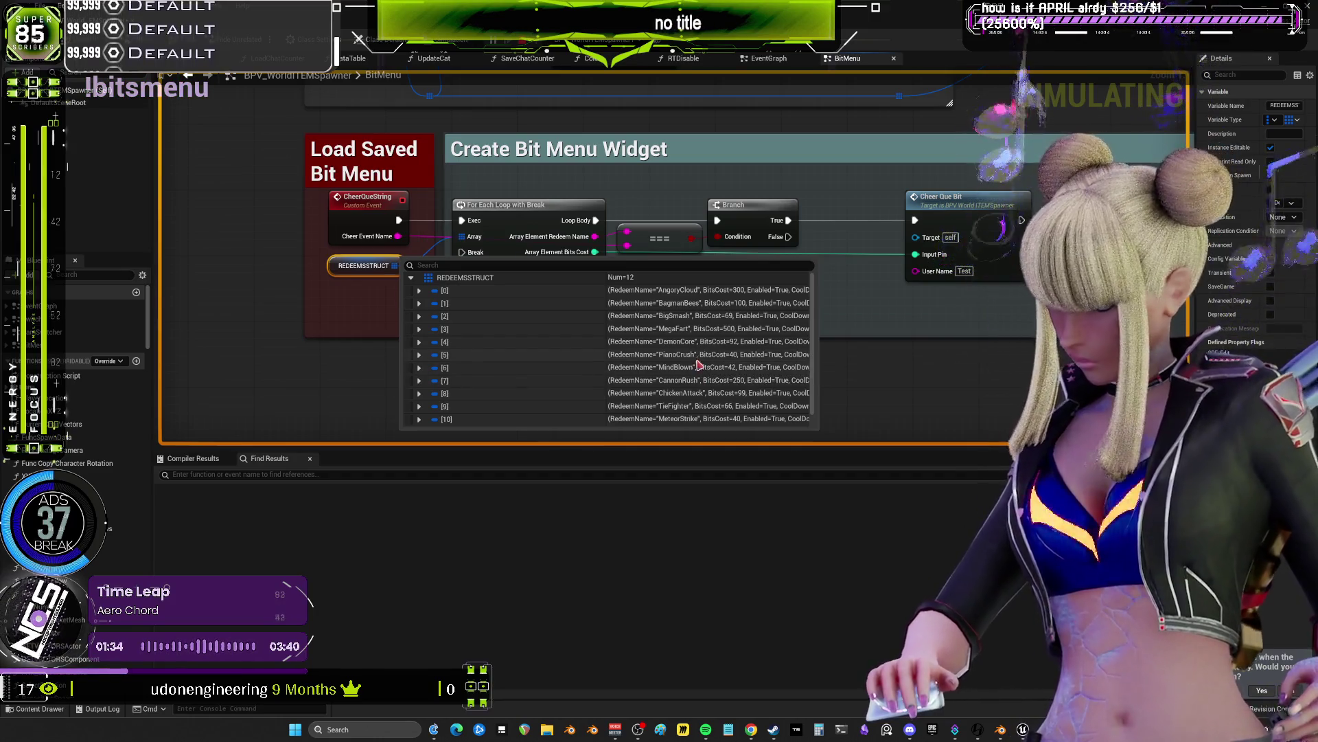
left_click(708, 263)
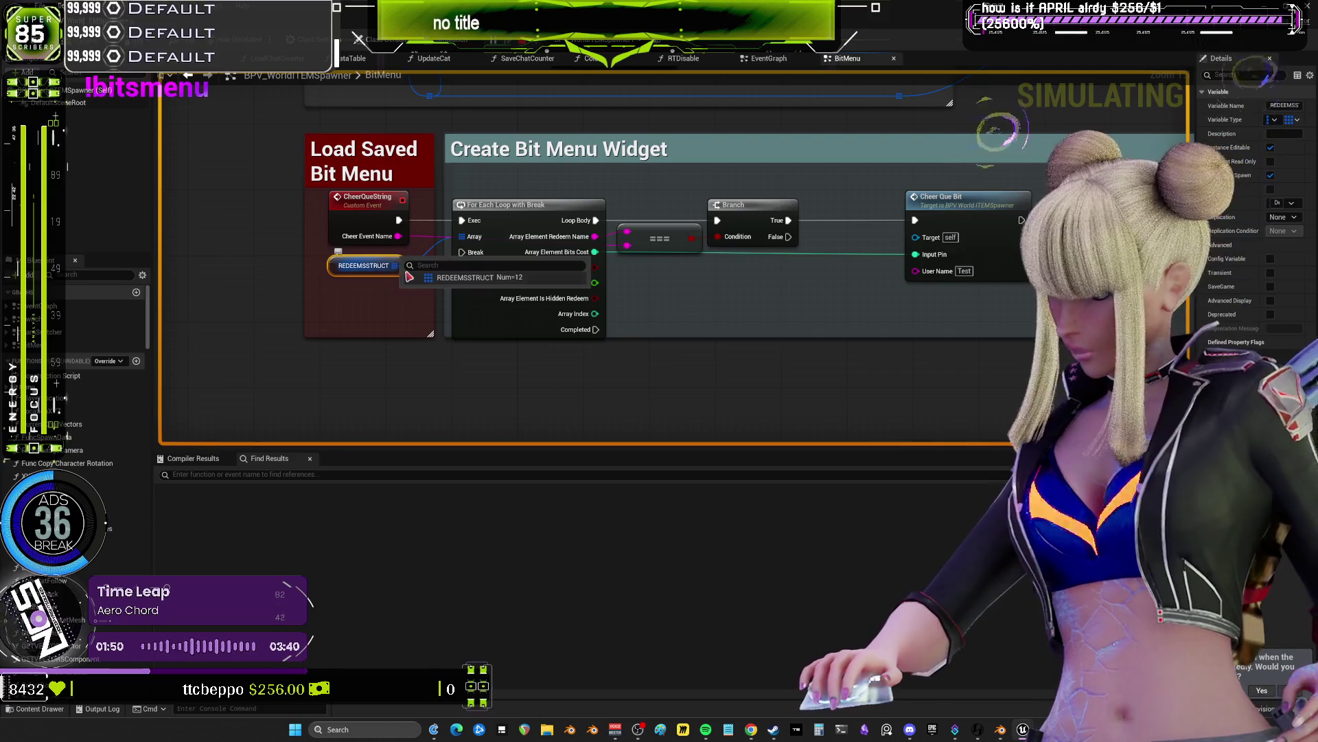
mouse_move(395, 266)
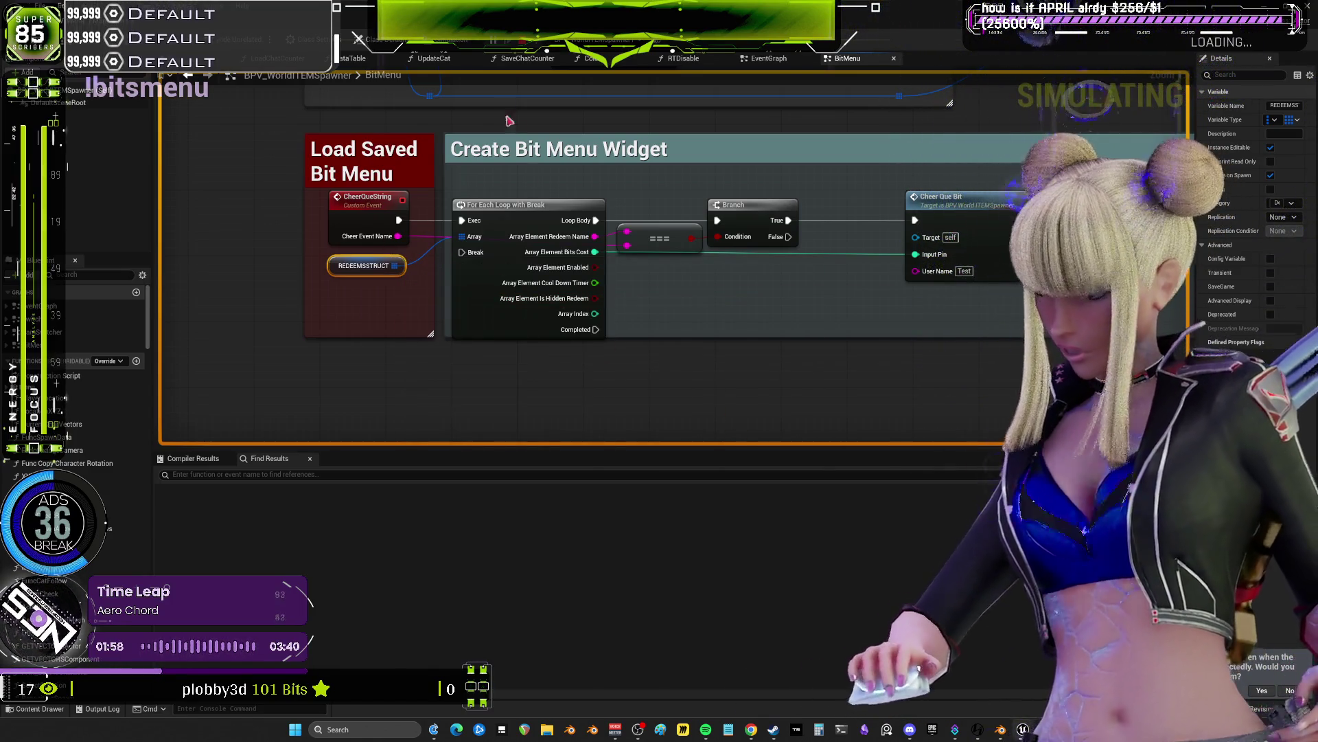
key("alt+Tab")
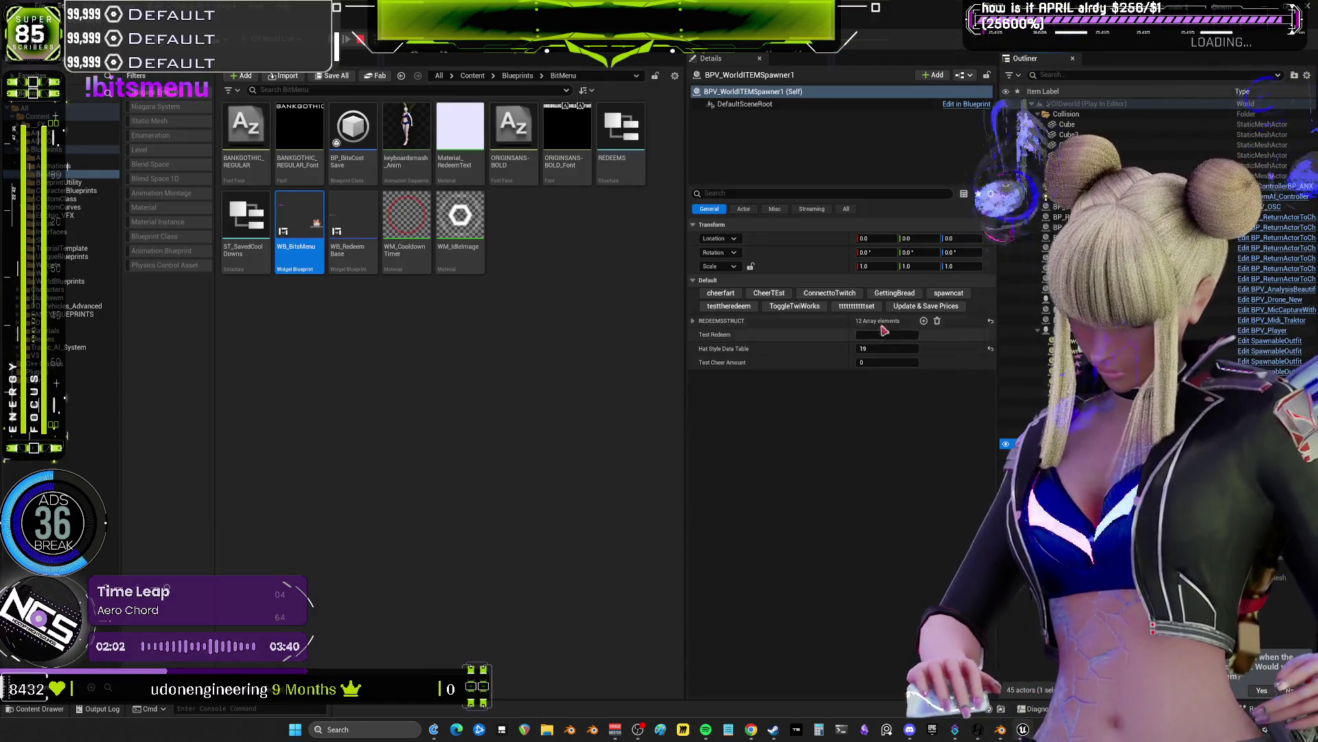
- Expand the spawner's REDEEMSSTRUCT redeem list, then stop play and relaunch as a standalone game
left_click(693, 320)
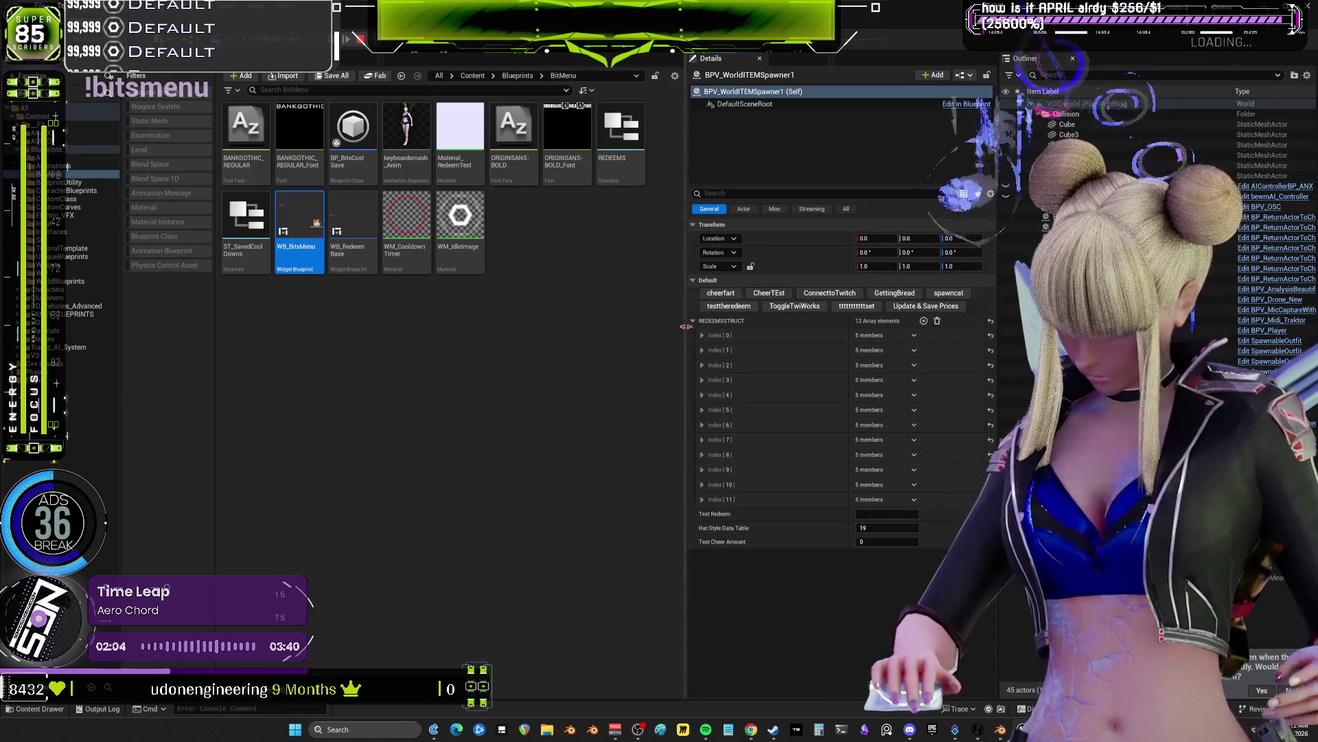
left_click(694, 322)
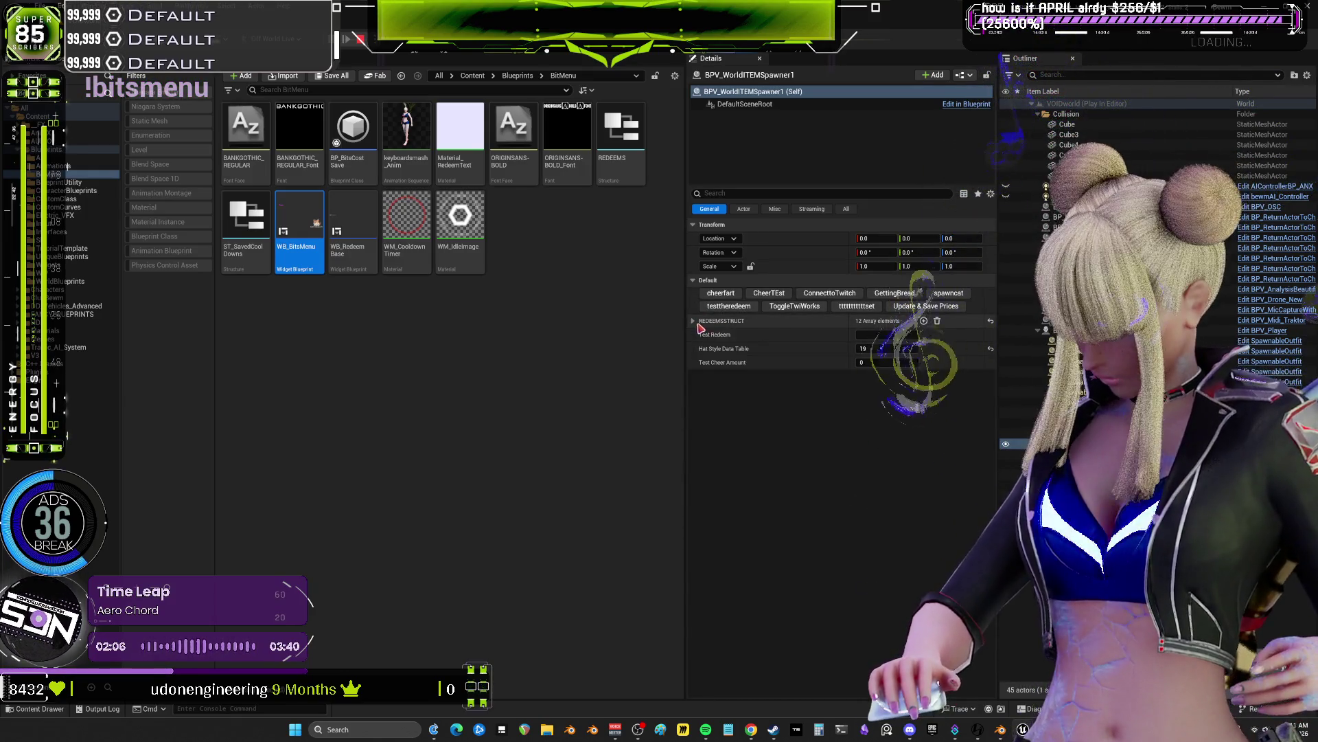
left_click(694, 320)
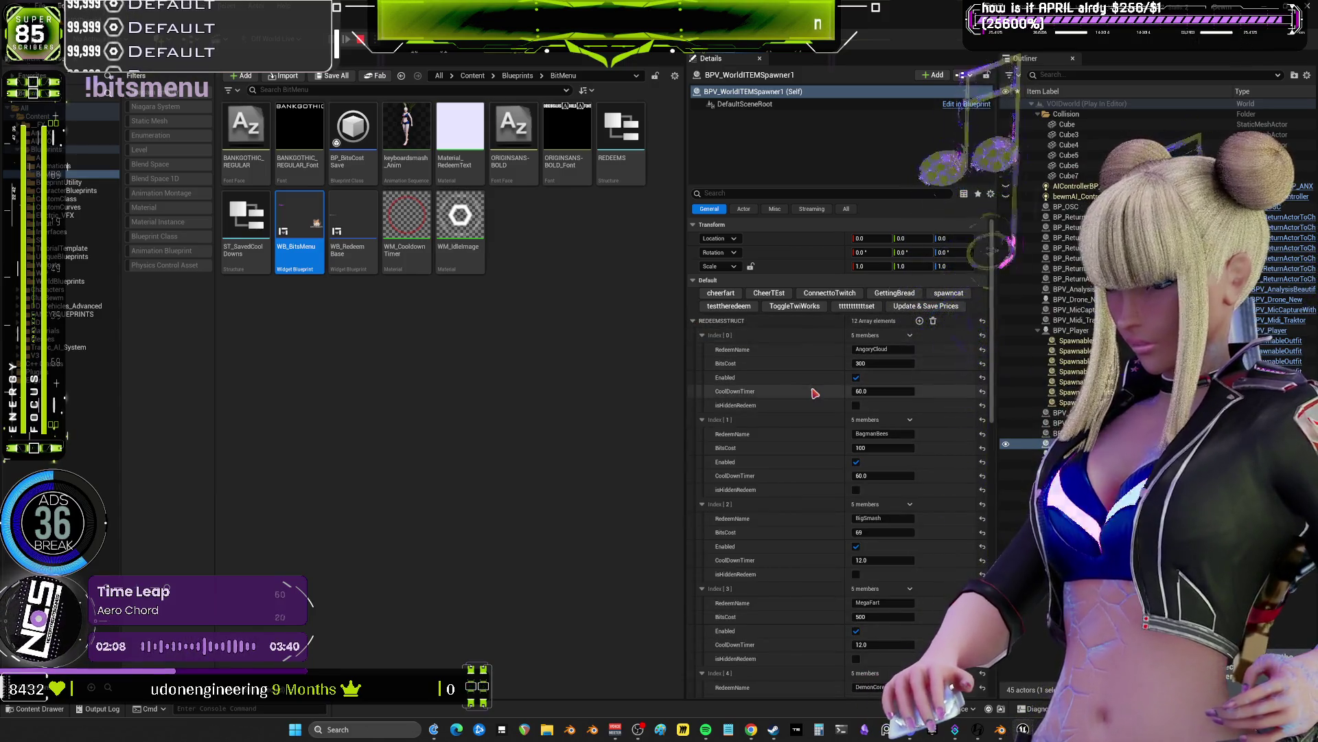
scroll(815, 393, "down", 3)
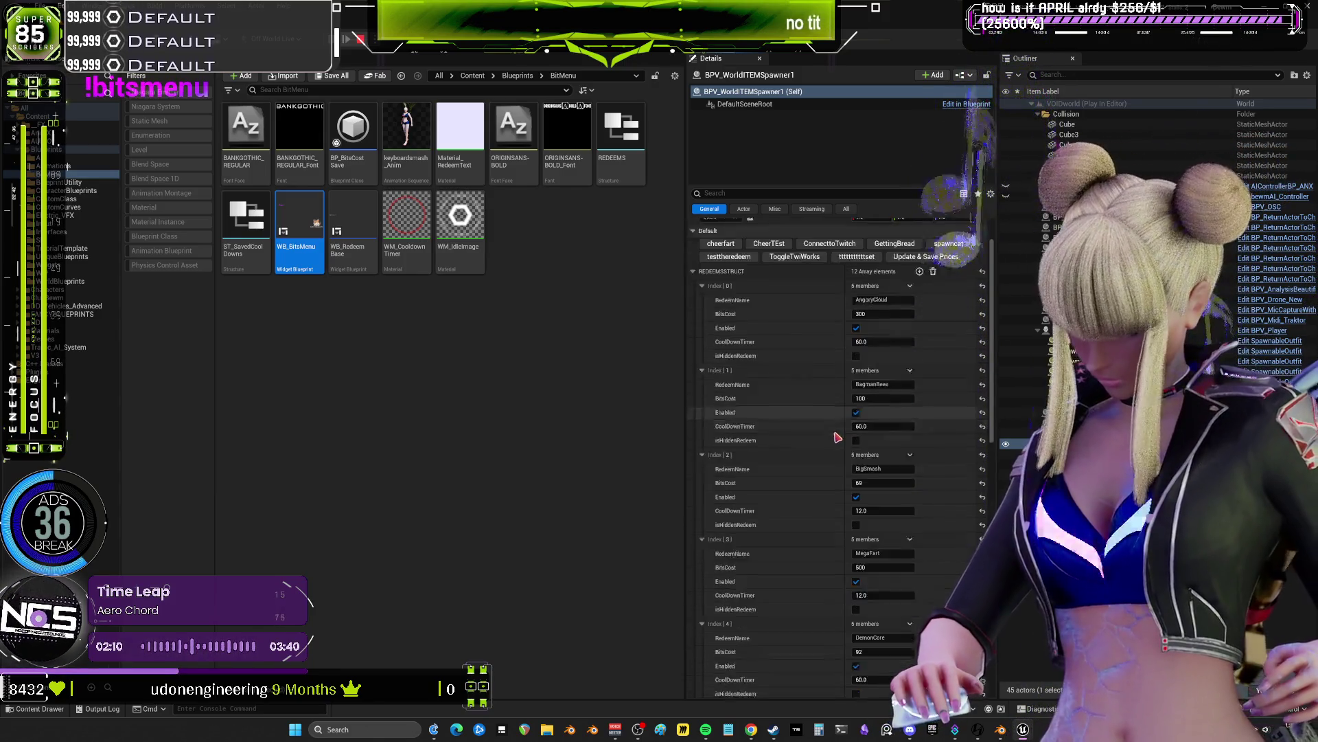
scroll(838, 445, "down", 6)
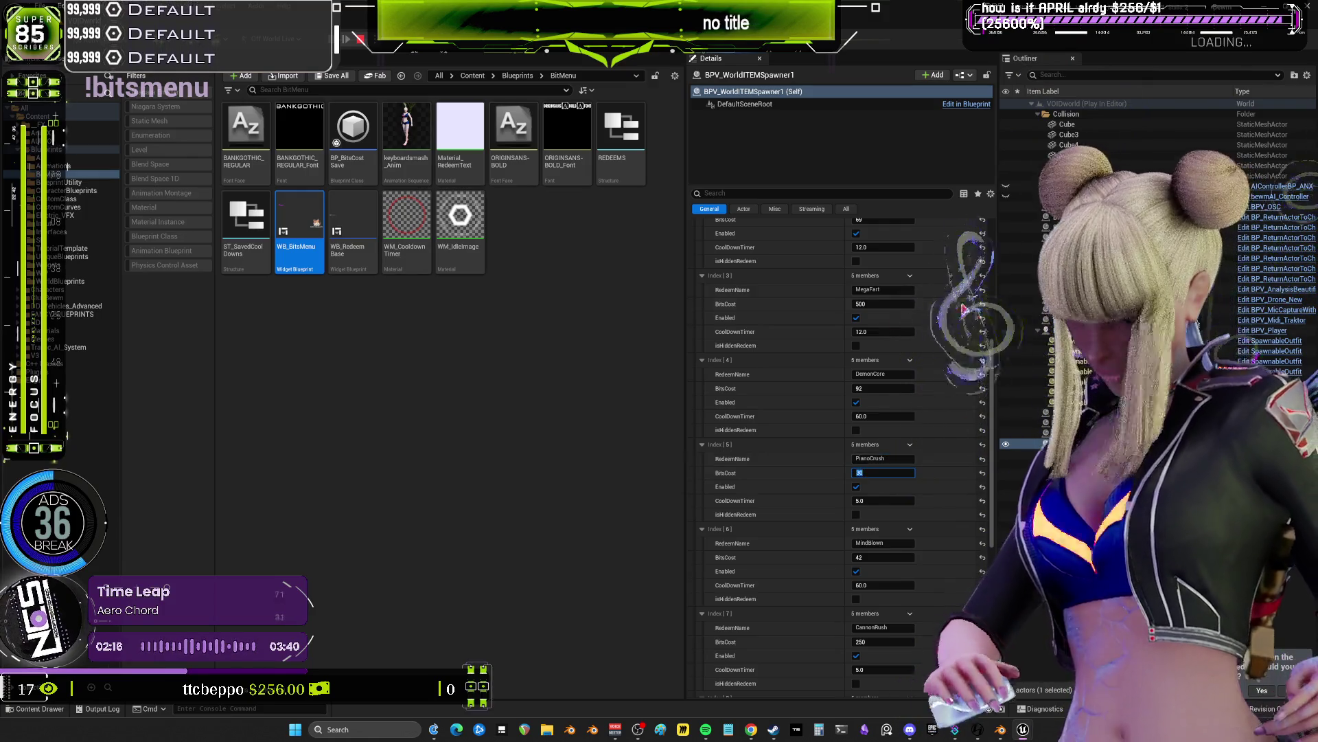
scroll(788, 362, "up", 9)
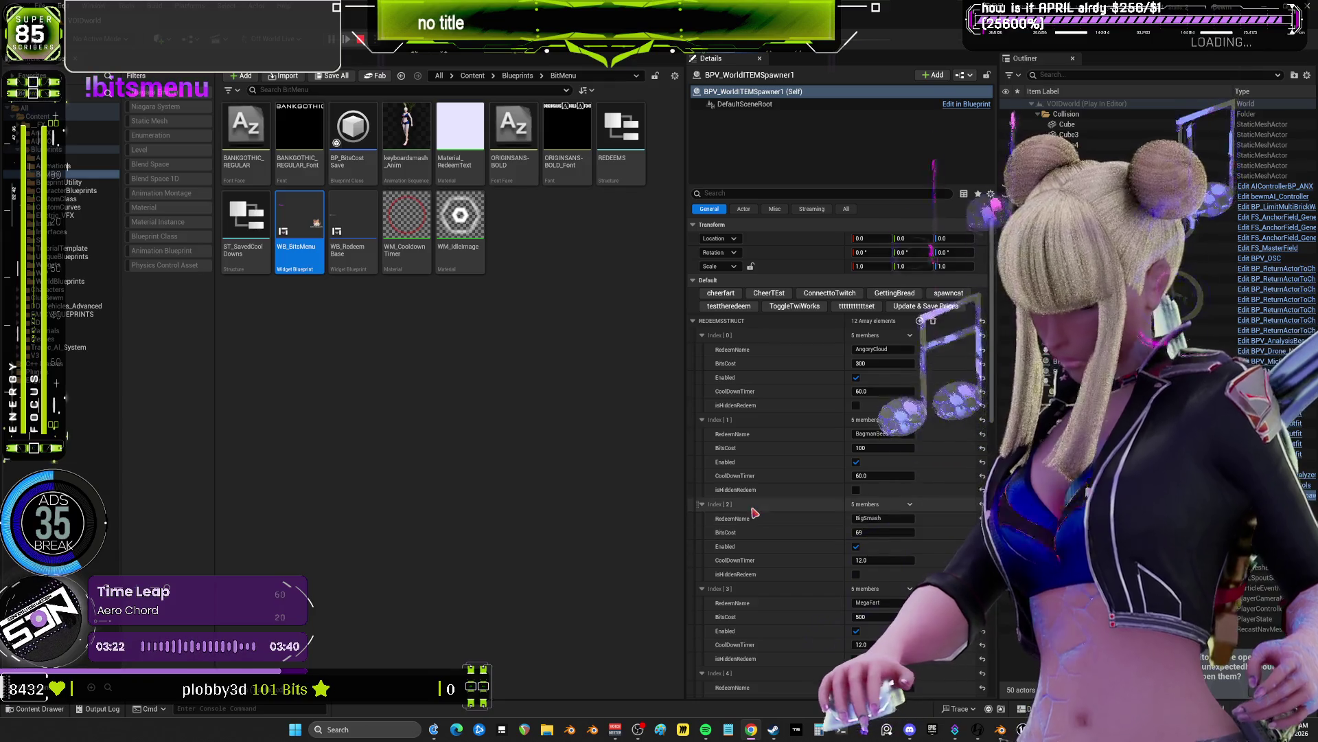
left_click(357, 39)
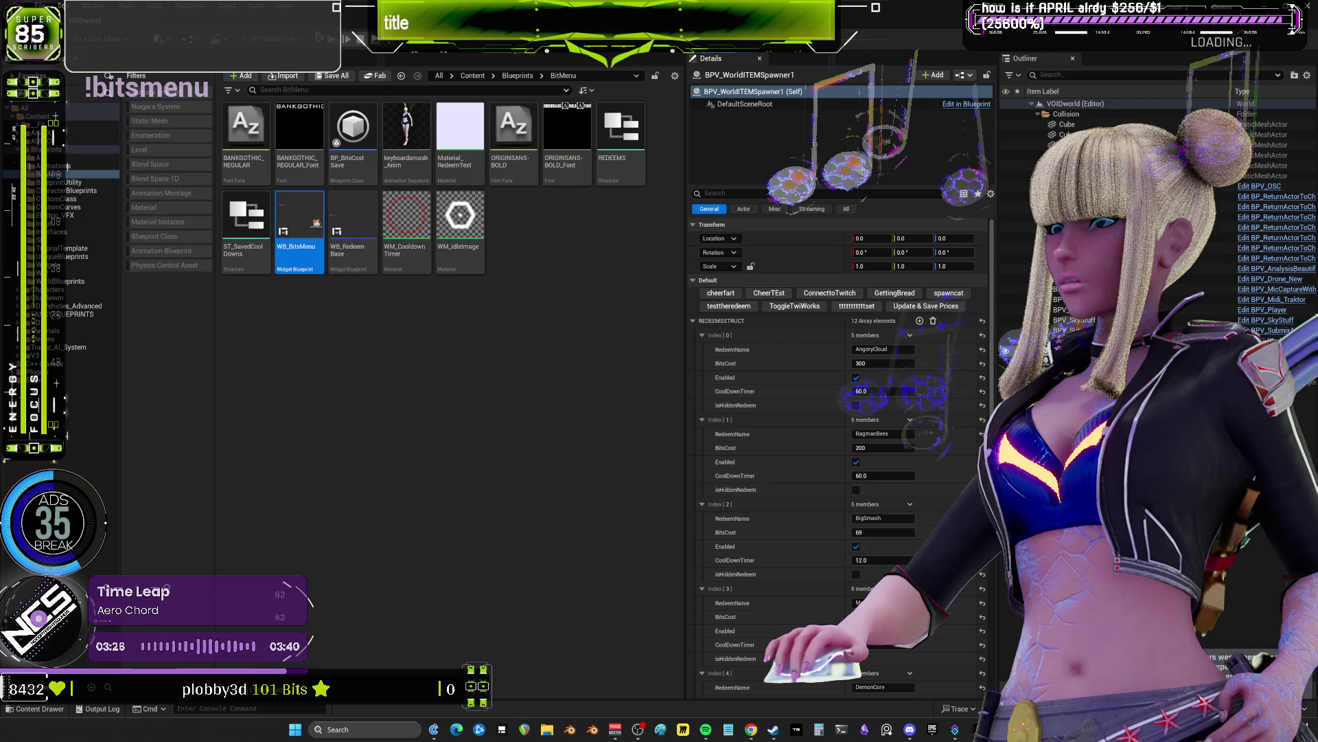
key("alt+p")
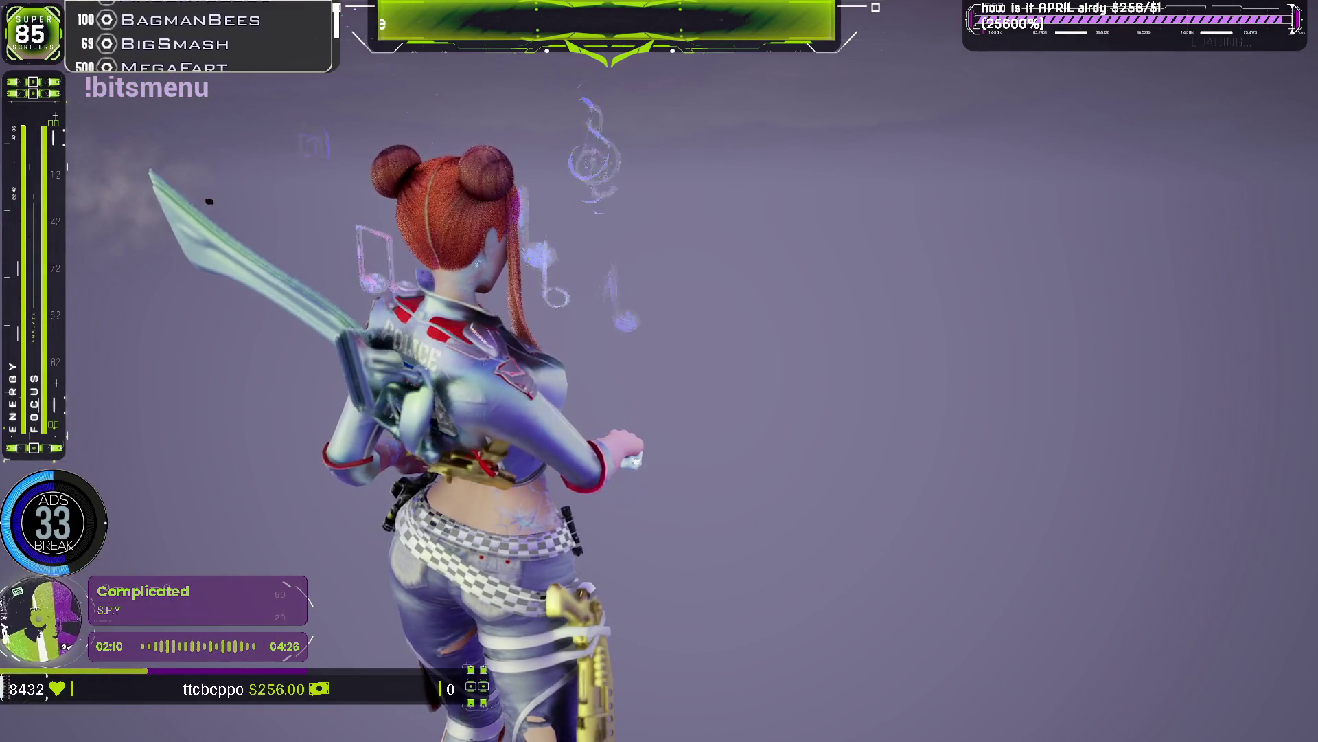
- Exit the standalone Bewm Preview game with Alt+Enter and return to the editor
key("alt+Return")
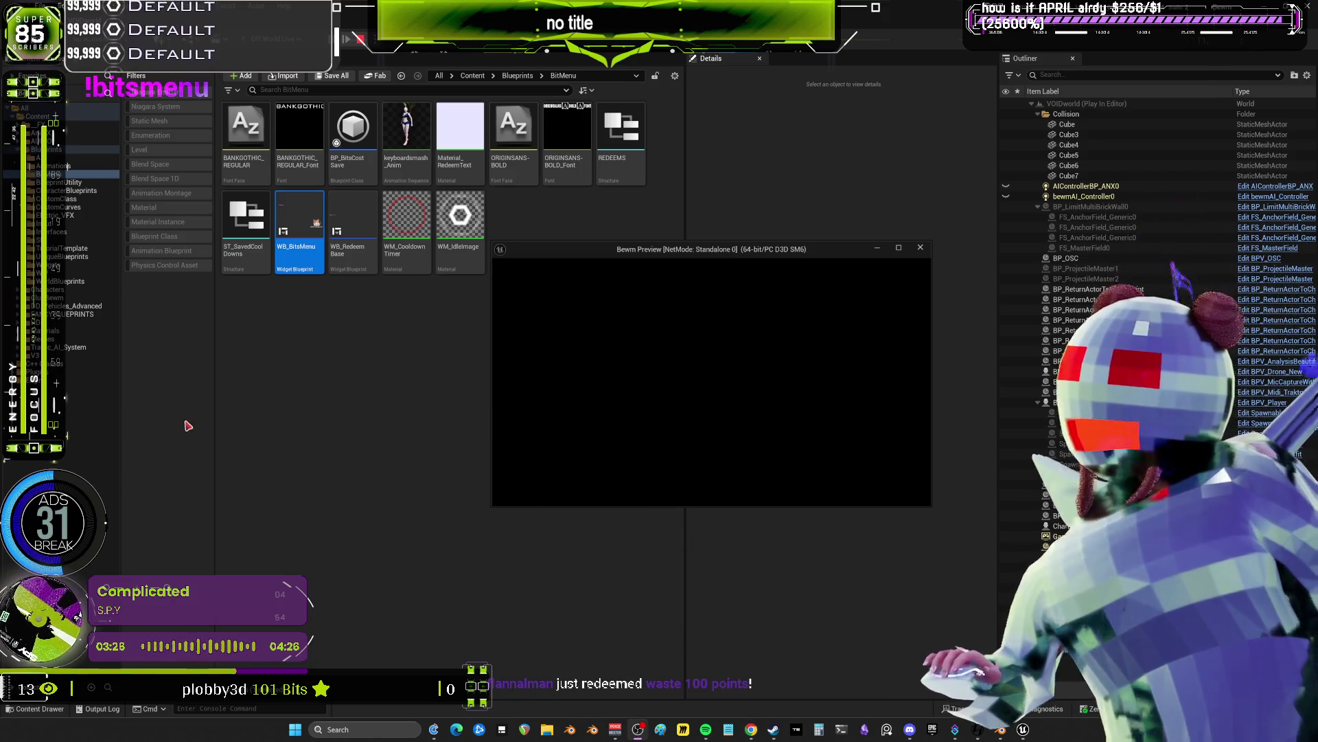
- Close the Bewm Preview standalone window and return to the spawner's BitMenu graph
key("Escape")
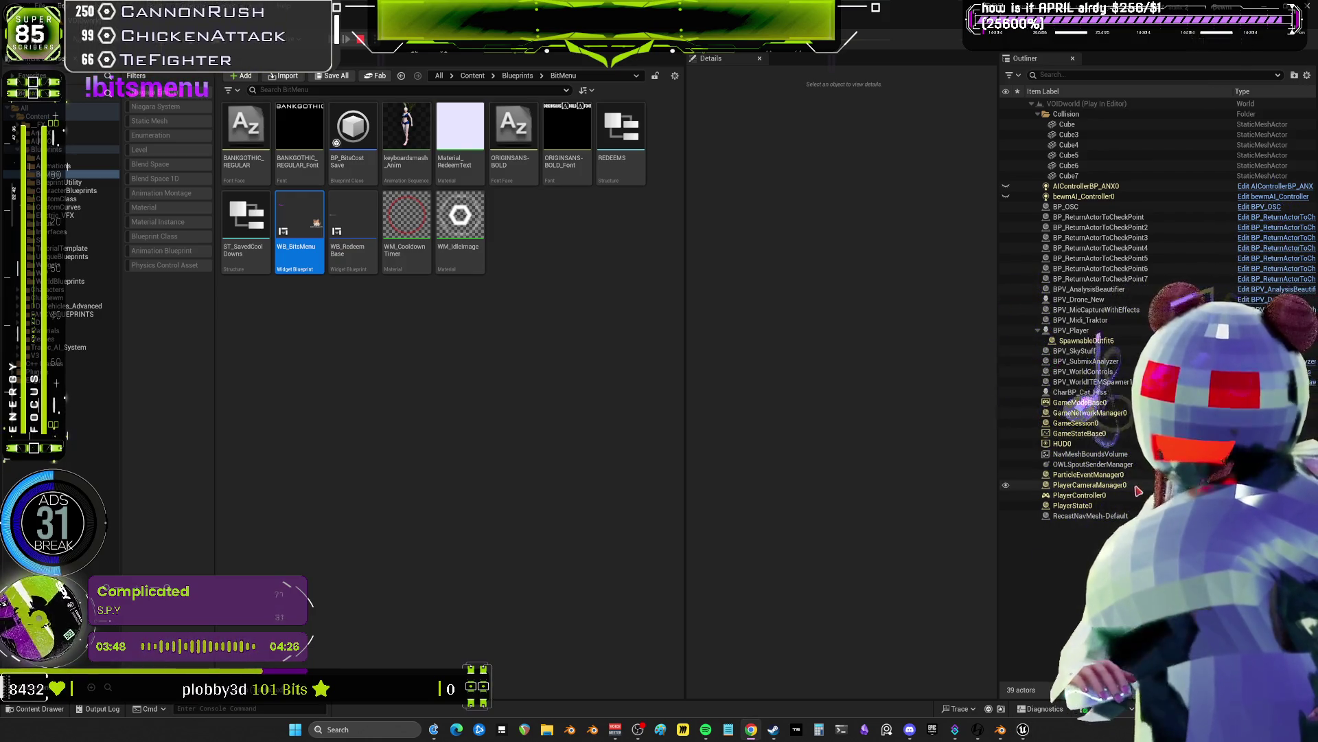
key("alt+Tab")
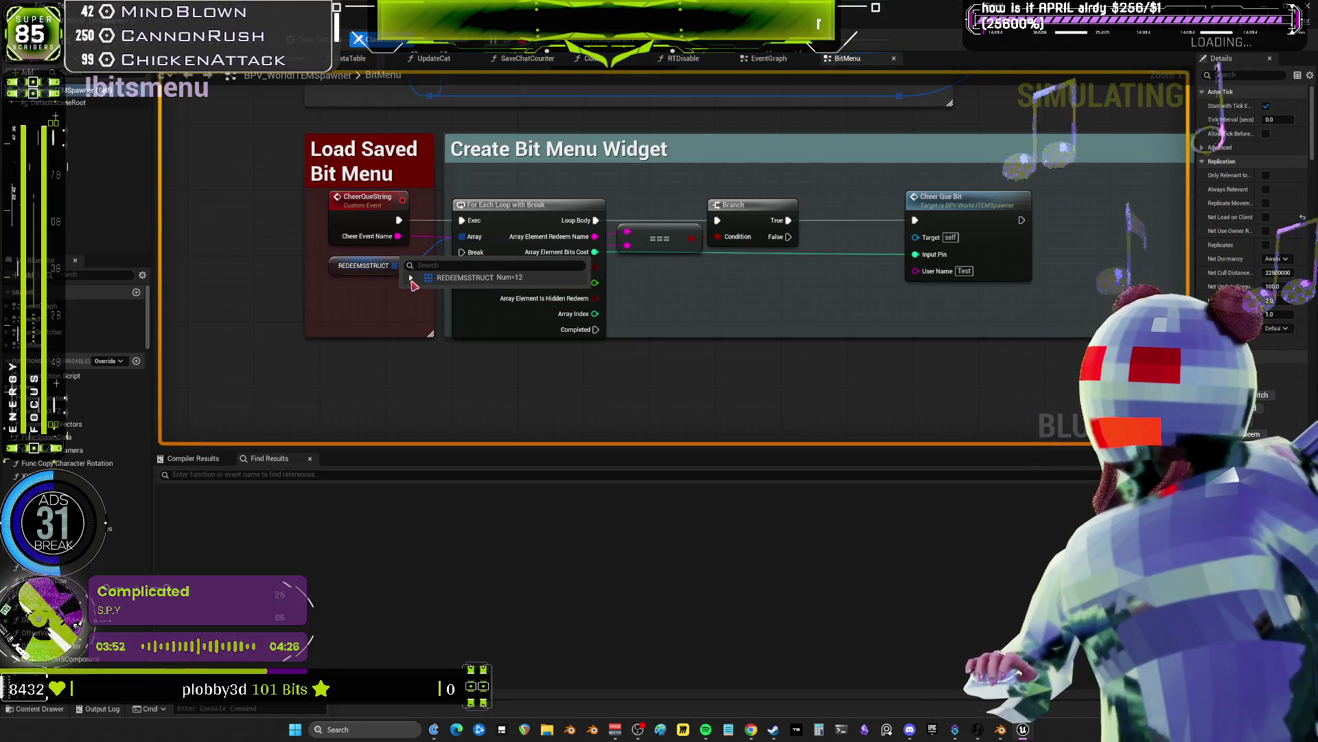
- Check the bit costs of the 12 REDEEMSSTRUCT entries, then go back to the main level editor
left_click(410, 278)
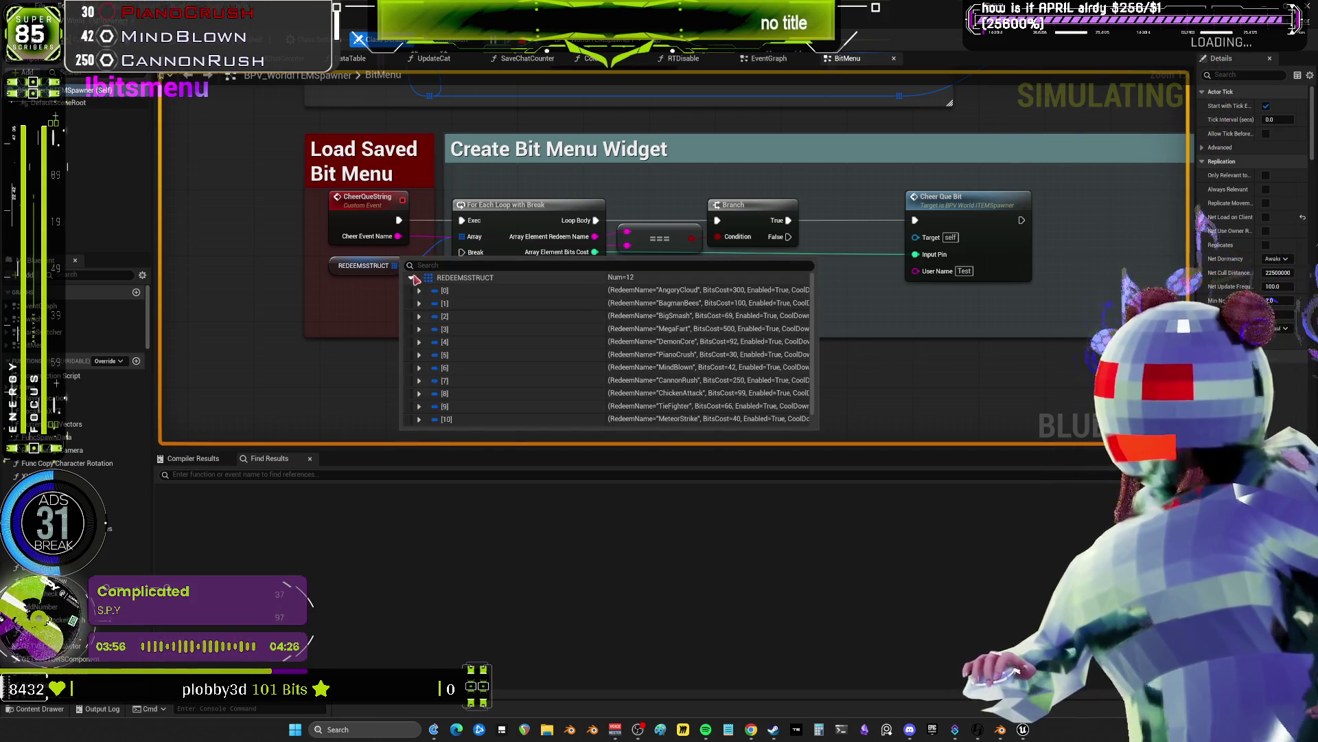
left_click(412, 279)
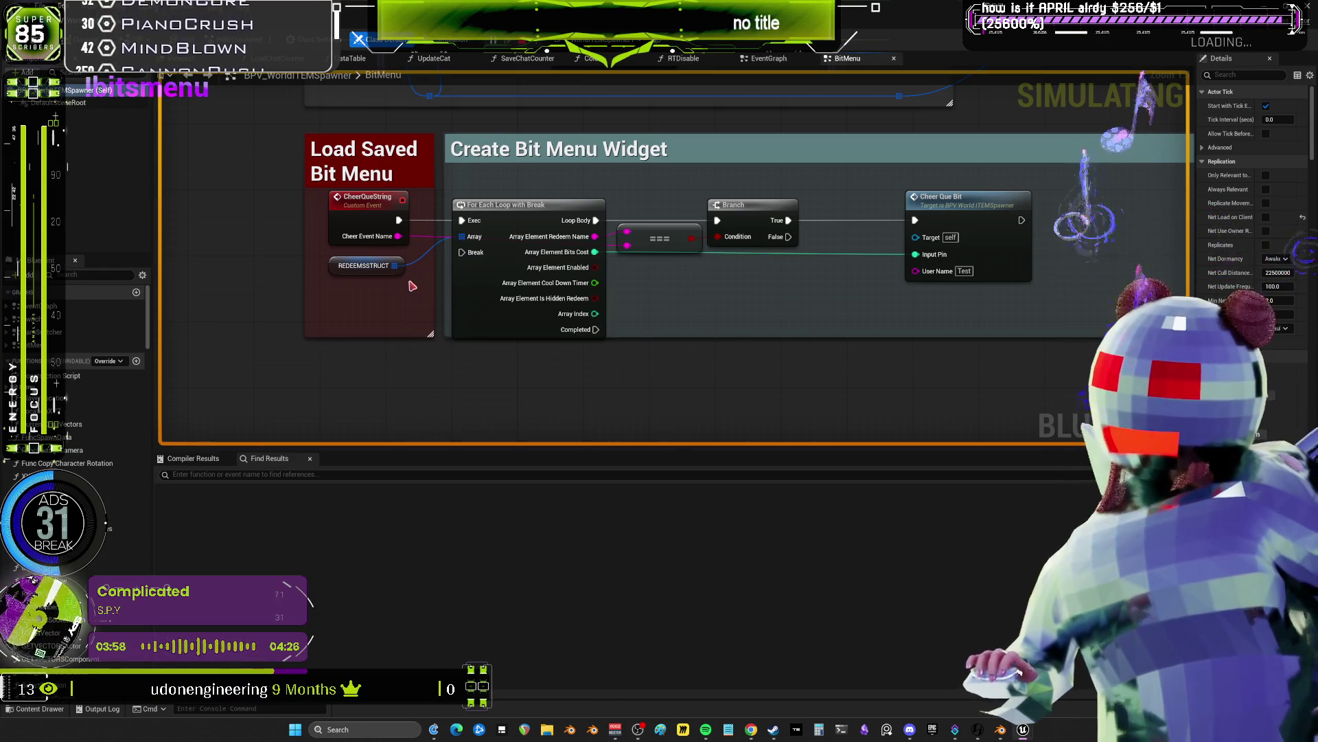
left_click(411, 278)
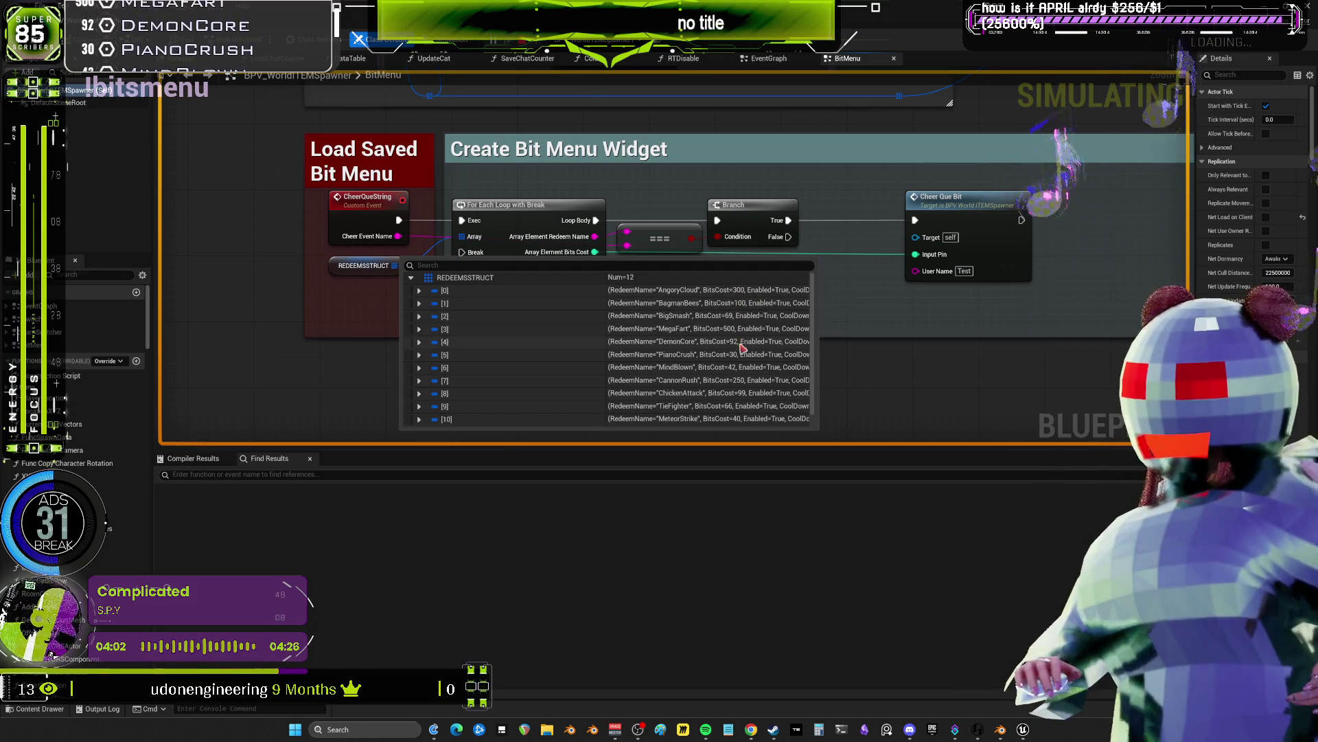
scroll(711, 370, "down", 1)
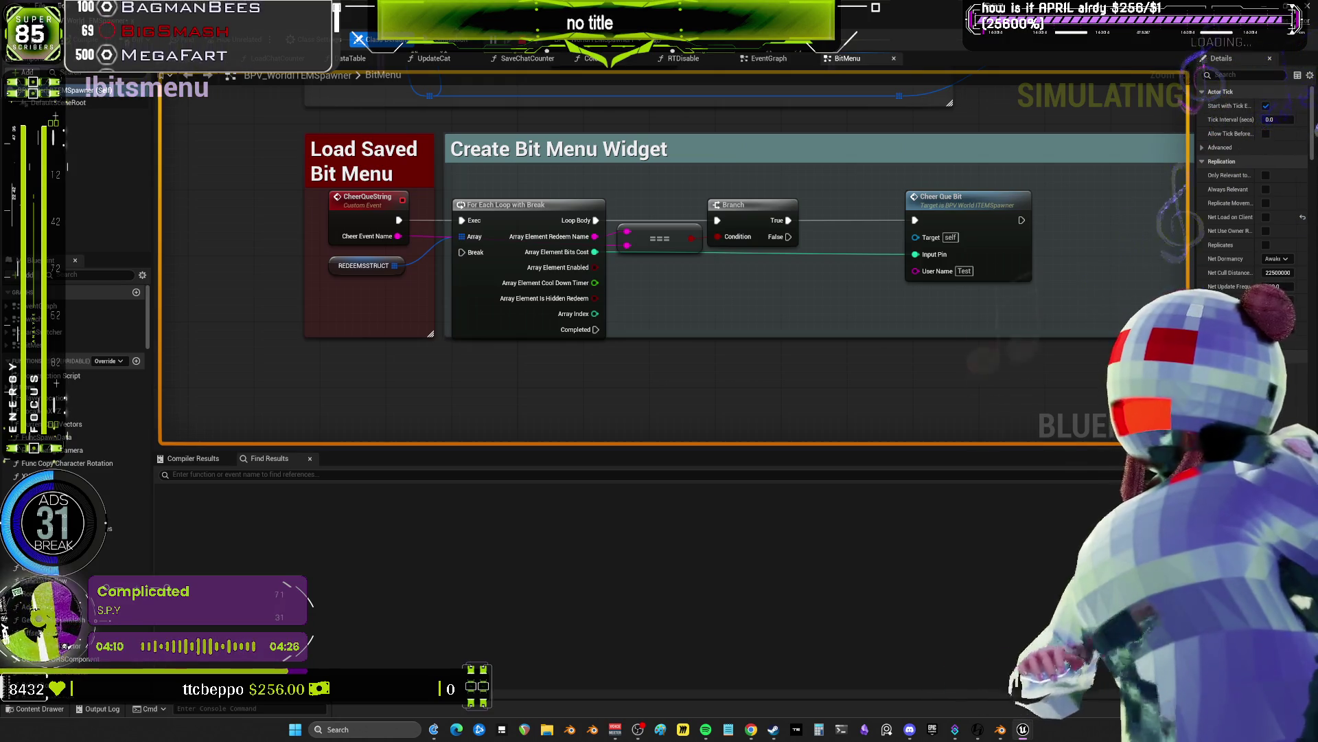
key("alt+Tab")
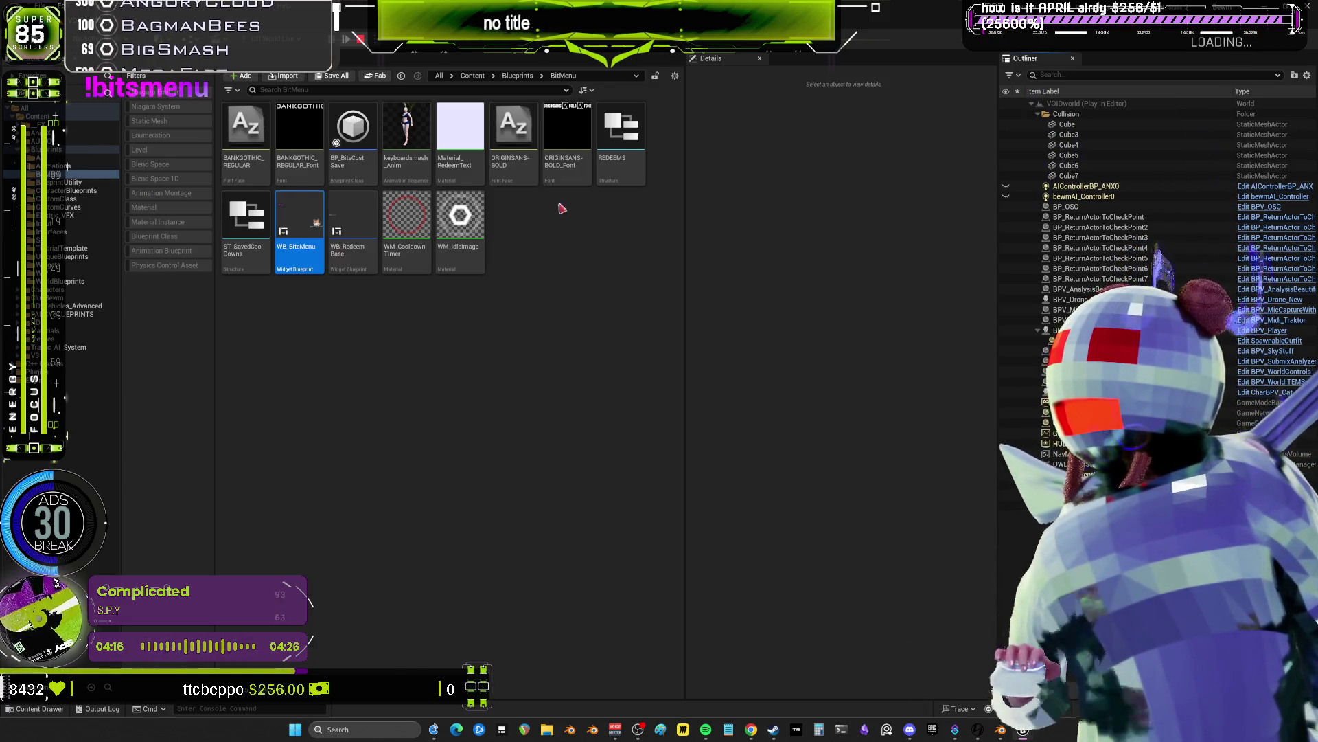
- Select BPV_WorldITEMSpawner1 and review each redeem's settings in its REDEEMSSTRUCT details
left_click(1091, 383)
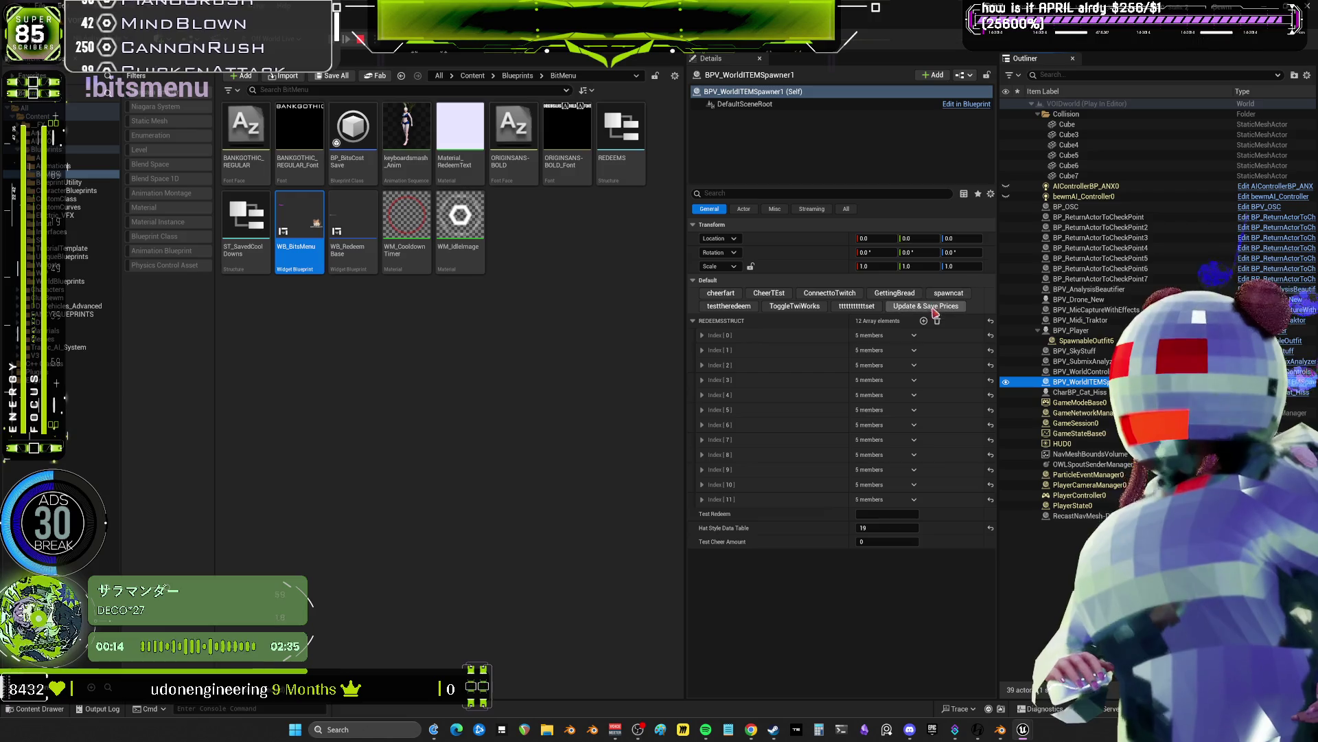
left_click(701, 322)
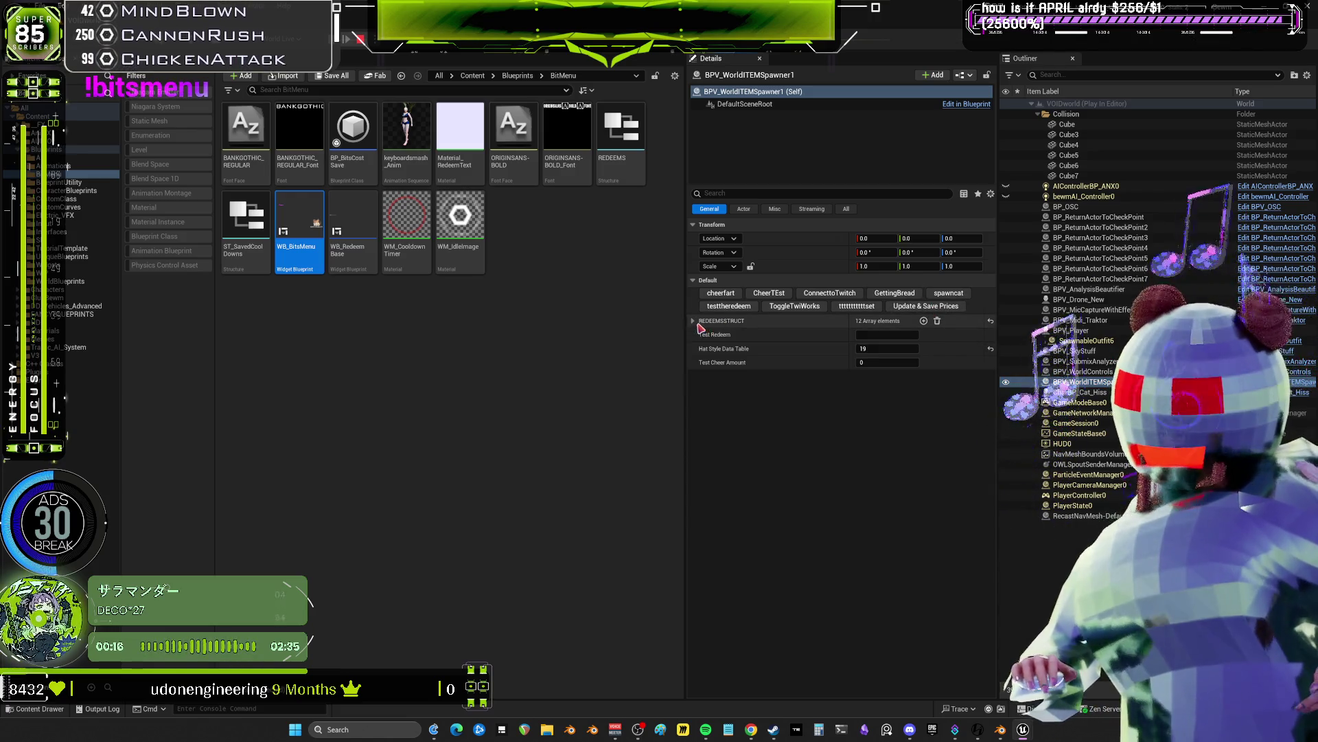
left_click(699, 326)
scroll(824, 480, "down", 5)
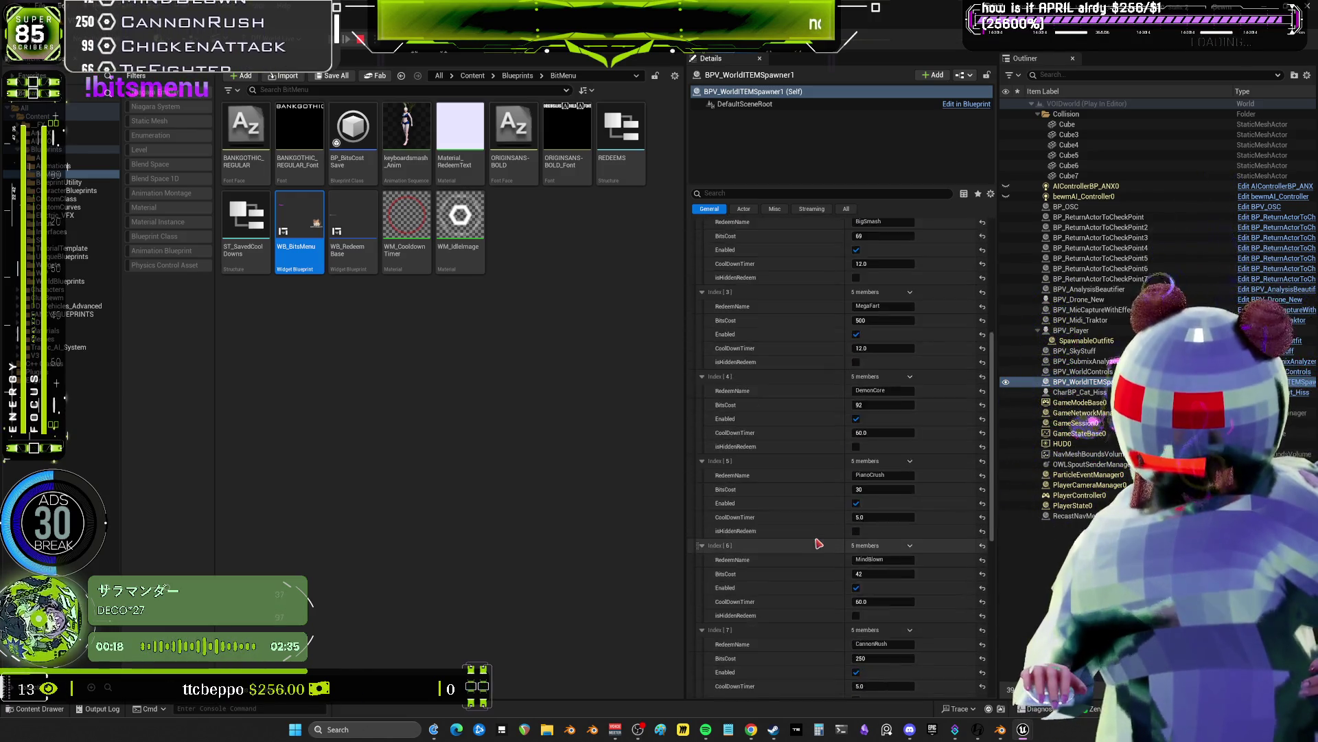
scroll(818, 543, "down", 4)
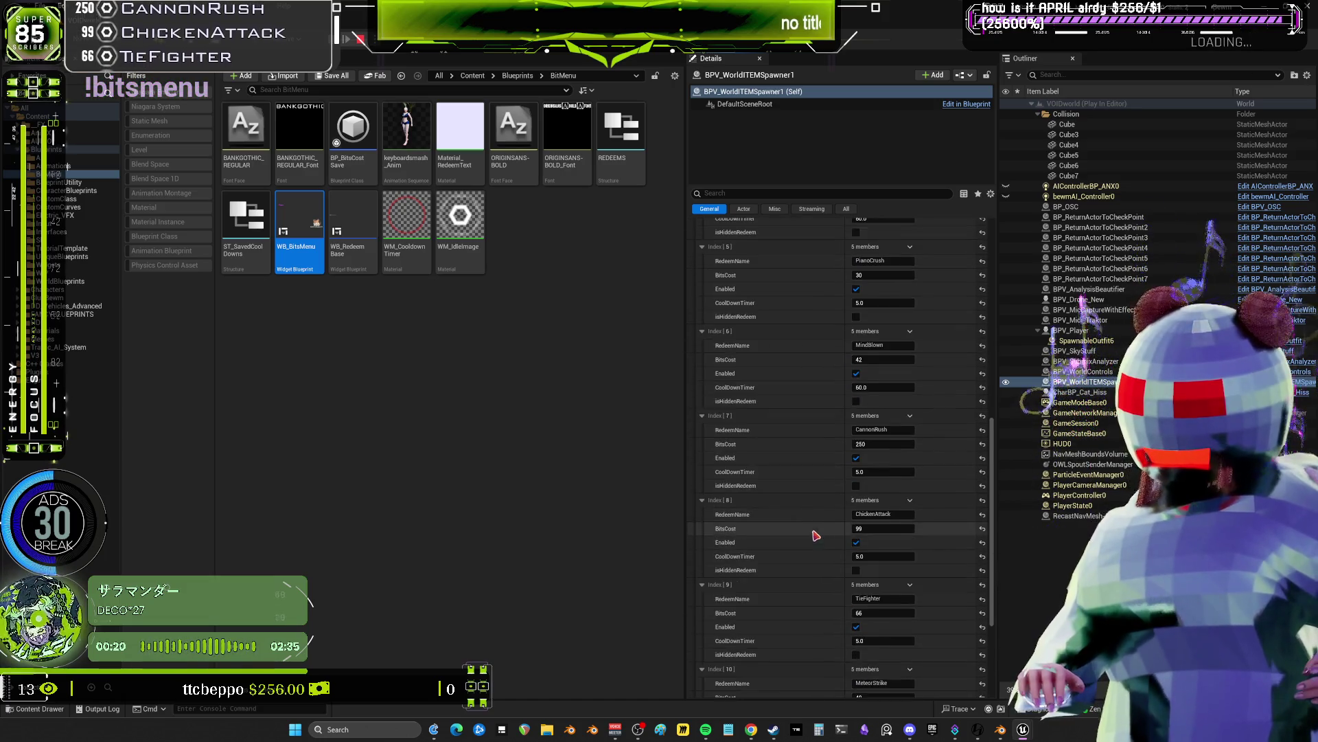
scroll(815, 535, "down", 4)
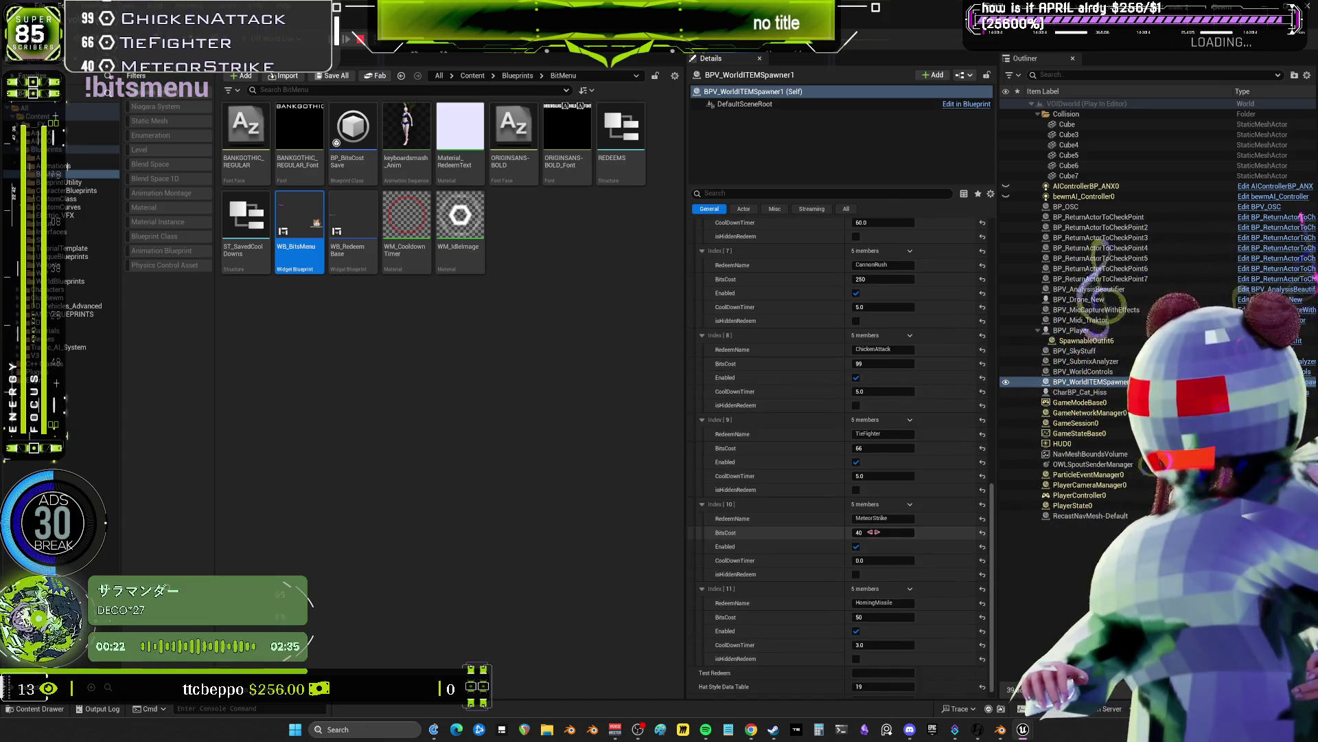
scroll(874, 533, "down", 1)
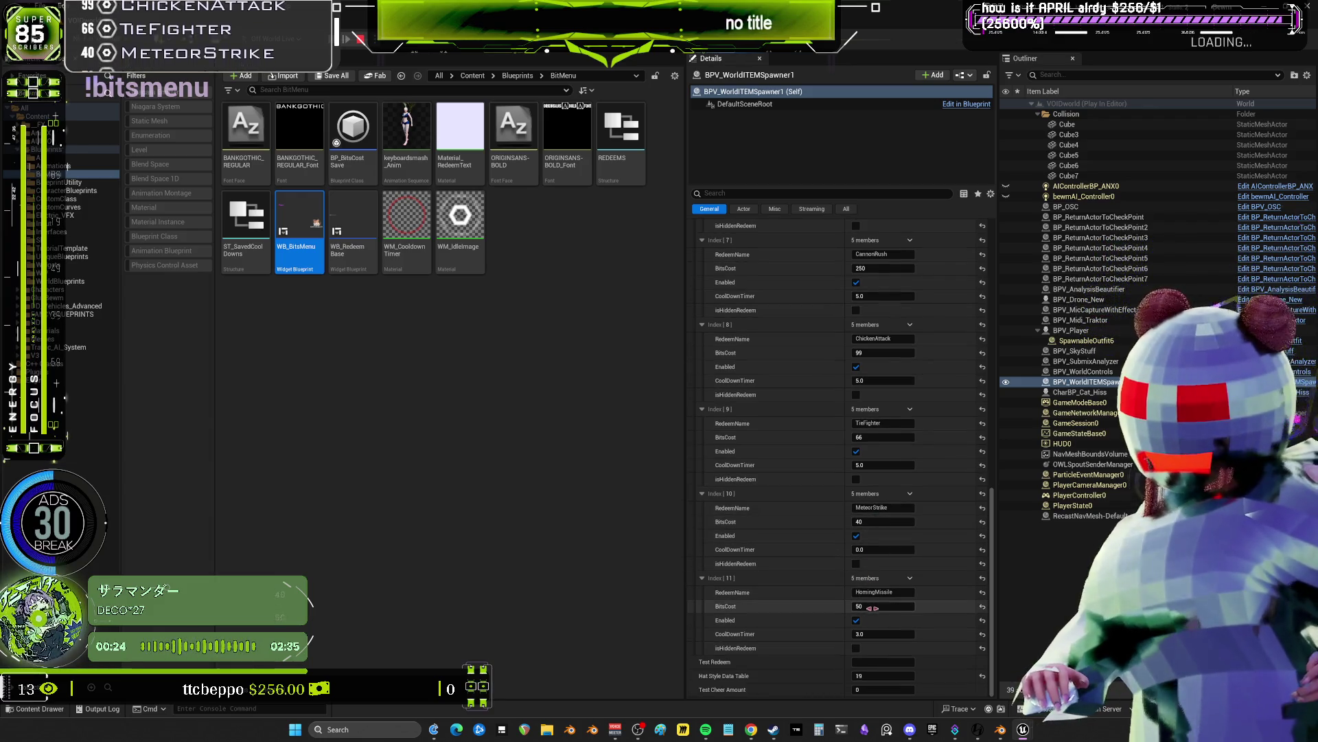
scroll(834, 485, "up", 6)
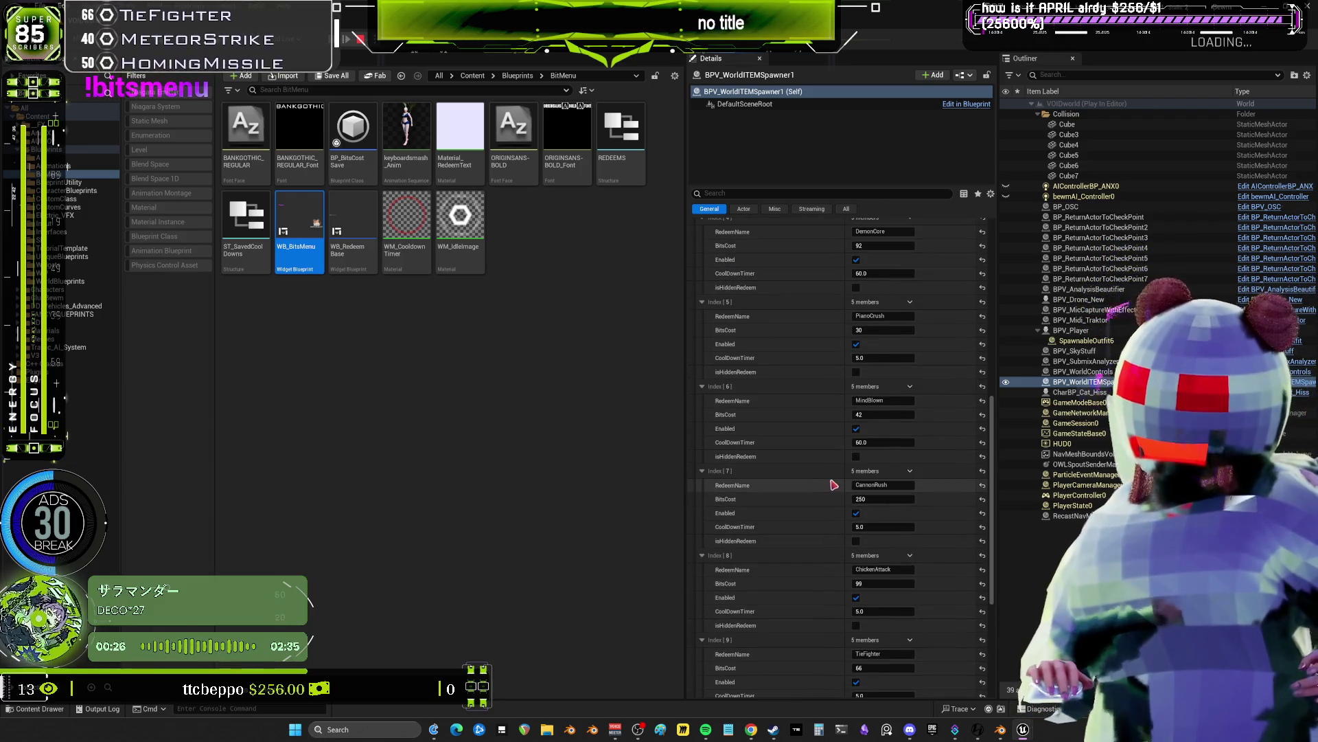
scroll(831, 474, "up", 1)
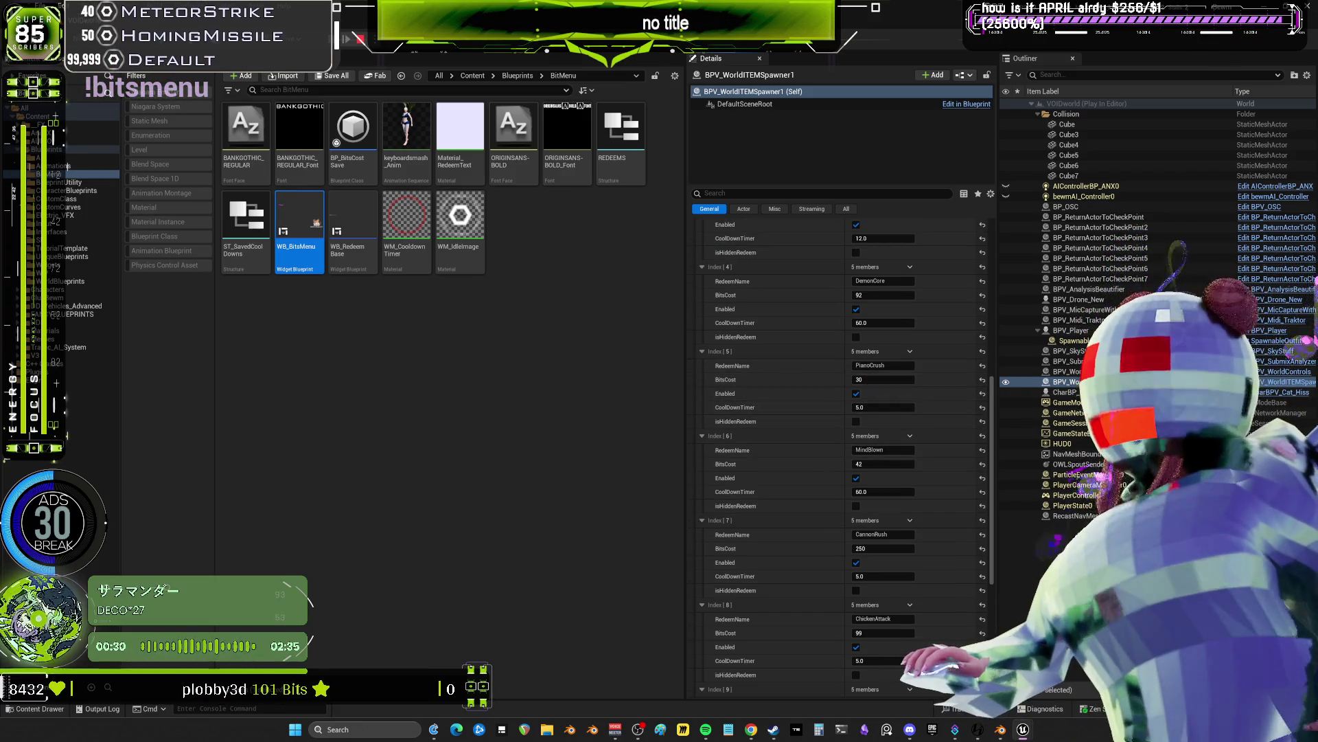
scroll(804, 316, "up", 4)
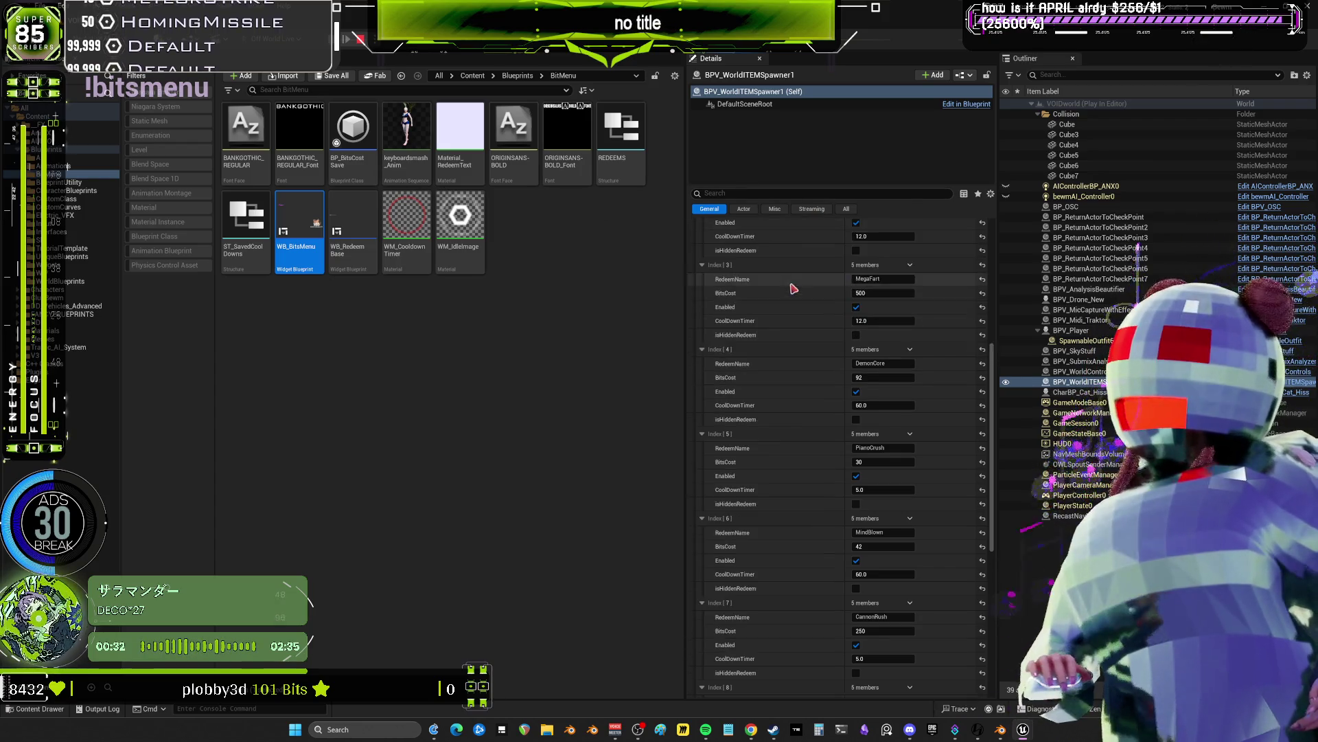
scroll(812, 345, "up", 4)
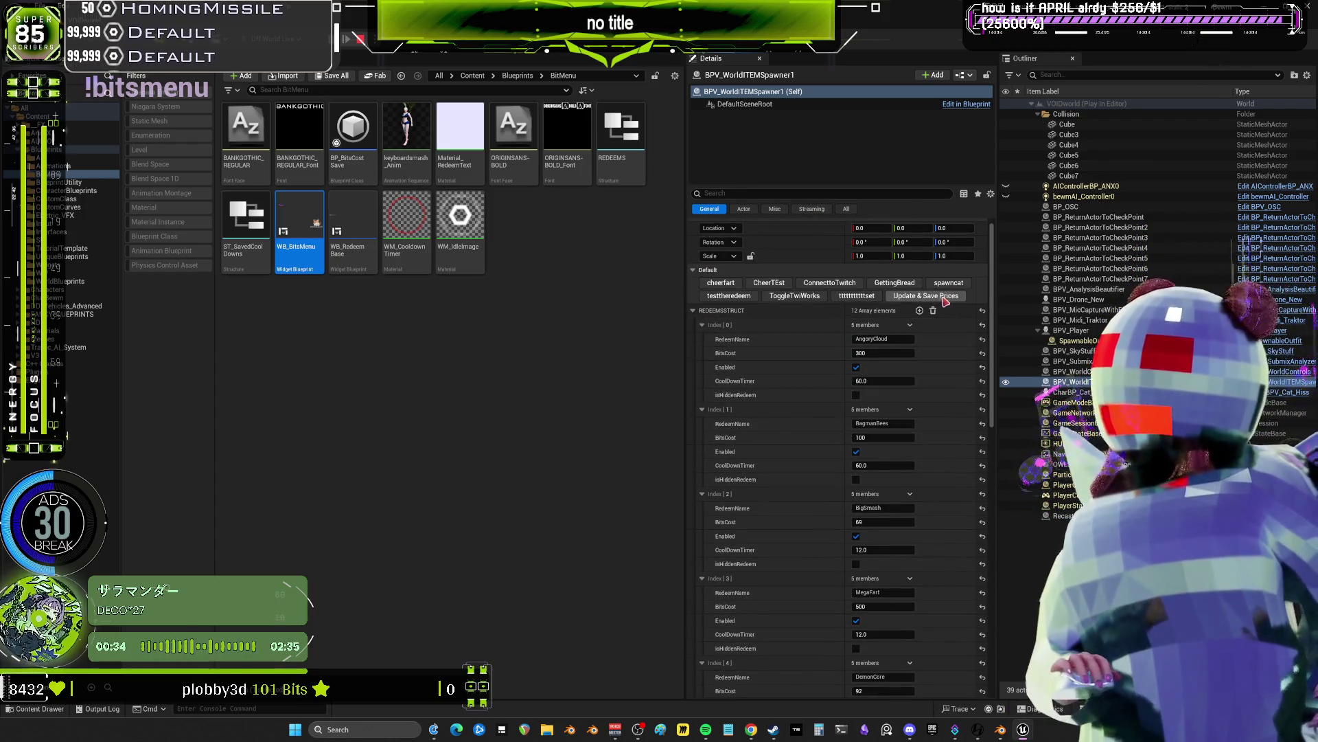
- Run Update & Save Prices and open the spawner's BitMenu blueprint graph
left_click(946, 301)
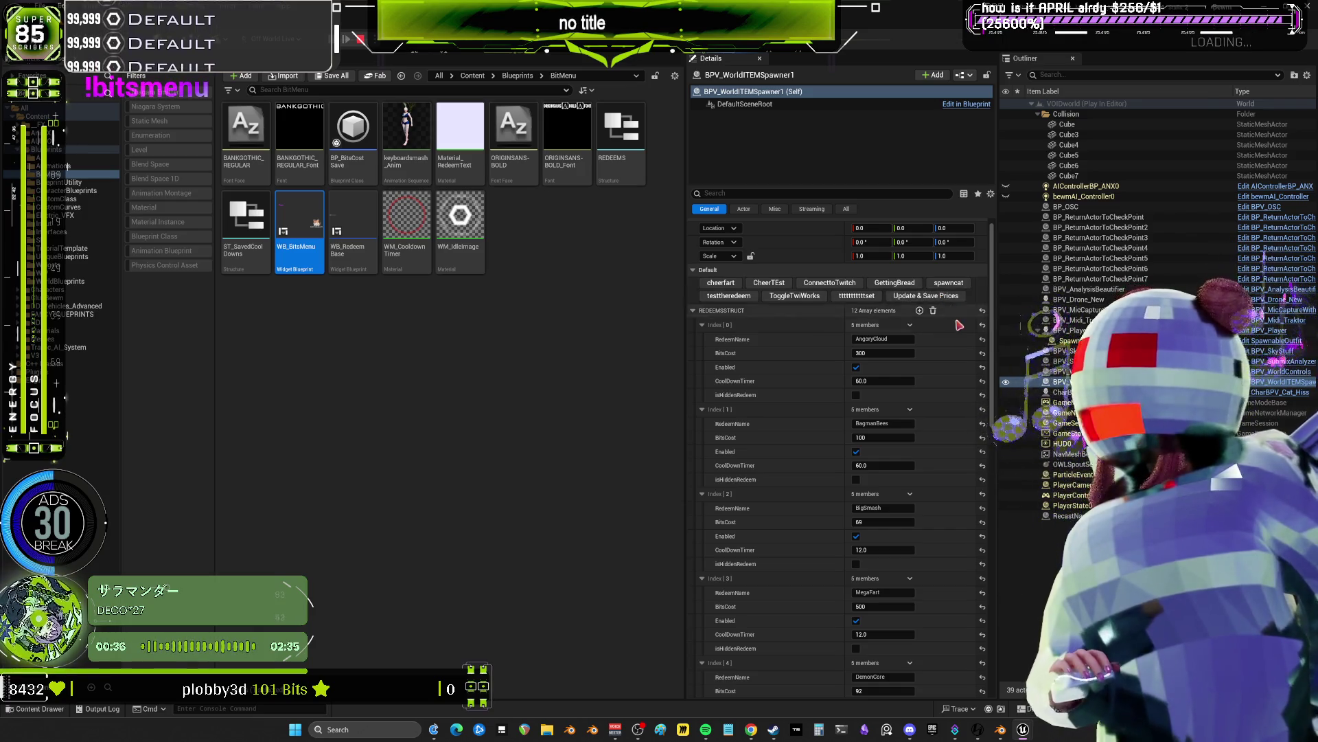
left_click(947, 300)
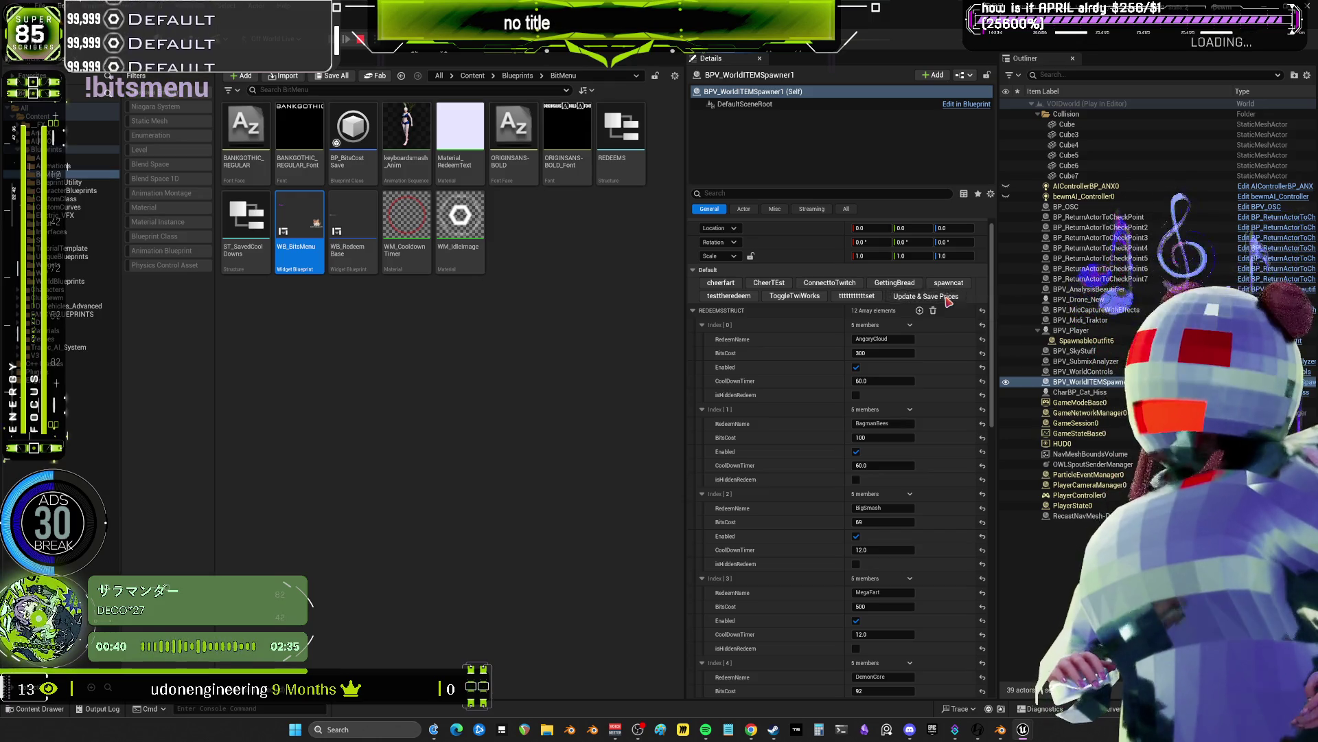
left_click(966, 104)
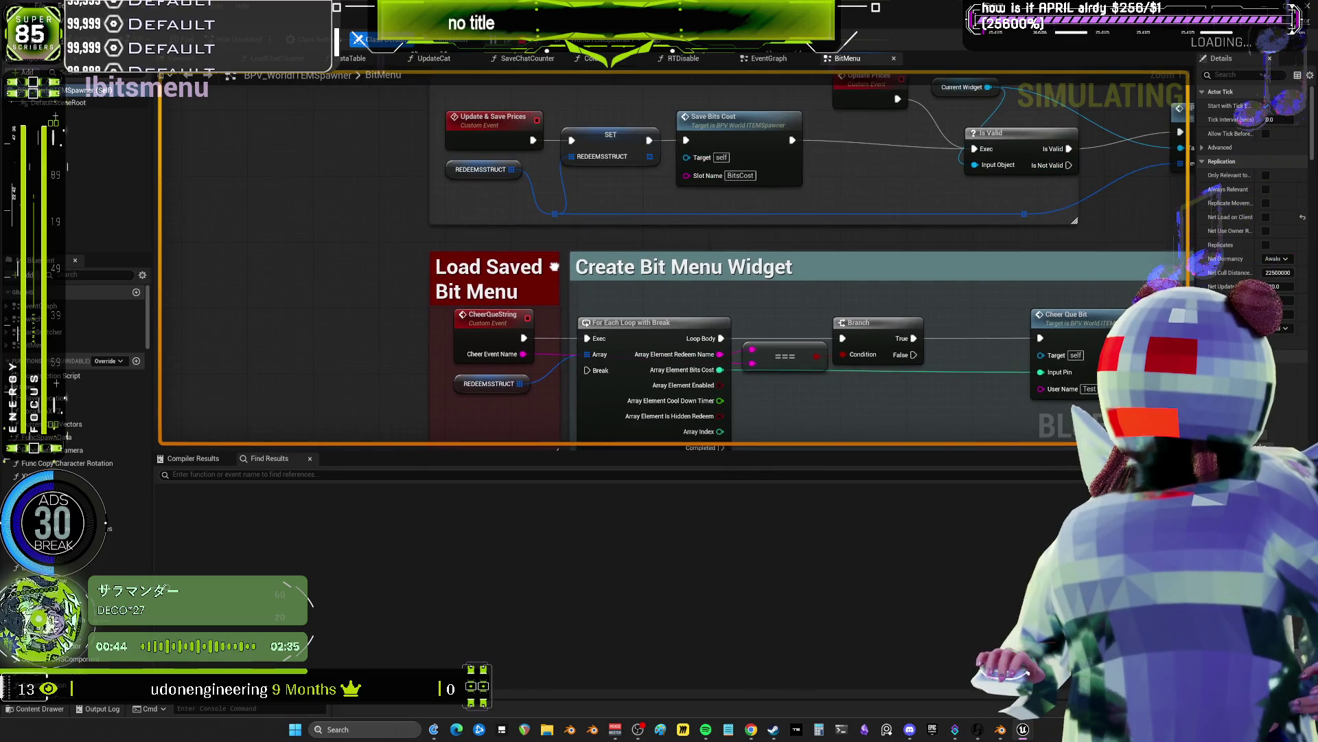
mouse_move(473, 300)
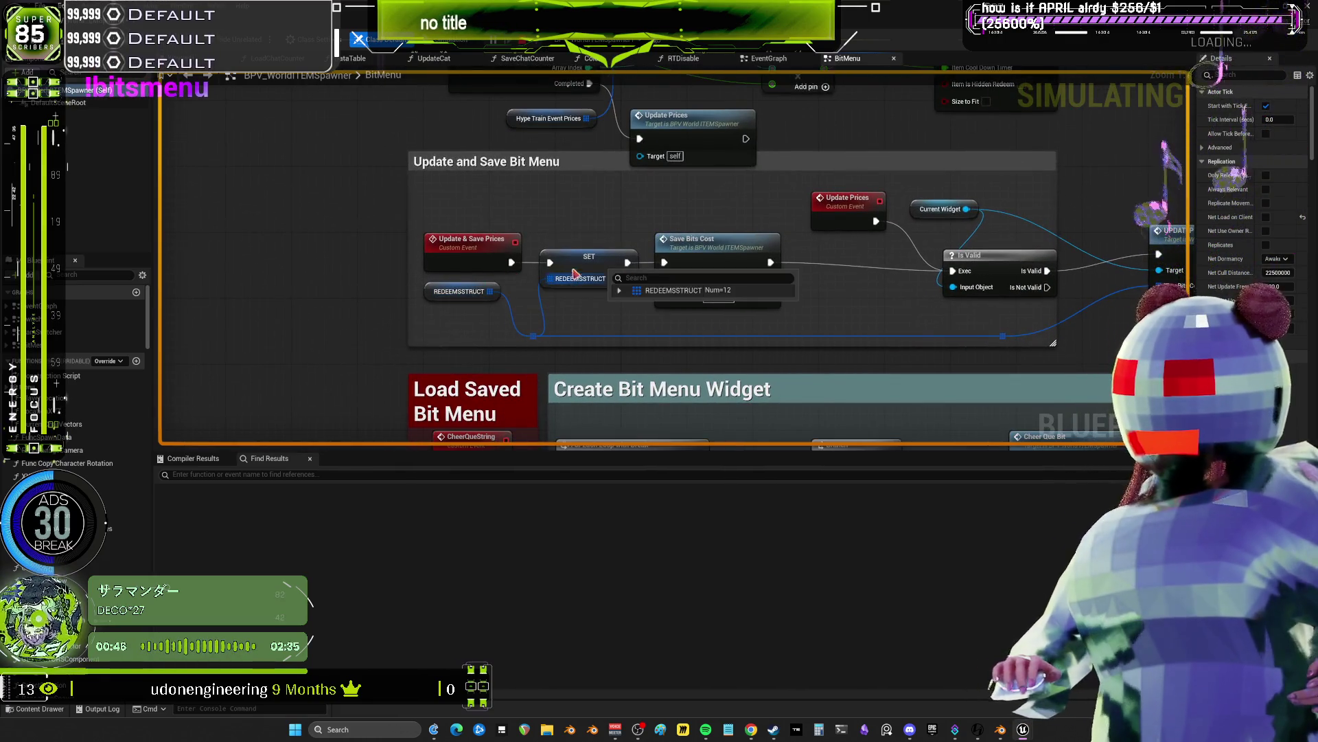
mouse_move(759, 228)
left_mouse_down()
mouse_move(692, 213)
mouse_move(428, 227)
left_mouse_up()
mouse_move(633, 210)
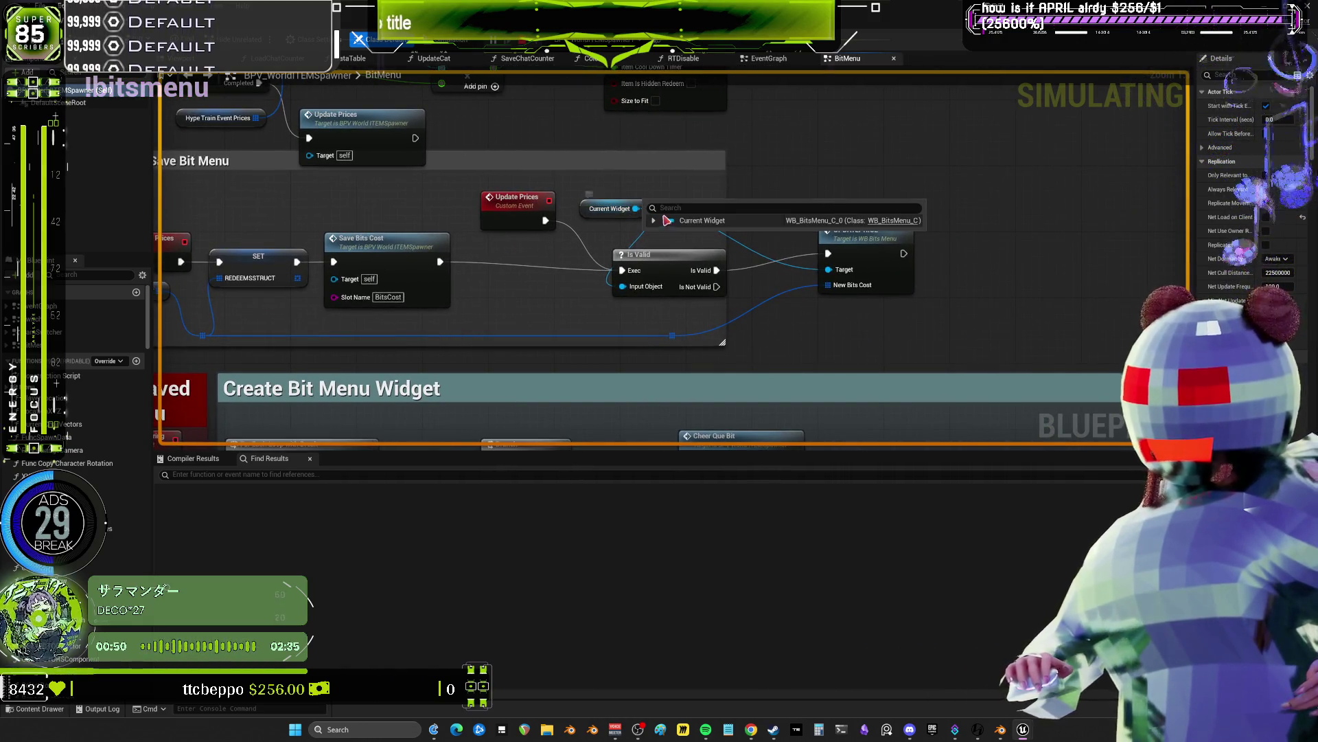
left_click(654, 221)
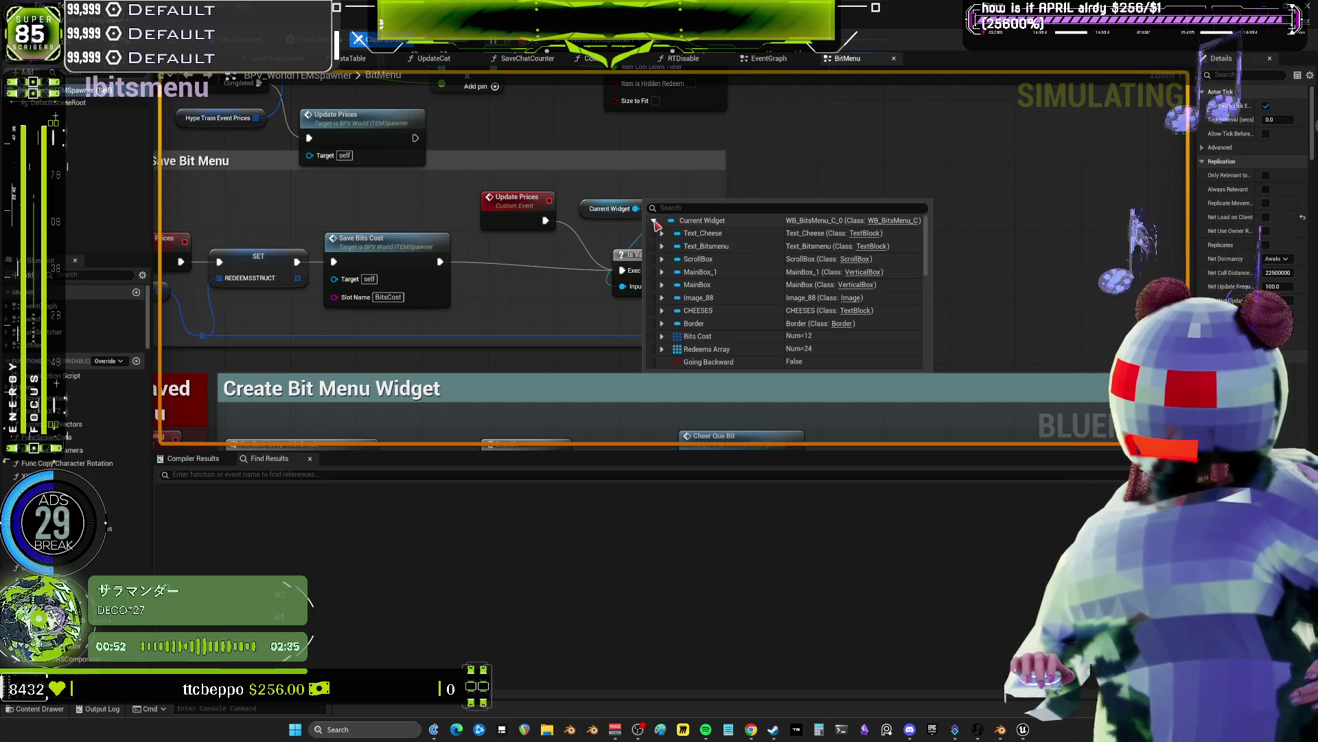
left_click(655, 222)
left_click(653, 221)
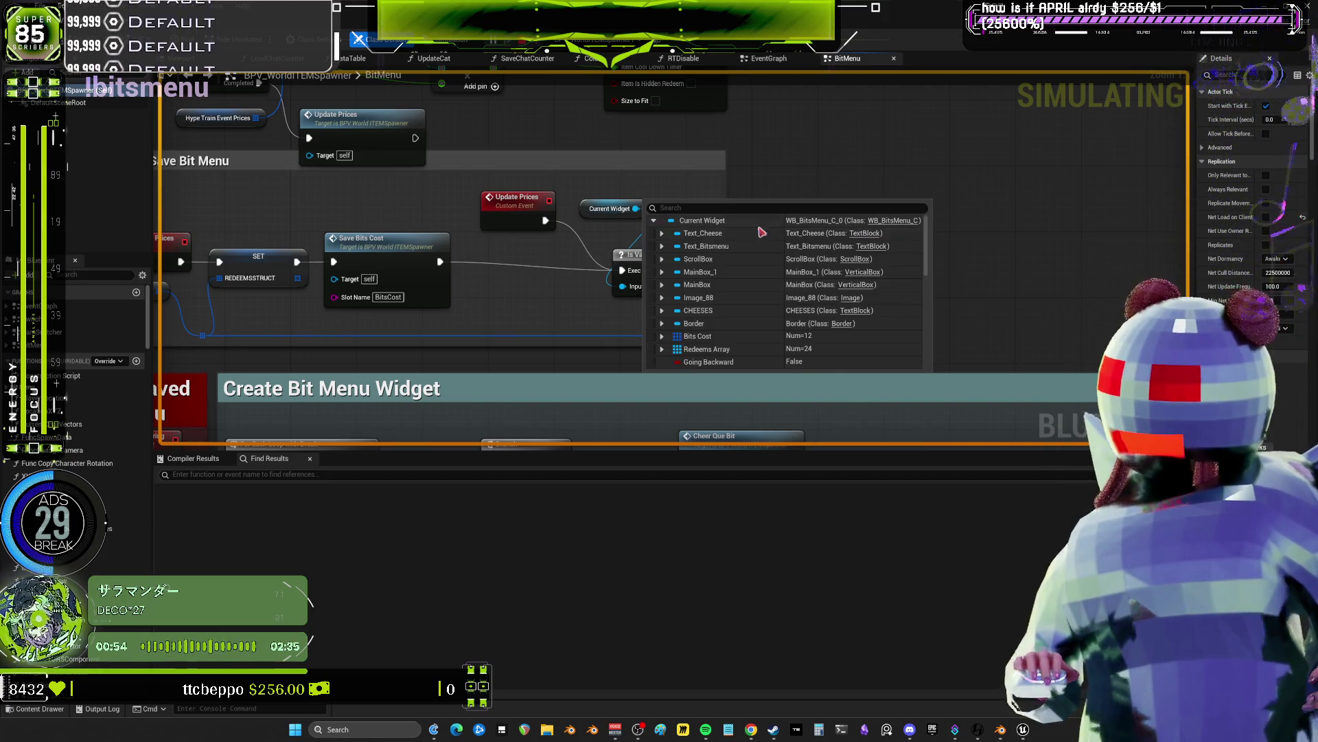
left_click_drag(495, 24, 500, 328)
- Open WB_BitsMenu maximized, set its debug object to WB_BitsMenu_C_1, then return to the spawner graph
double_click(300, 234)
double_click(603, 315)
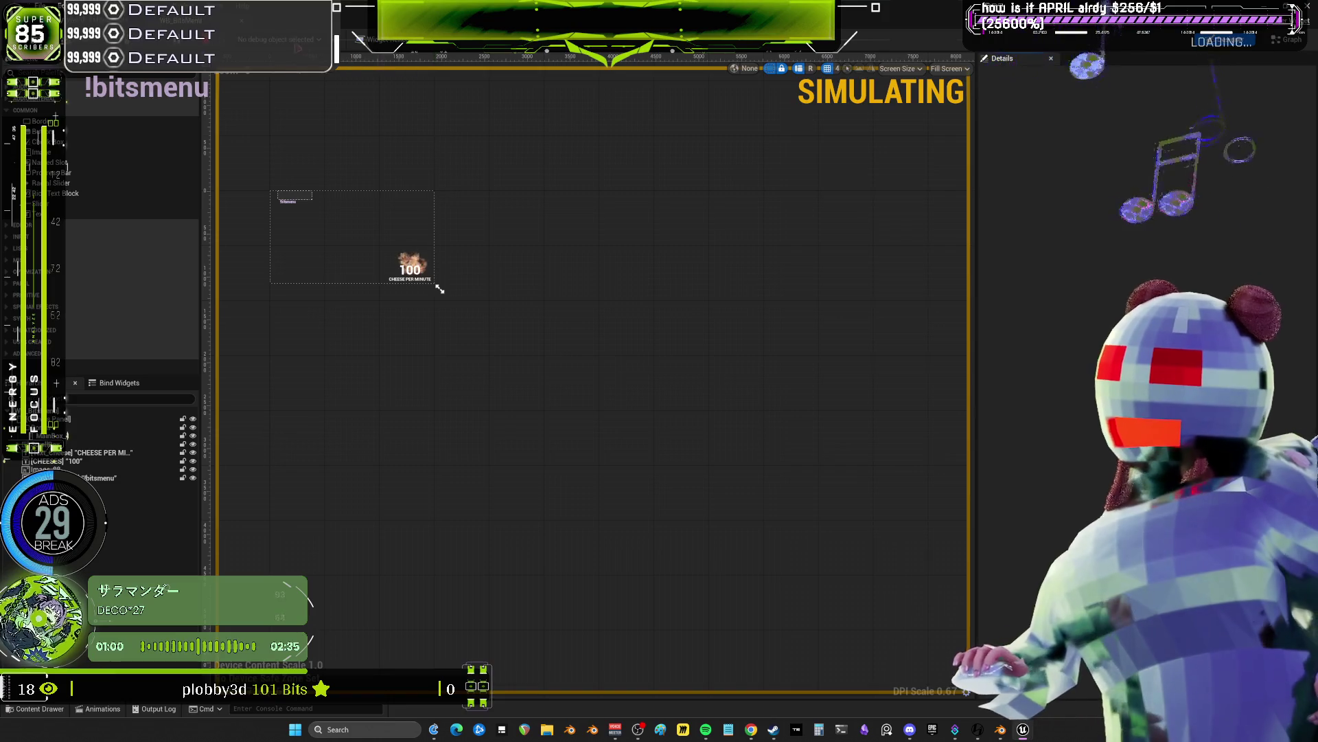
left_click(295, 75)
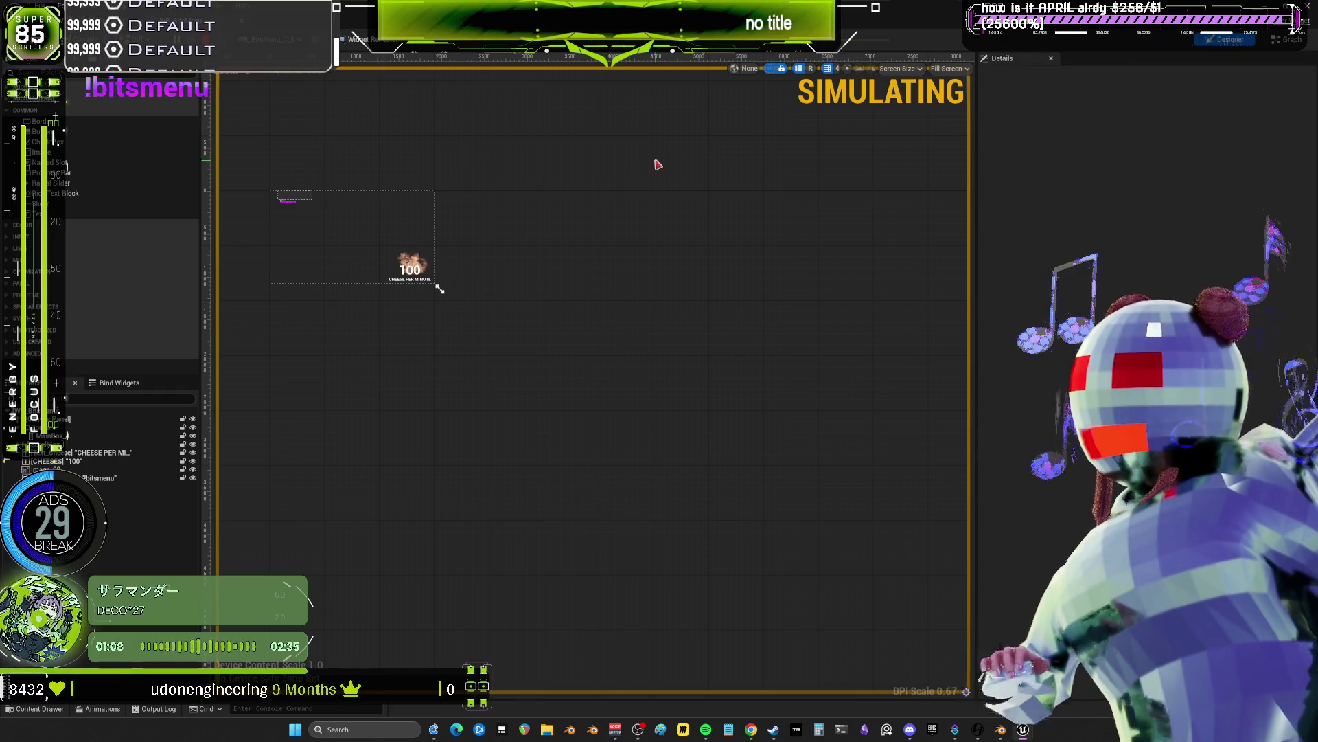
scroll(318, 188, "up", 5)
left_click_drag(599, 214, 489, 206)
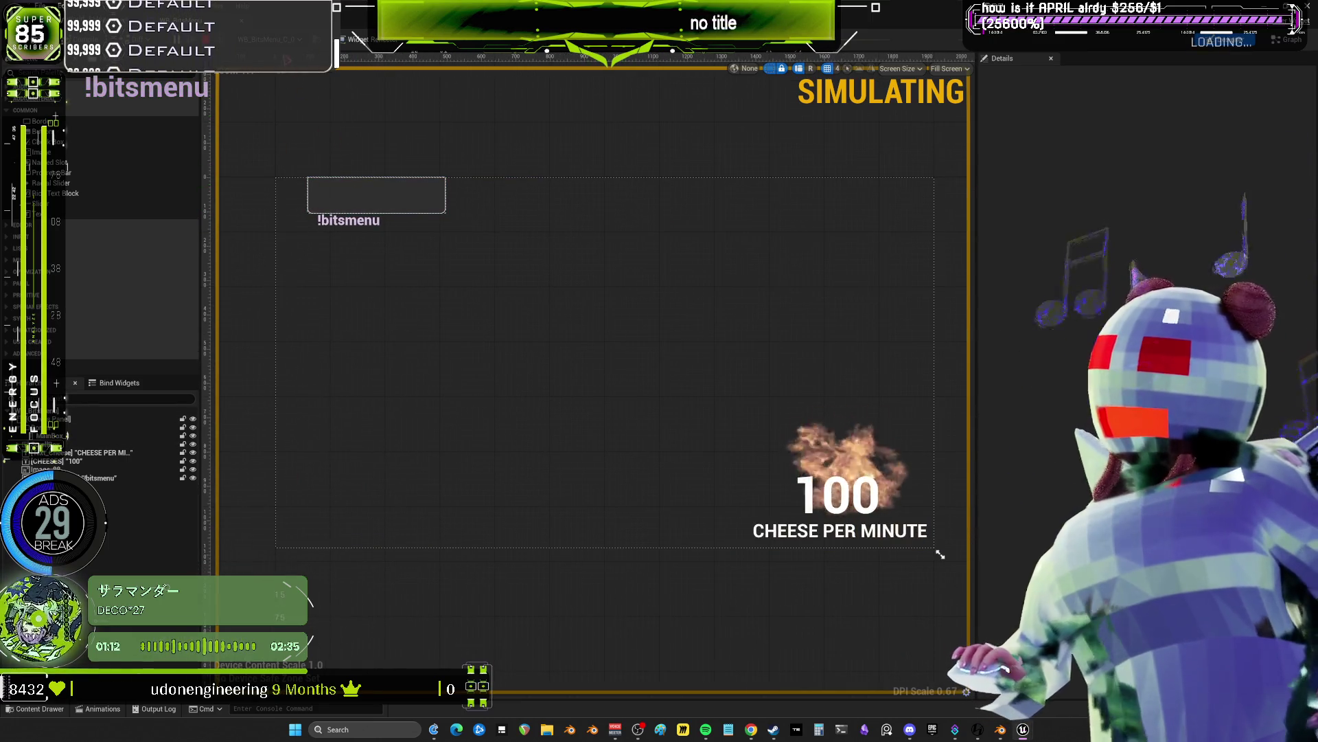
left_click(271, 40)
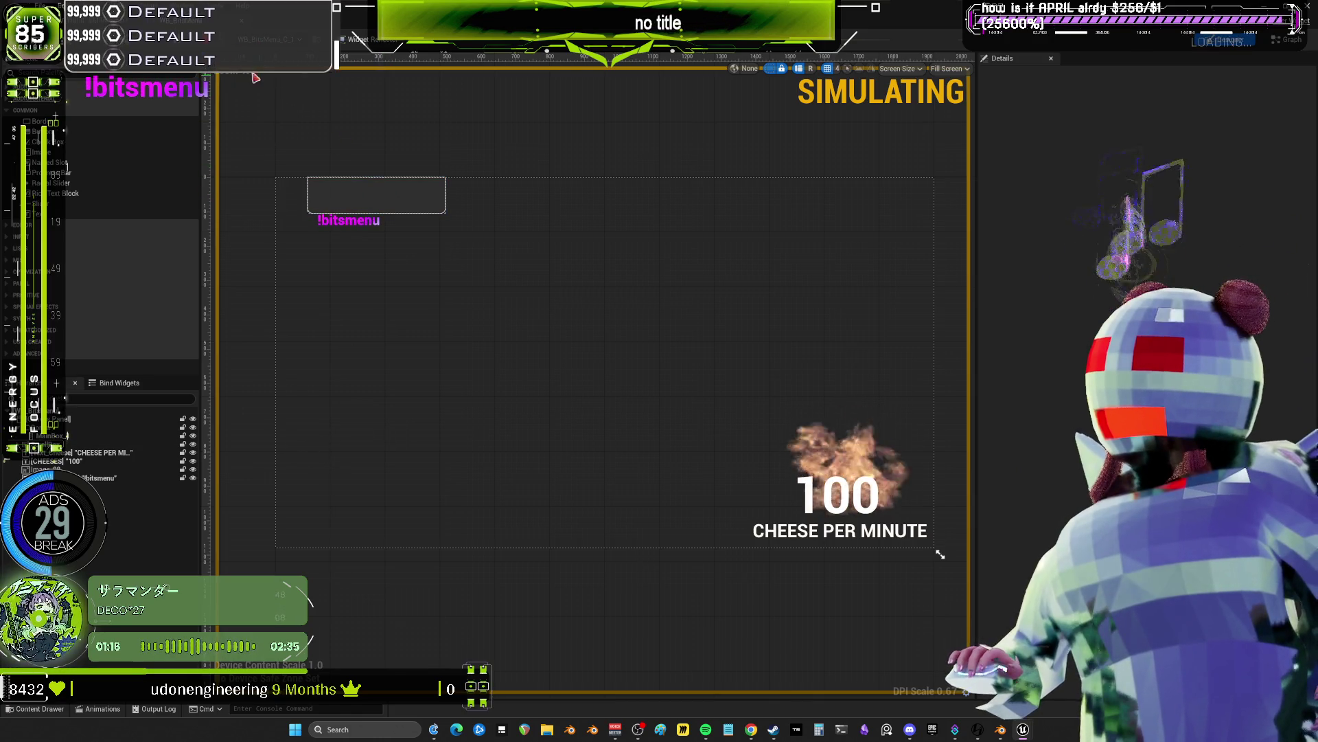
key("alt+Tab")
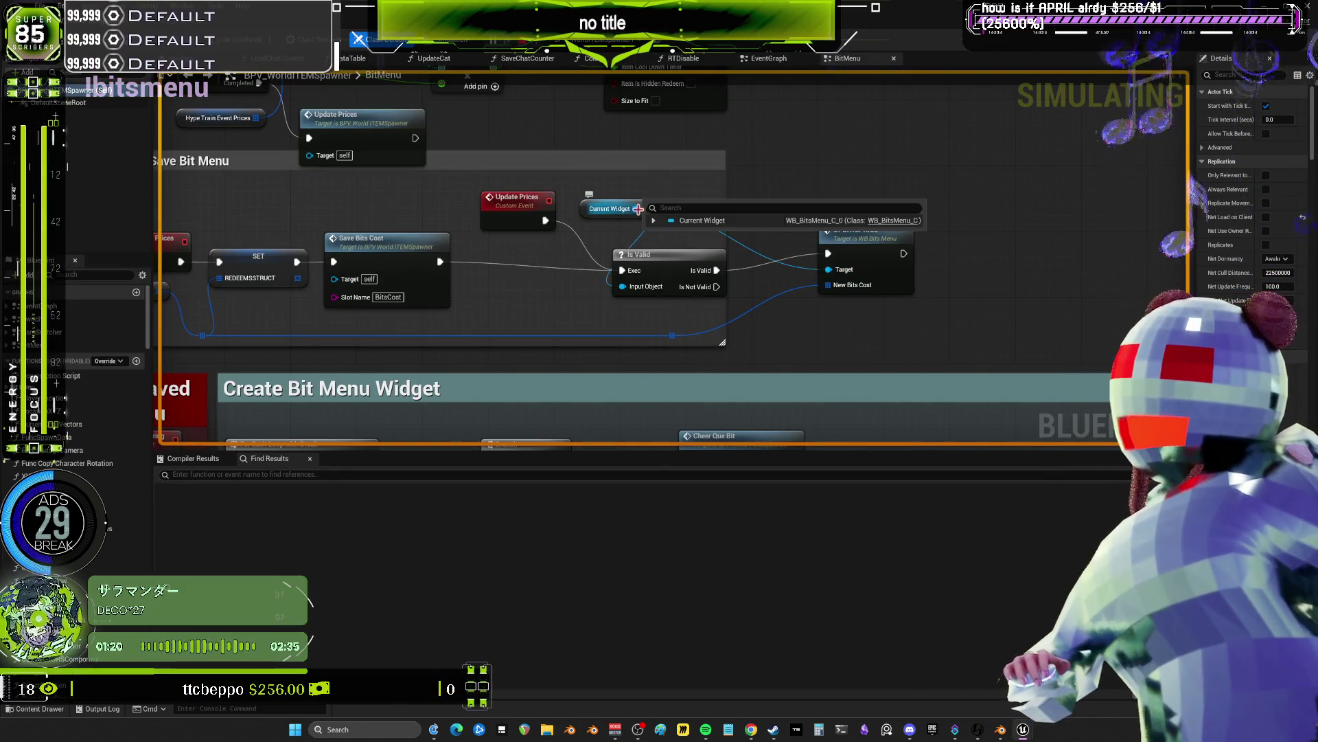
left_click(653, 220)
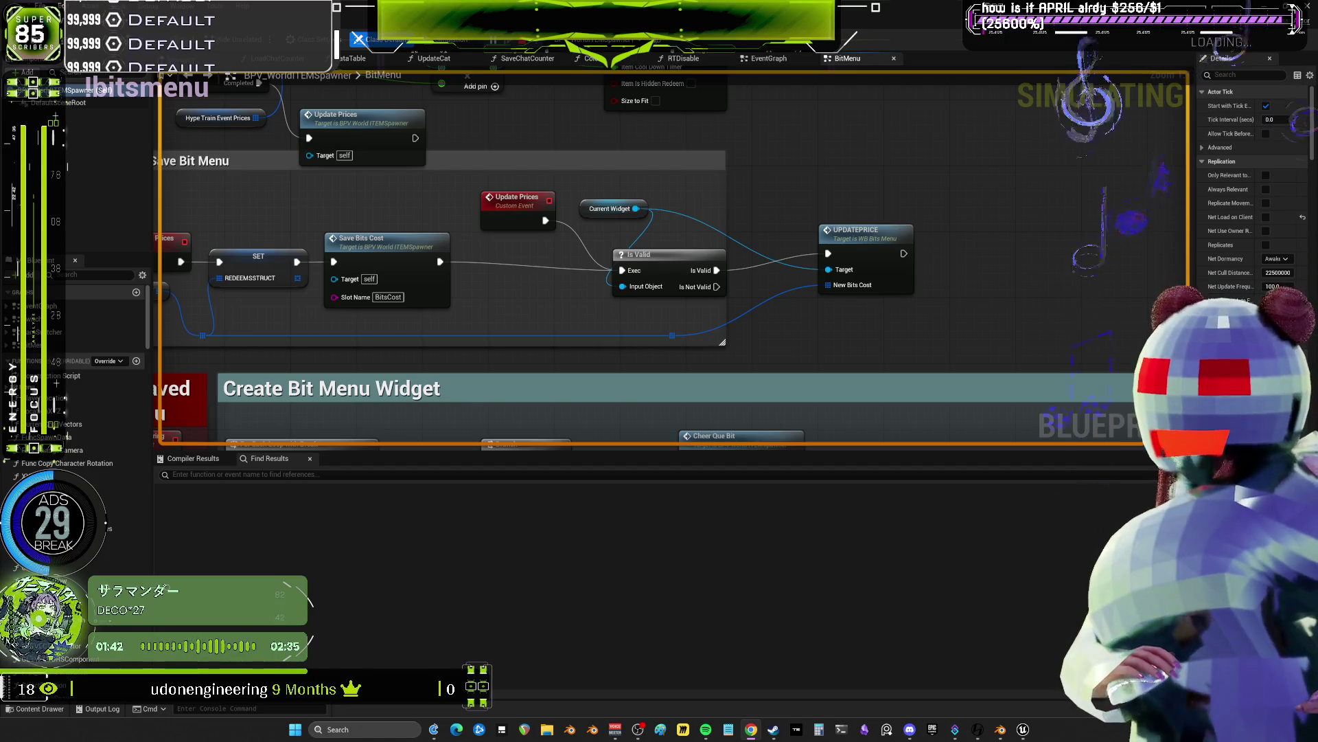
scroll(991, 399, "down", 2)
scroll(879, 324, "up", 2)
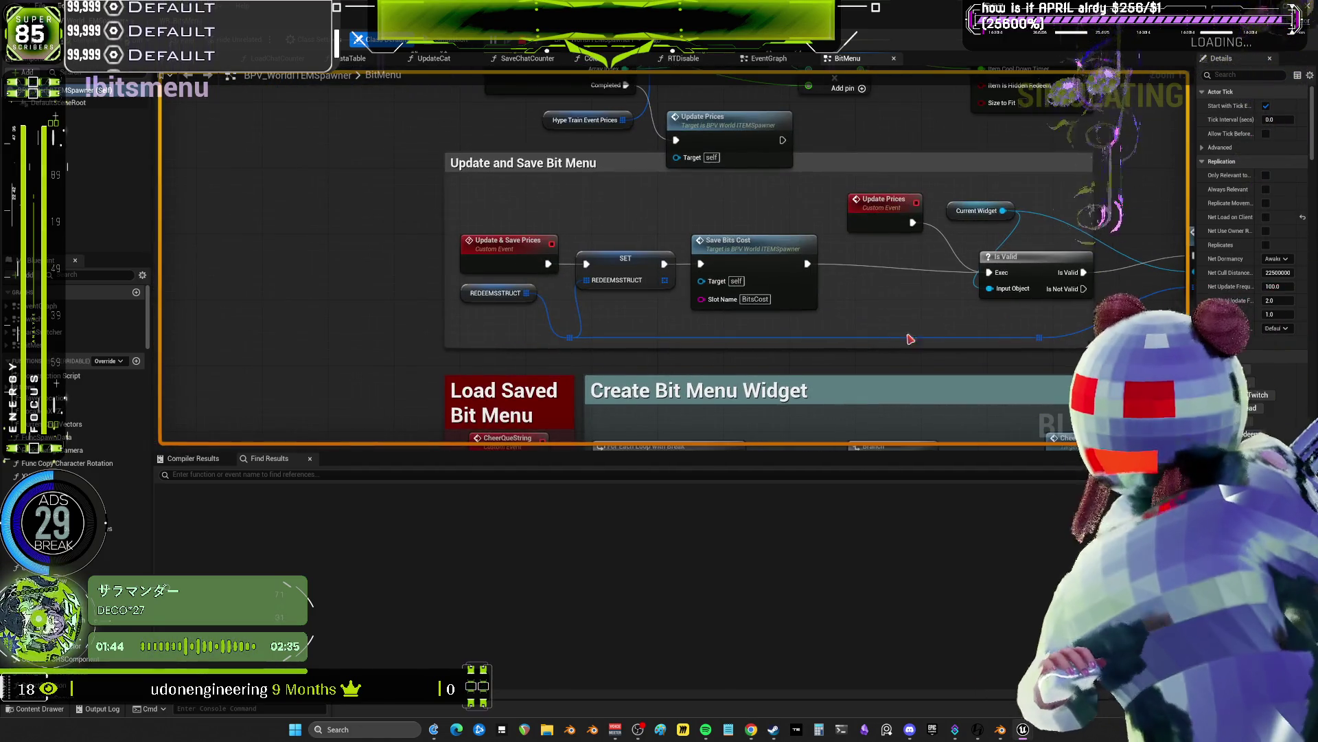
left_click_drag(879, 325, 843, 333)
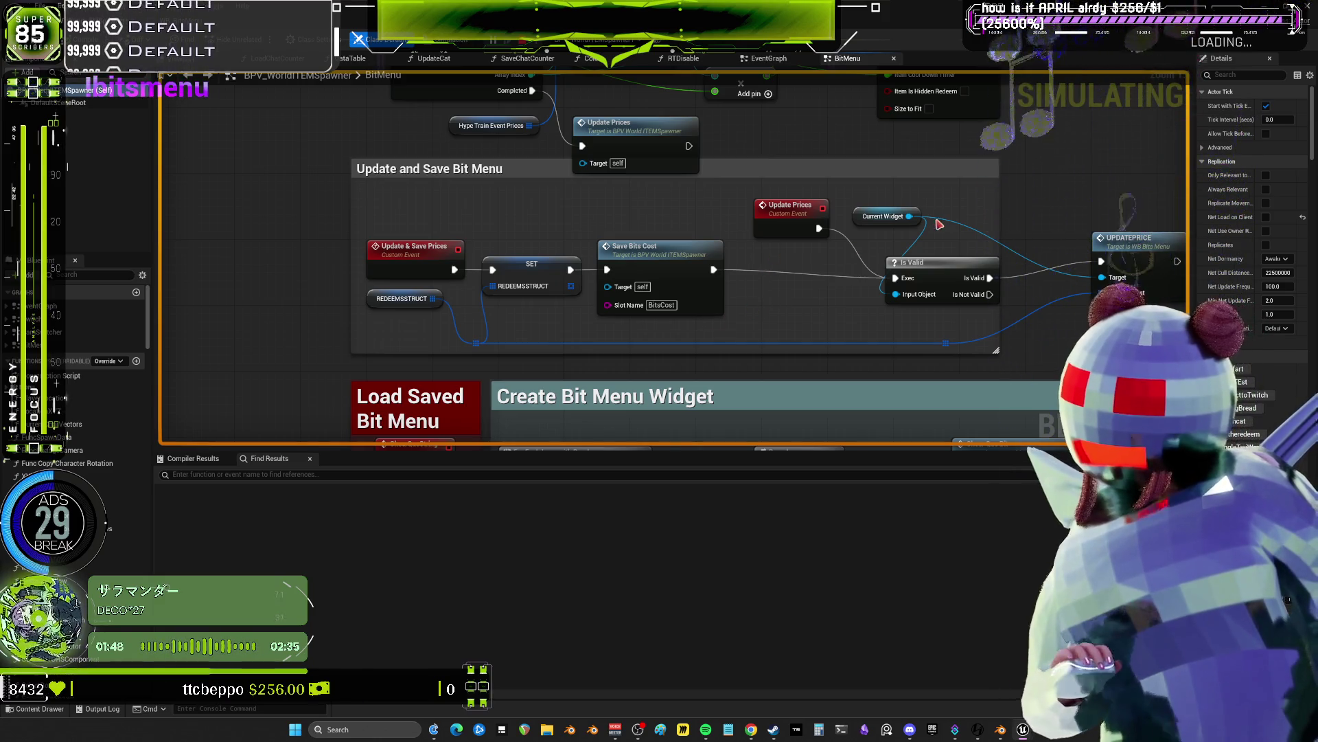
left_click_drag(500, 276, 422, 276)
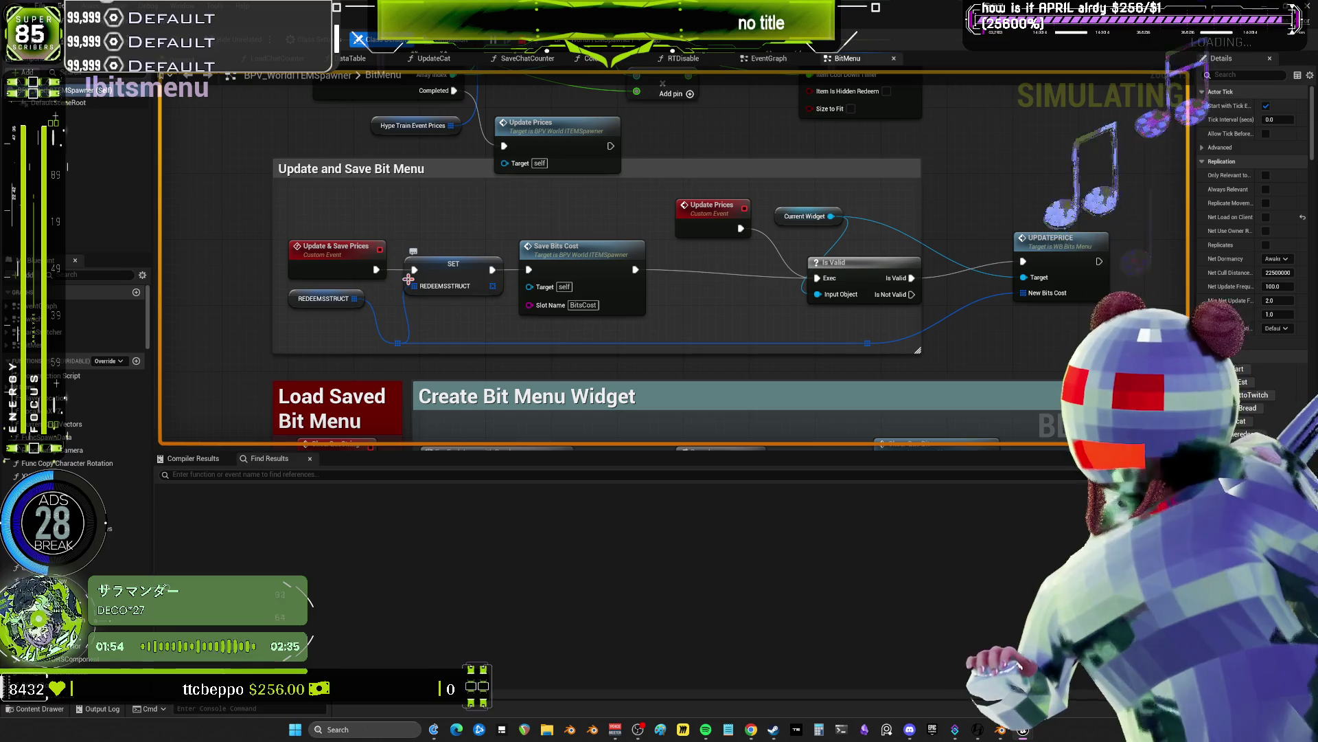
left_click_drag(719, 315, 740, 162)
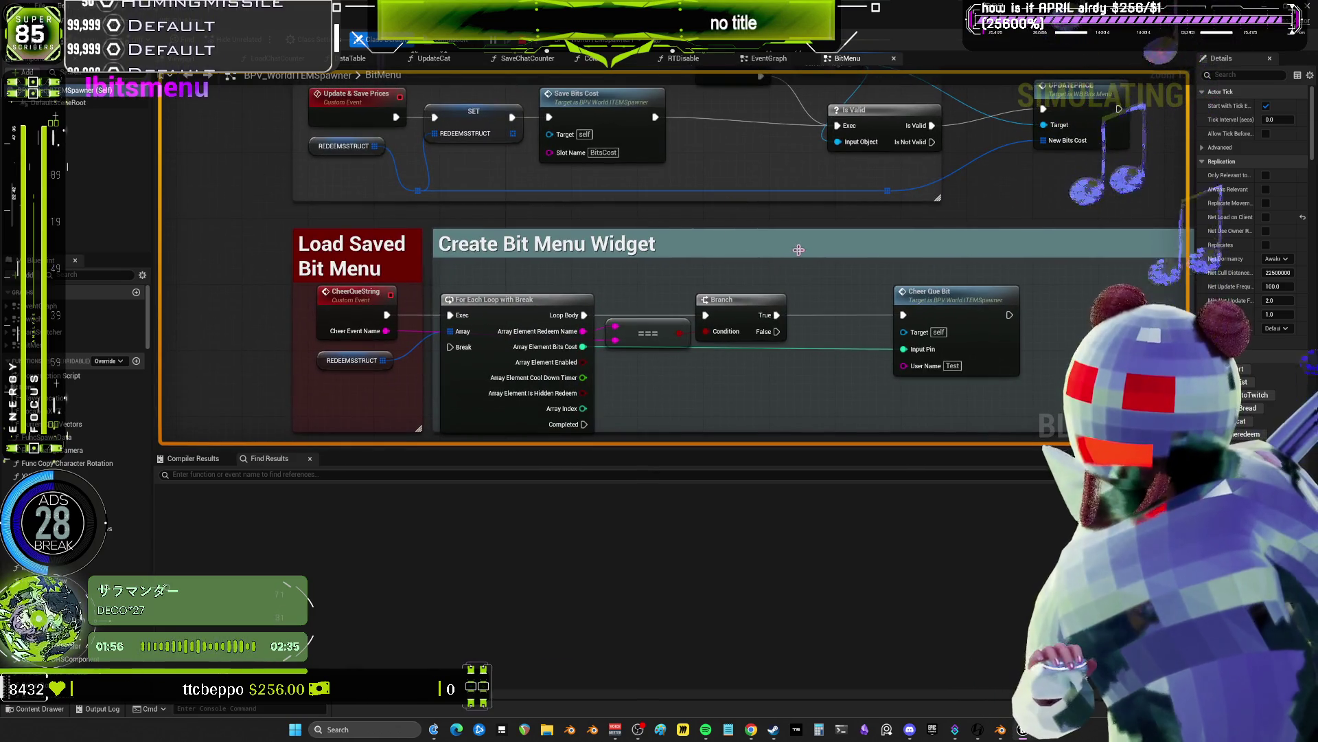
scroll(799, 250, "down", 2)
scroll(798, 250, "up", 2)
mouse_move(799, 250)
left_mouse_down()
mouse_move(804, 283)
mouse_move(739, 288)
left_mouse_up()
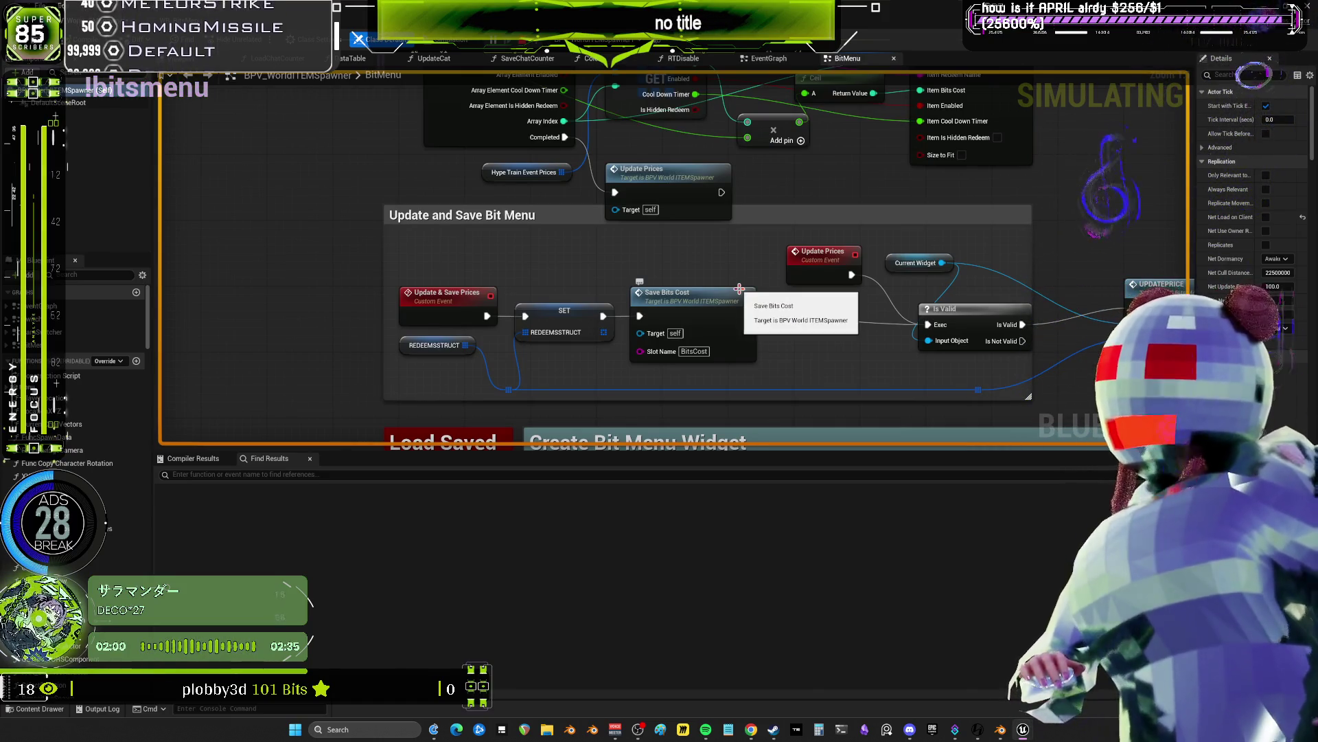
left_click_drag(738, 289, 590, 374)
scroll(590, 373, "down", 3)
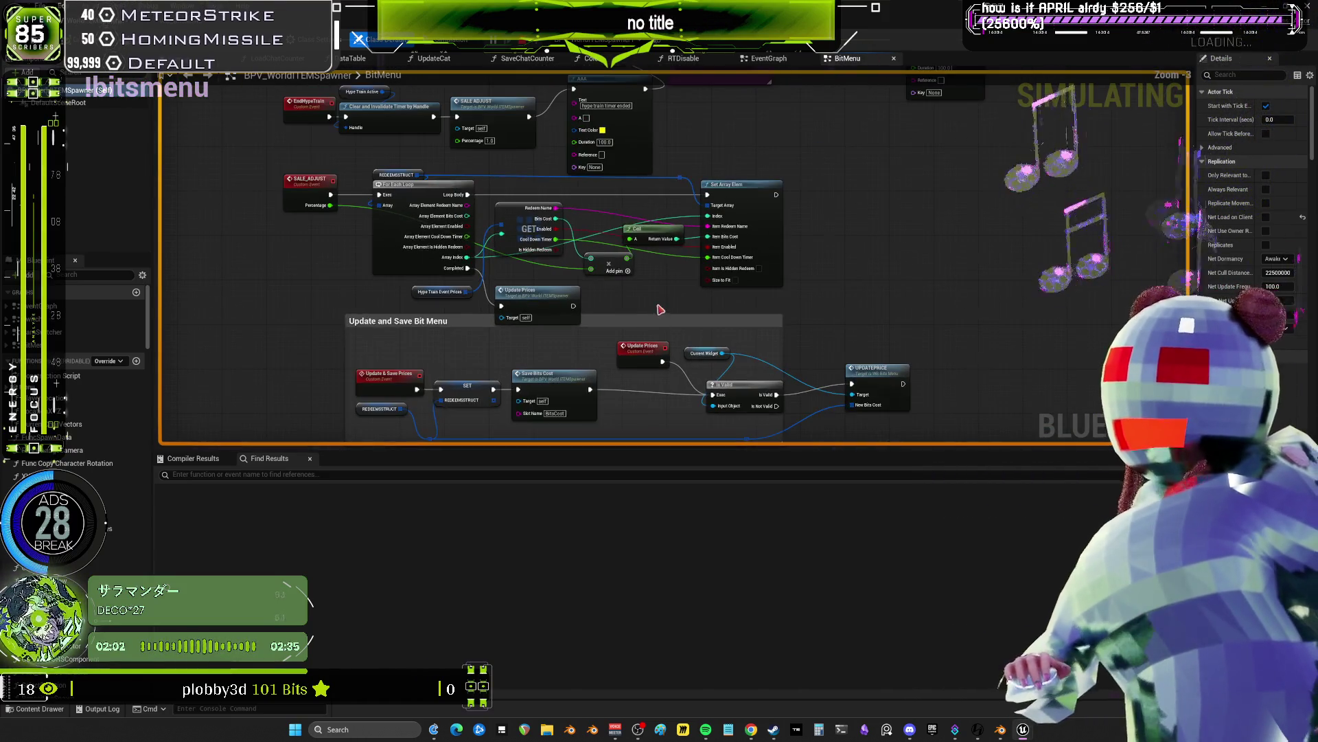
- Look over the MultiGate, SET and HypeDiscounts nodes, then stop the running simulation
left_click_drag(814, 182, 859, 286)
left_click_drag(782, 220, 764, 261)
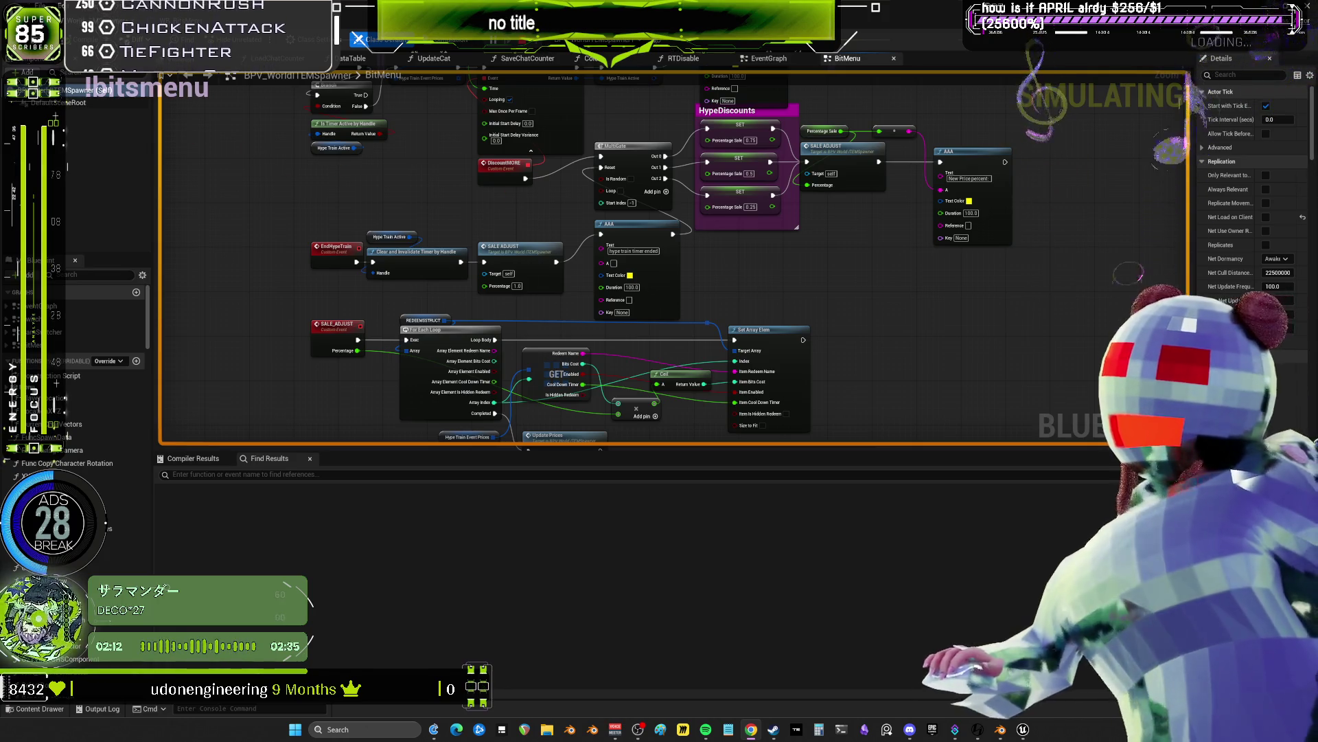
key("Escape")
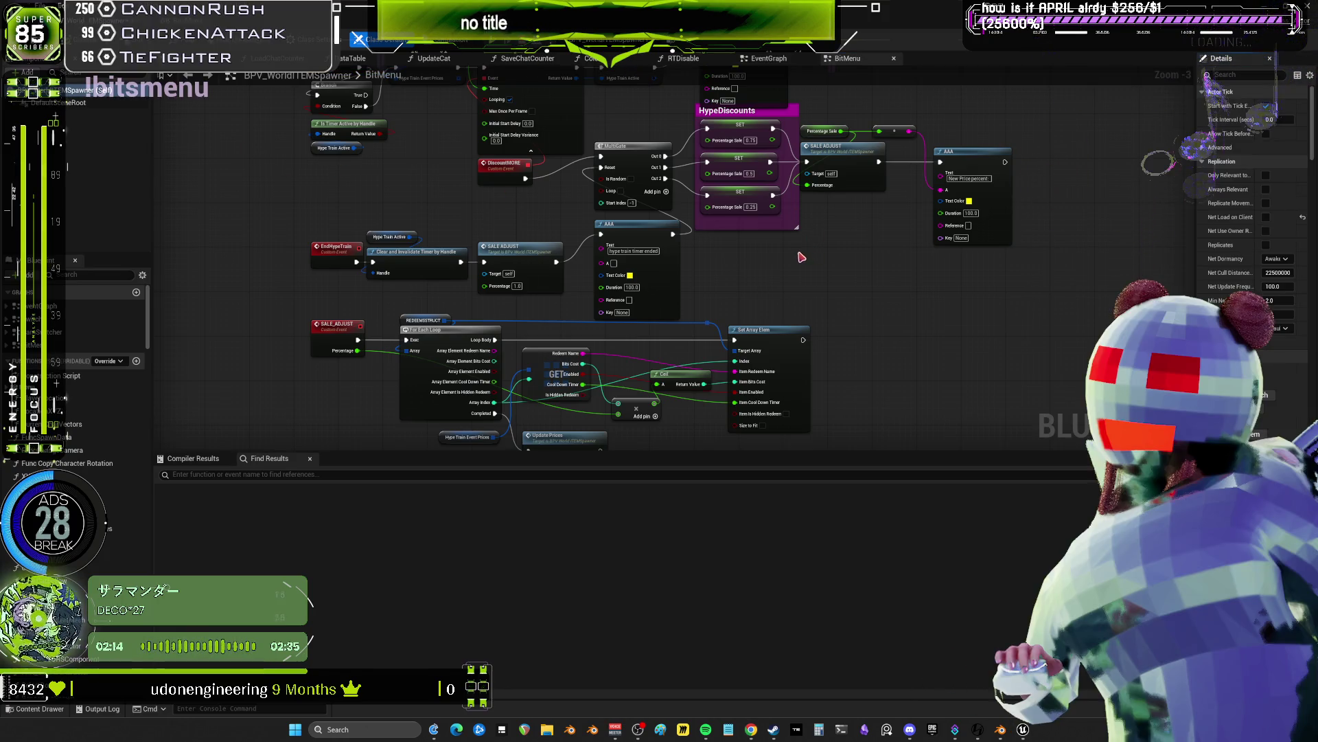
- Open the Redeem Event definition in the WB_BitsMenu EventGraph
scroll(736, 299, "down", 4)
scroll(790, 183, "up", 6)
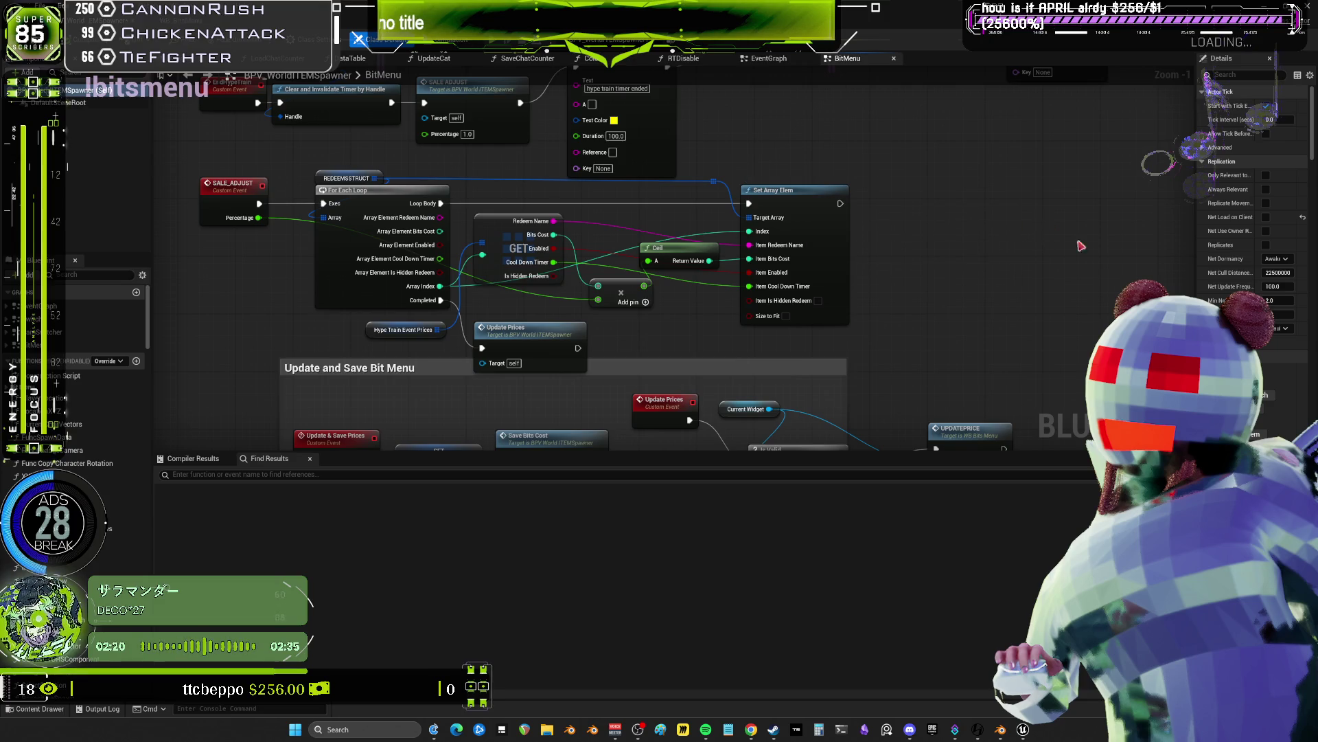
scroll(1080, 245, "down", 4)
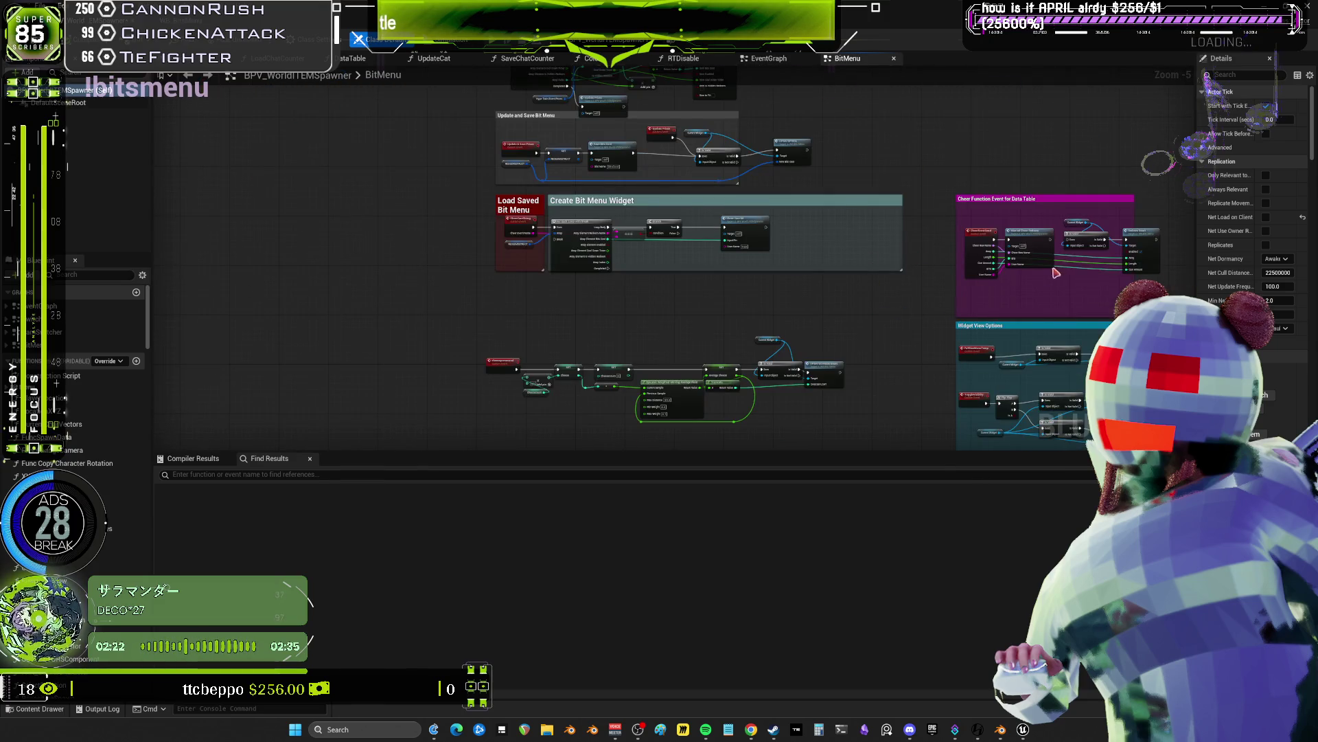
scroll(1055, 272, "up", 6)
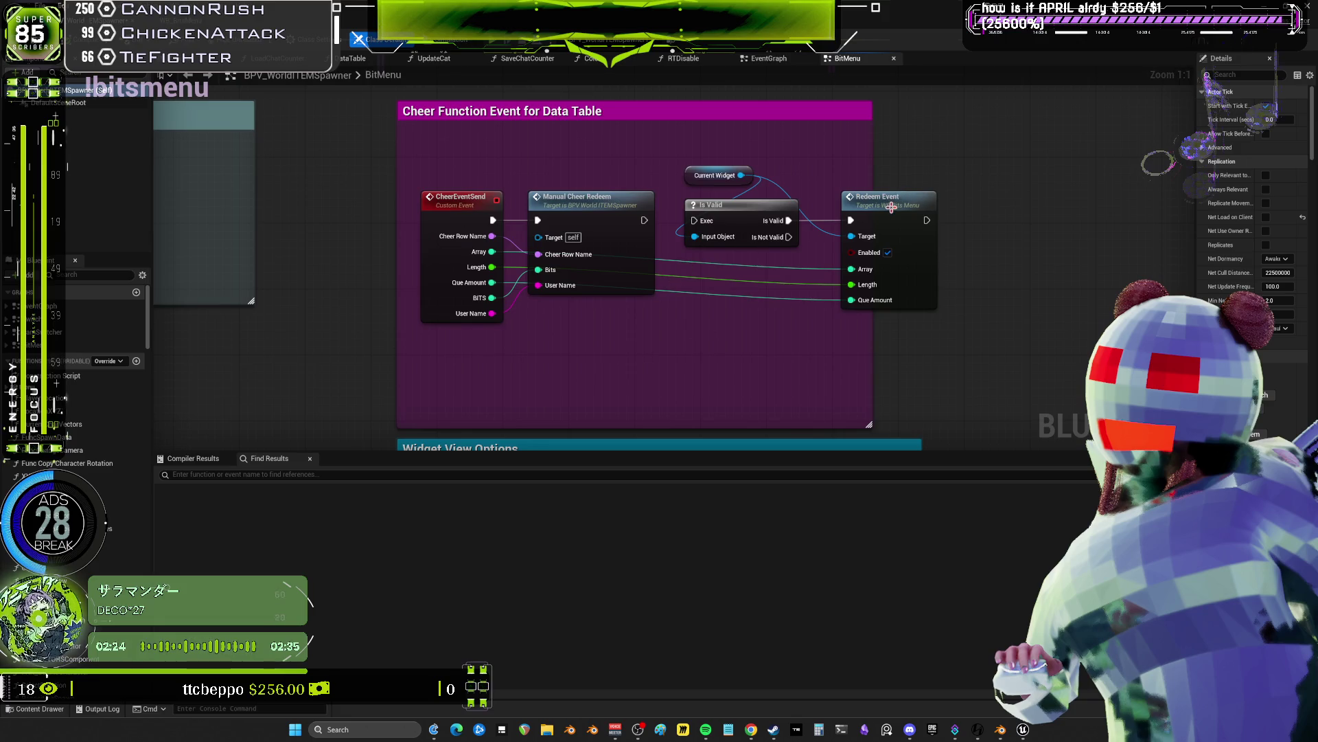
double_click(891, 206)
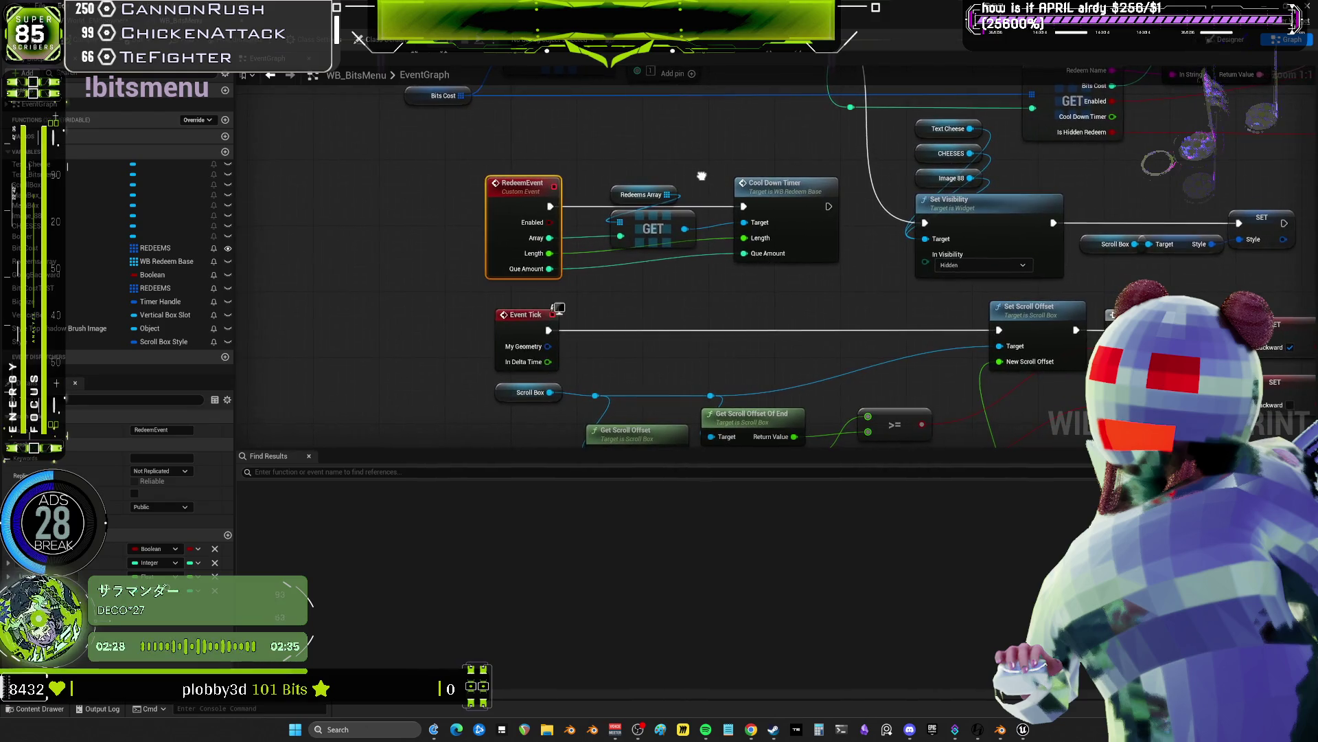
mouse_move(618, 196)
left_mouse_down()
mouse_move(561, 335)
mouse_move(621, 370)
left_mouse_up()
mouse_move(449, 252)
left_mouse_down()
mouse_move(455, 228)
mouse_move(268, 226)
mouse_move(240, 206)
left_mouse_up()
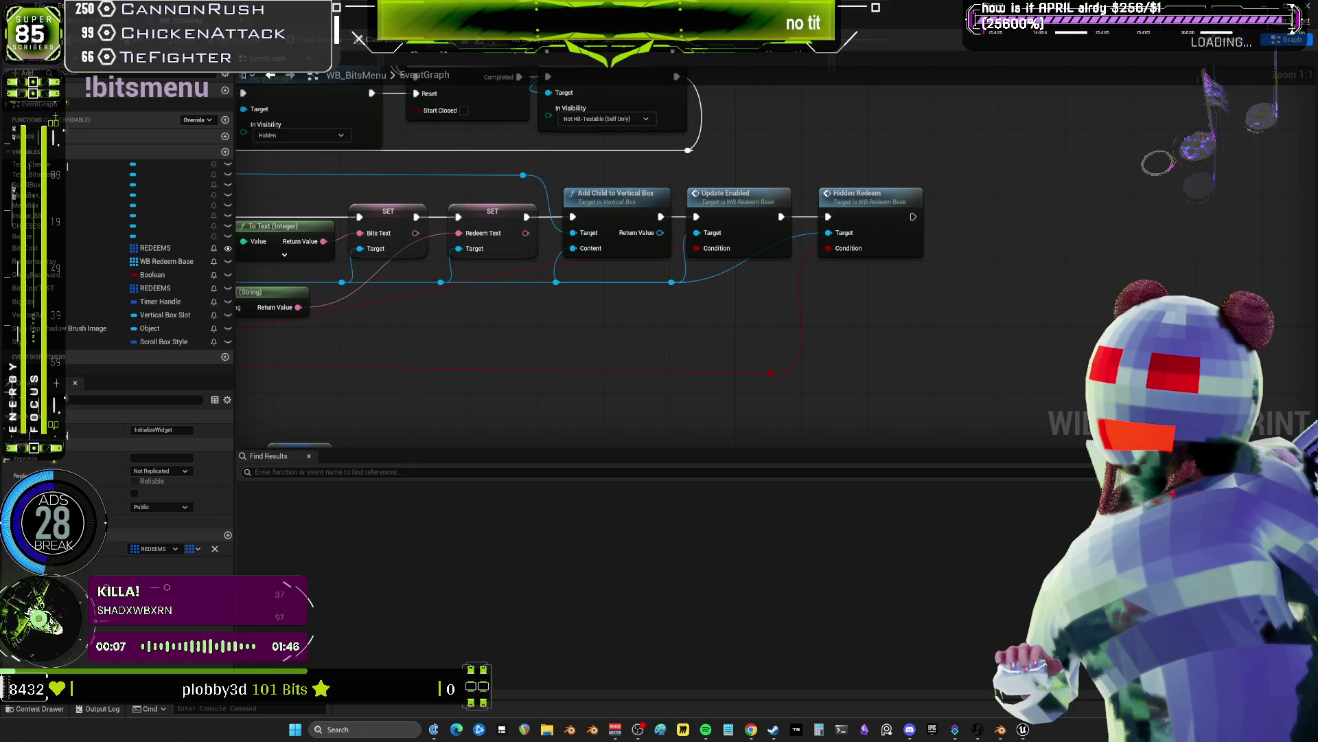
scroll(844, 198, "down", 4)
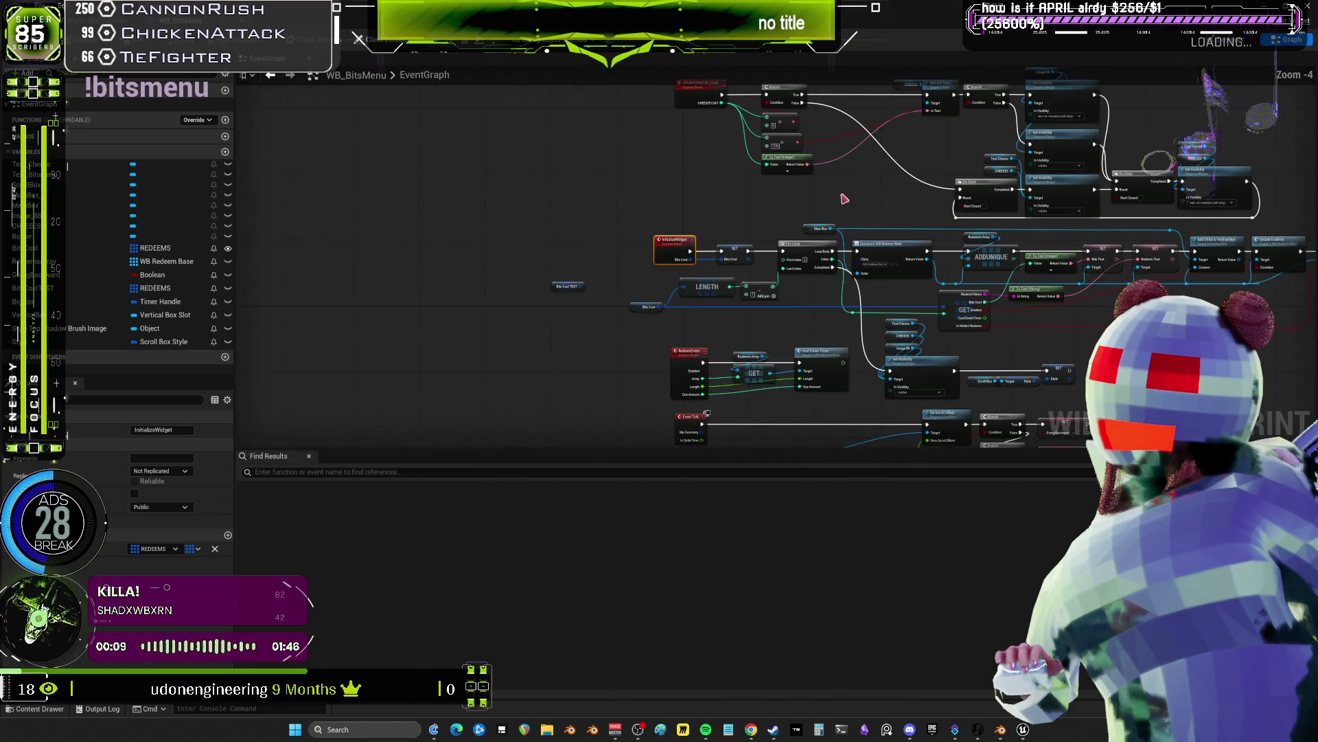
scroll(844, 199, "up", 4)
left_click_drag(837, 317, 668, 208)
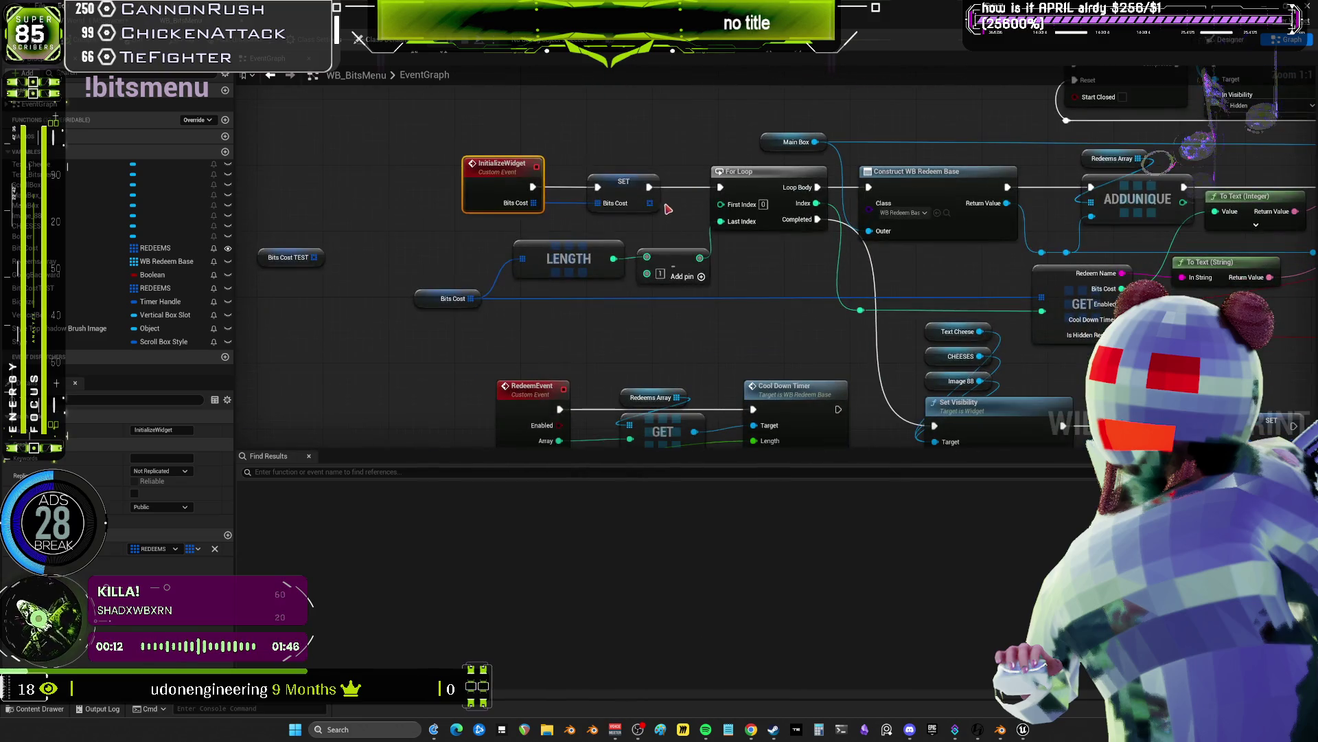
right_click(539, 204)
left_click(408, 236)
left_click(482, 186)
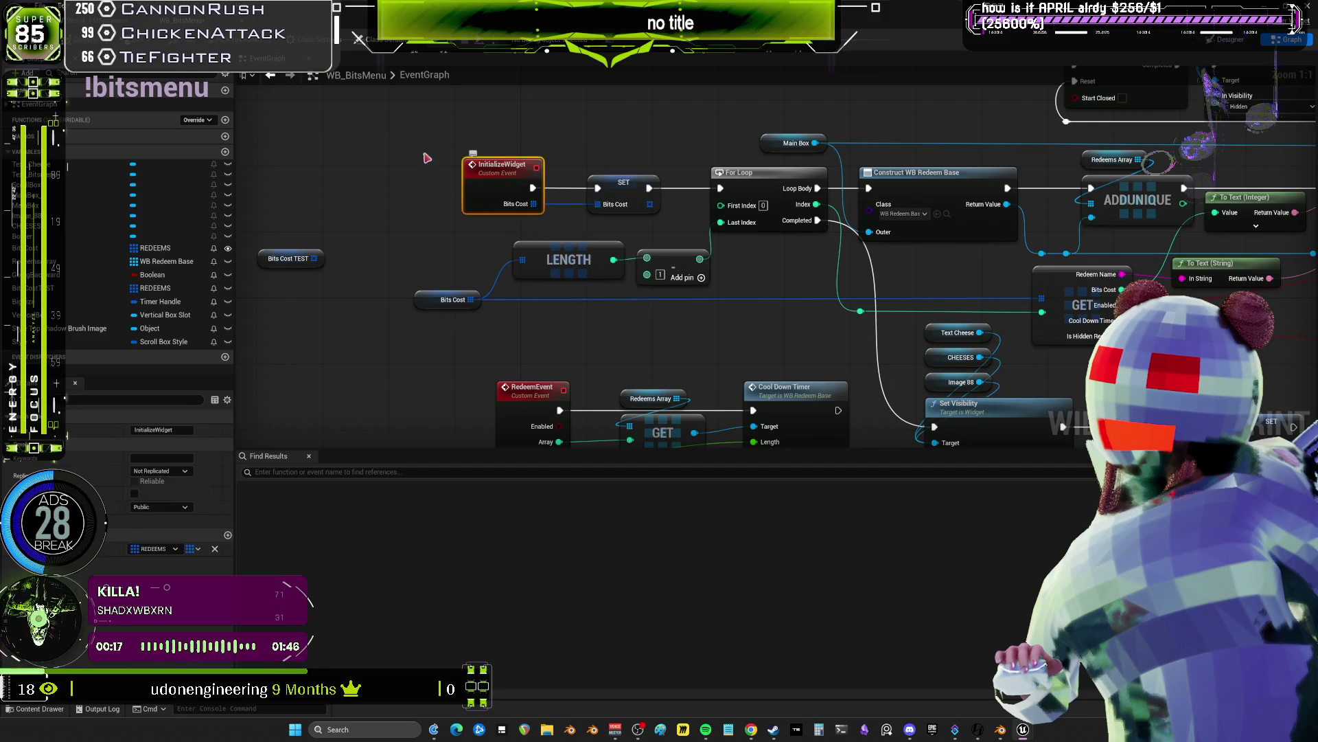
key("ctrl+Tab")
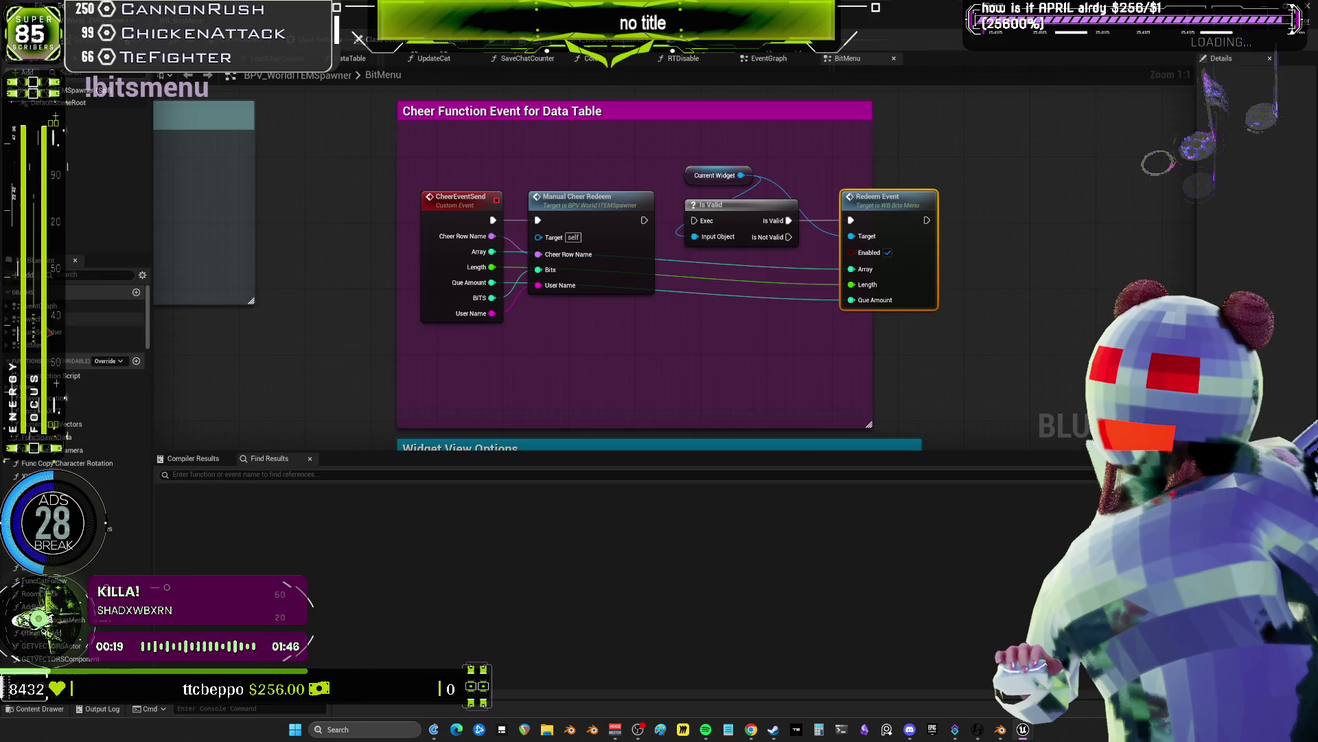
- Switch to the CamSwitcher graph and locate the widget cast chain and Switch on enumCurrentCam
key("ctrl+Tab")
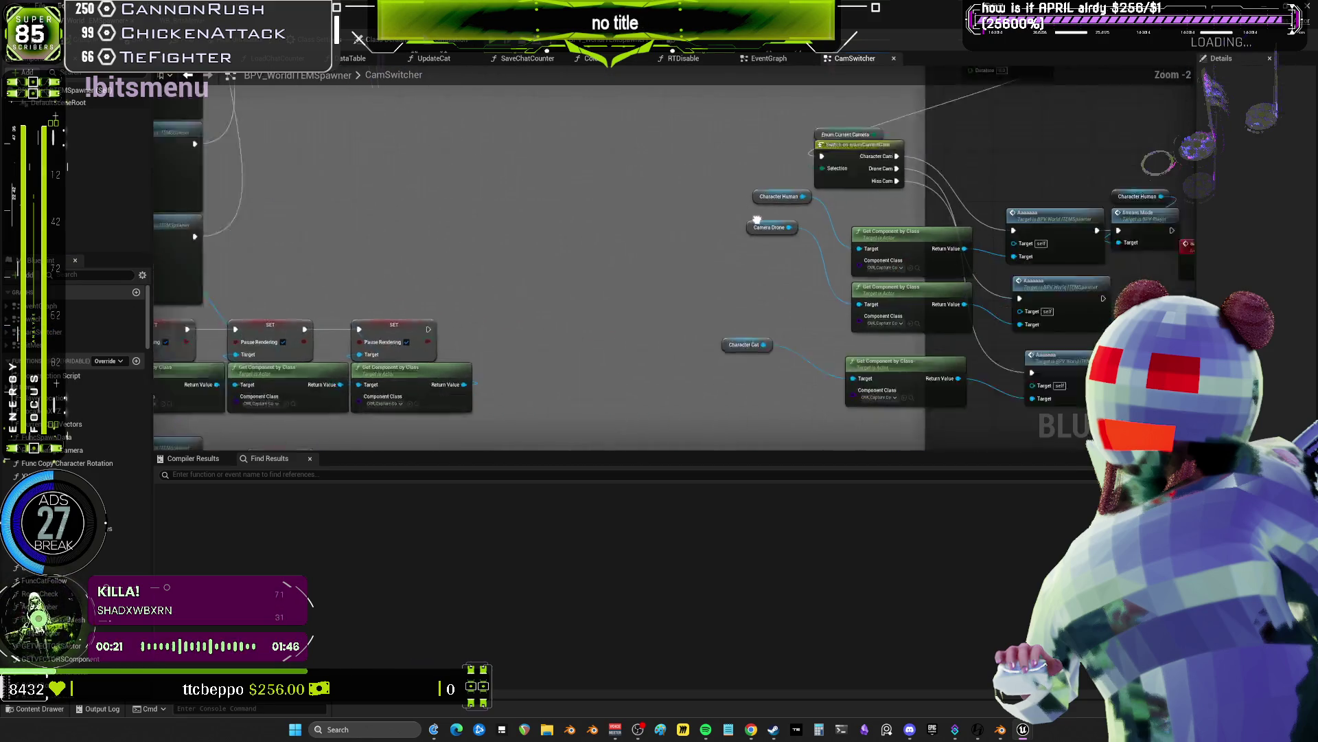
left_click_drag(756, 219, 766, 238)
scroll(795, 261, "up", 2)
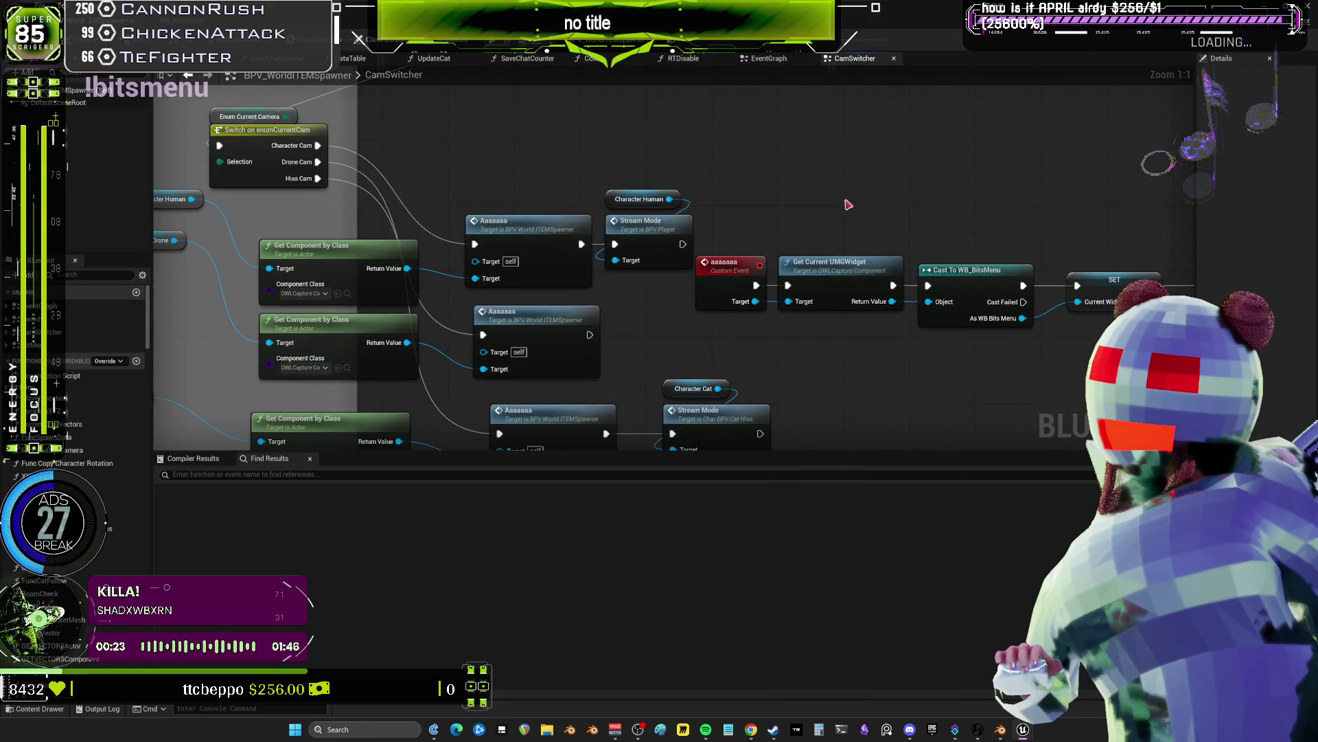
left_click_drag(848, 204, 795, 123)
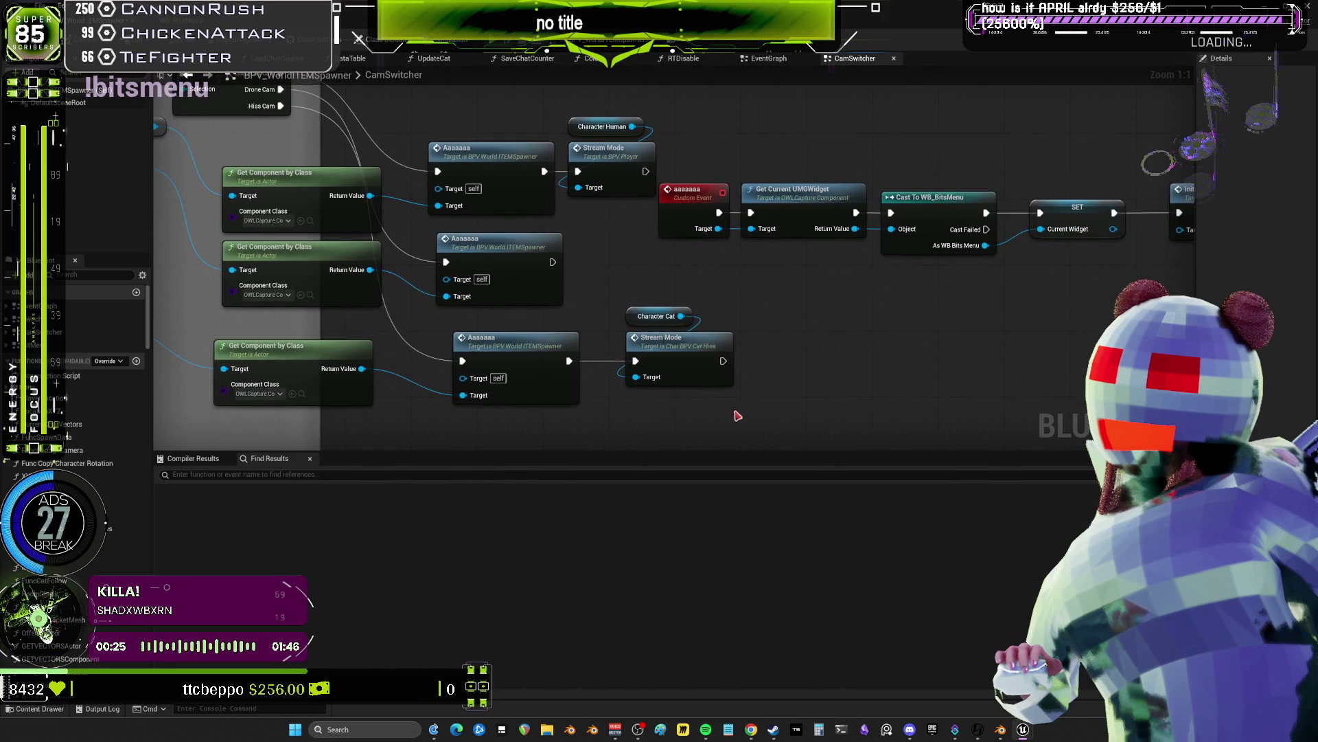
left_click_drag(526, 246, 306, 303)
left_click_drag(1171, 273, 620, 231)
left_click_drag(515, 212, 1027, 237)
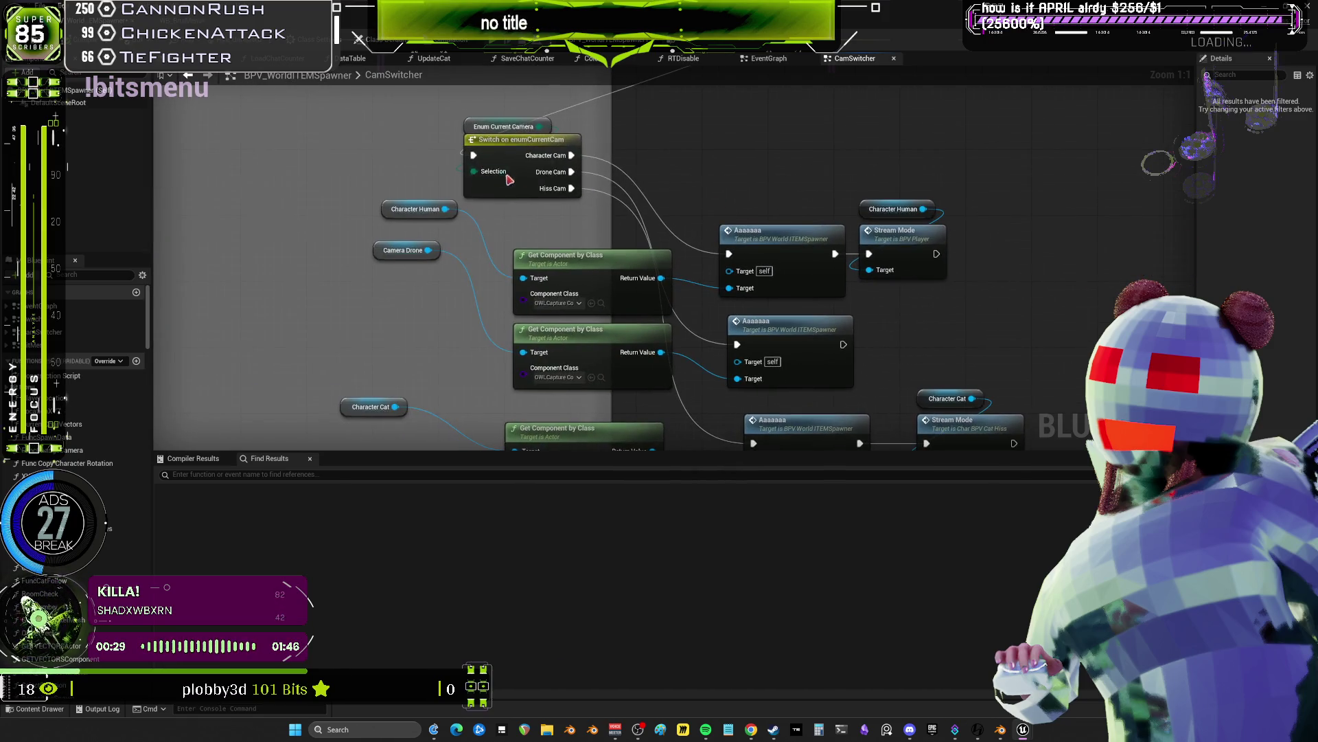
- Move the three Aaaaaaa nodes and the Character Human / Stream Mode pair upward
mouse_move(601, 174)
left_mouse_down()
mouse_move(447, 107)
mouse_move(597, 127)
left_mouse_up()
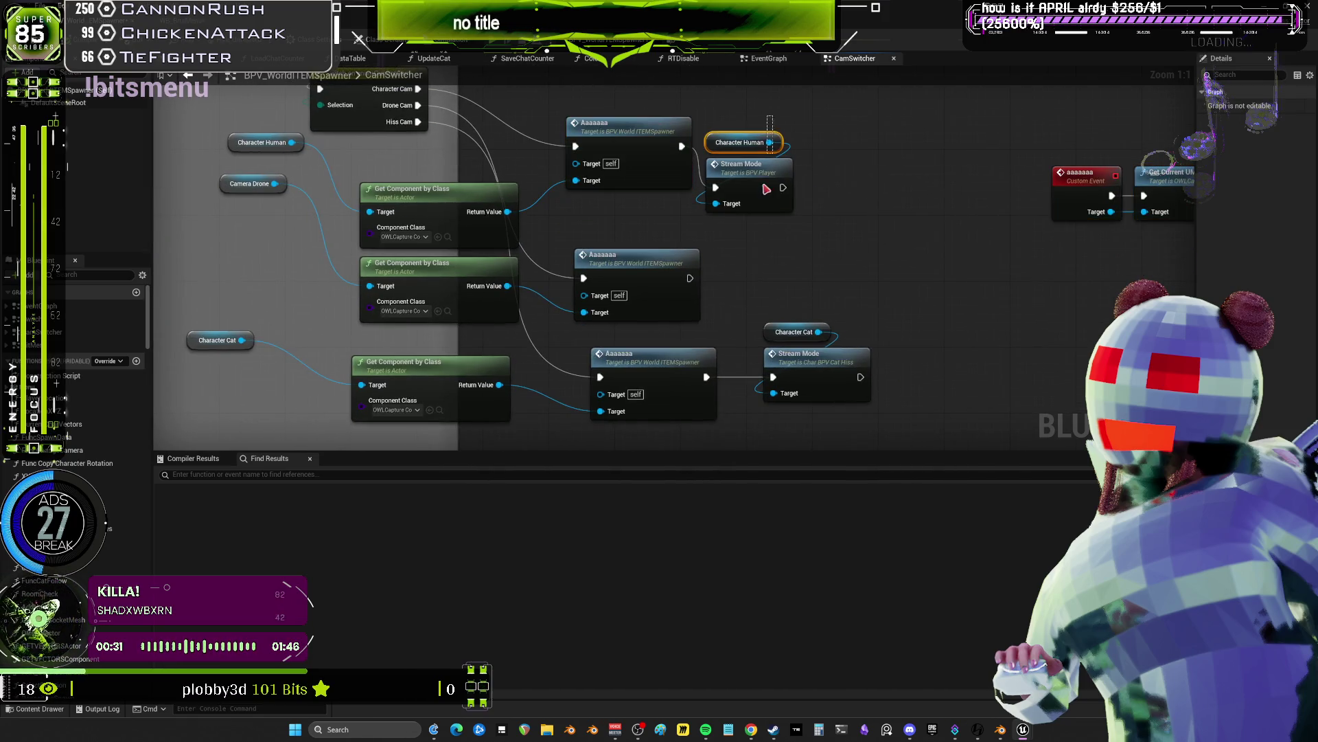
left_click_drag(772, 173, 778, 123)
left_click_drag(632, 255, 632, 230)
left_click_drag(652, 354, 644, 321)
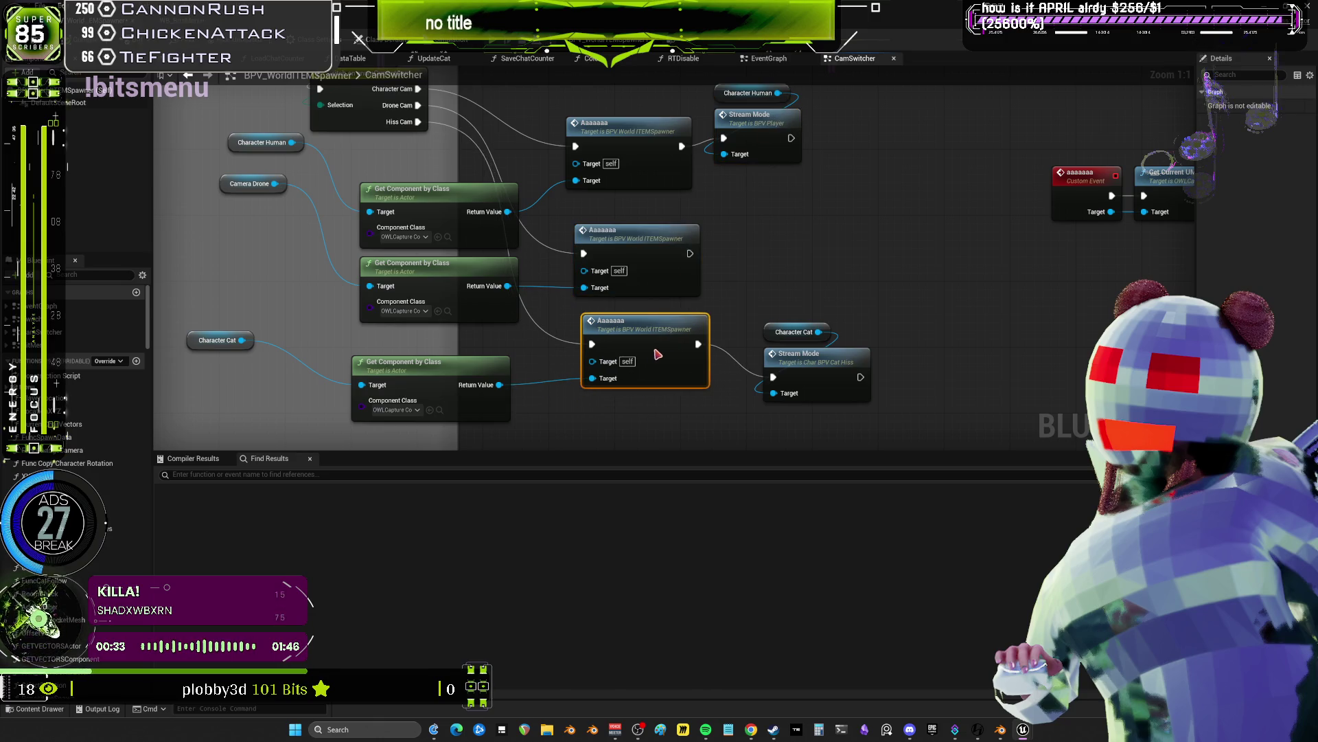
left_click(813, 360)
left_click(645, 323)
left_click(635, 231)
left_click(628, 123)
- Open the Initialize Bit Menu definition from the aaaaaaa event chain
mouse_move(755, 171)
left_mouse_down()
mouse_move(919, 138)
mouse_move(705, 200)
mouse_move(519, 186)
mouse_move(536, 291)
left_mouse_up()
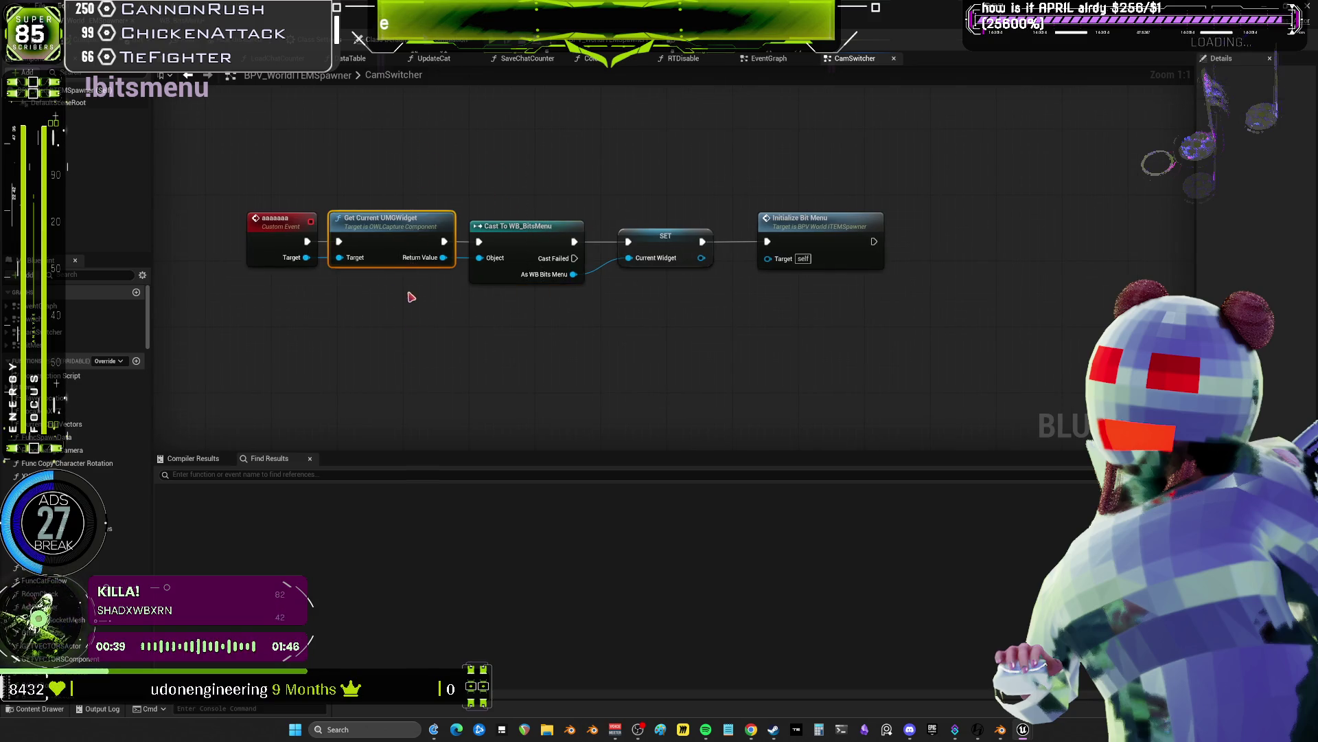
left_click_drag(679, 331, 673, 322)
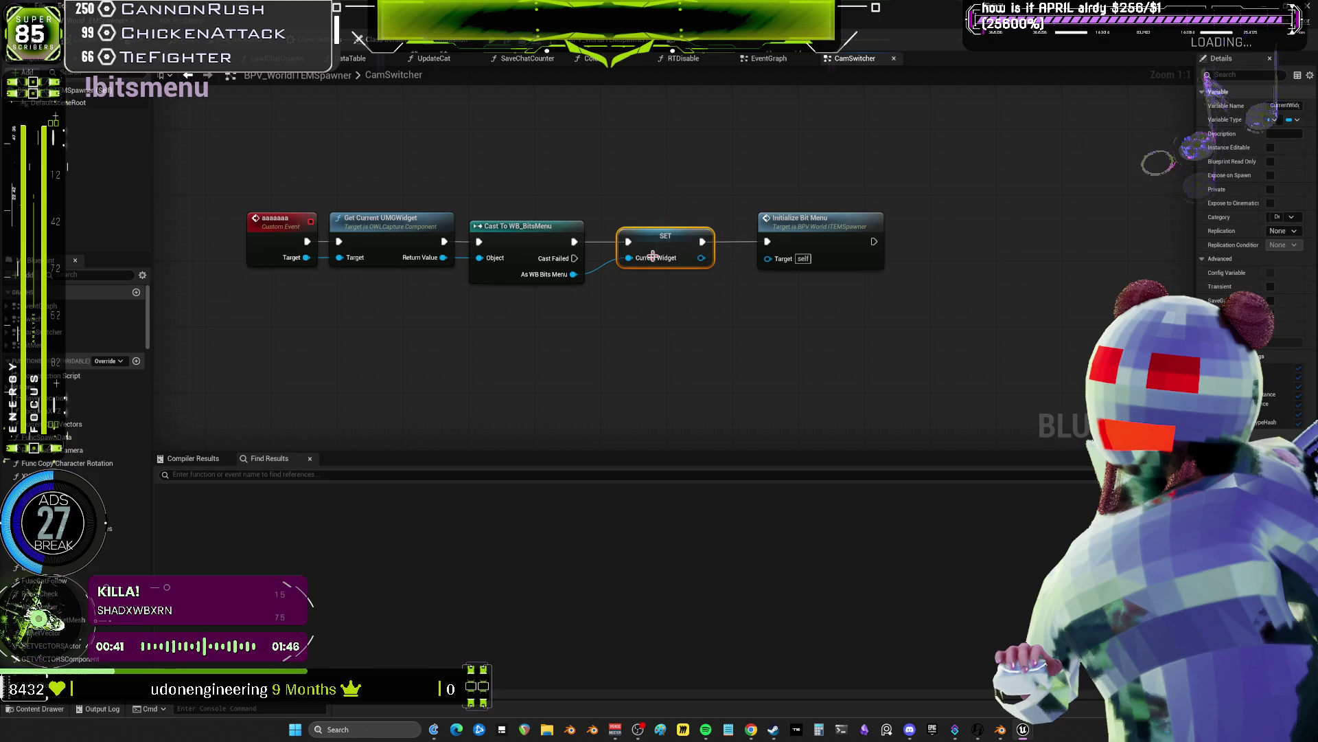
left_click(848, 228)
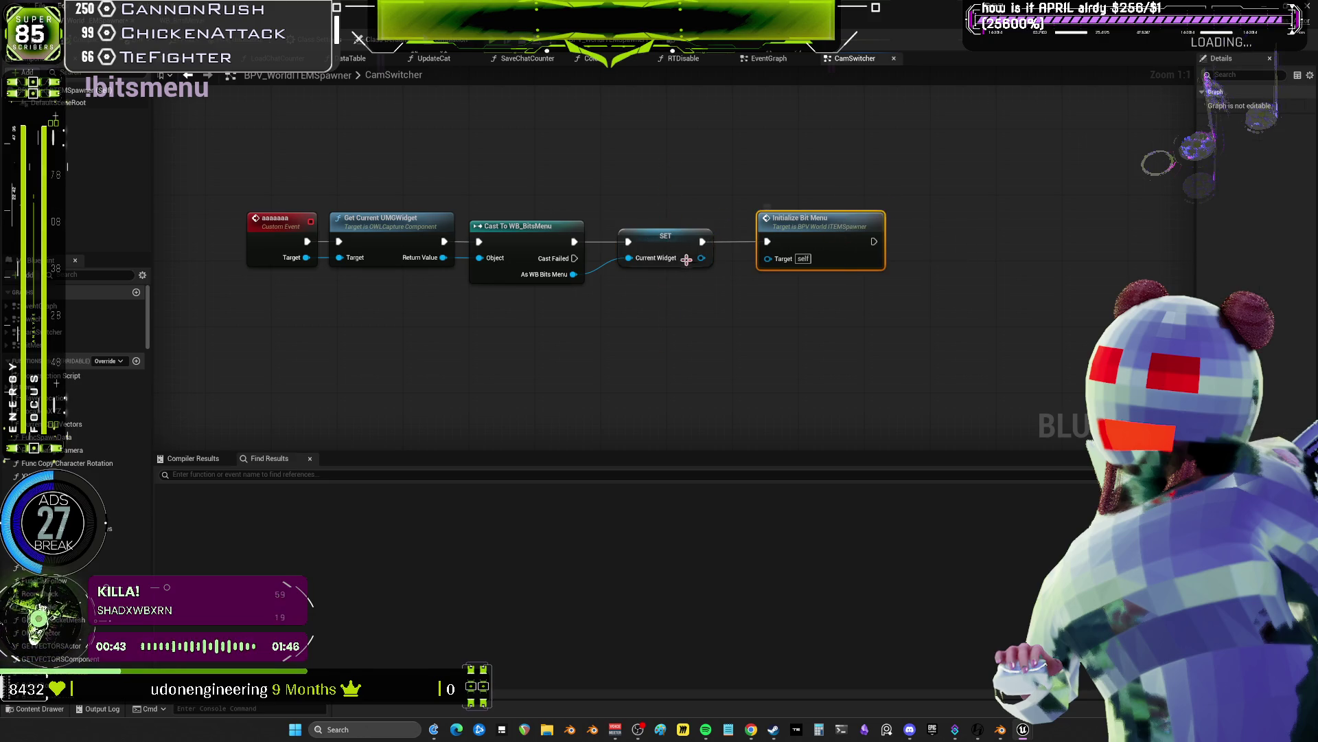
double_click(827, 227)
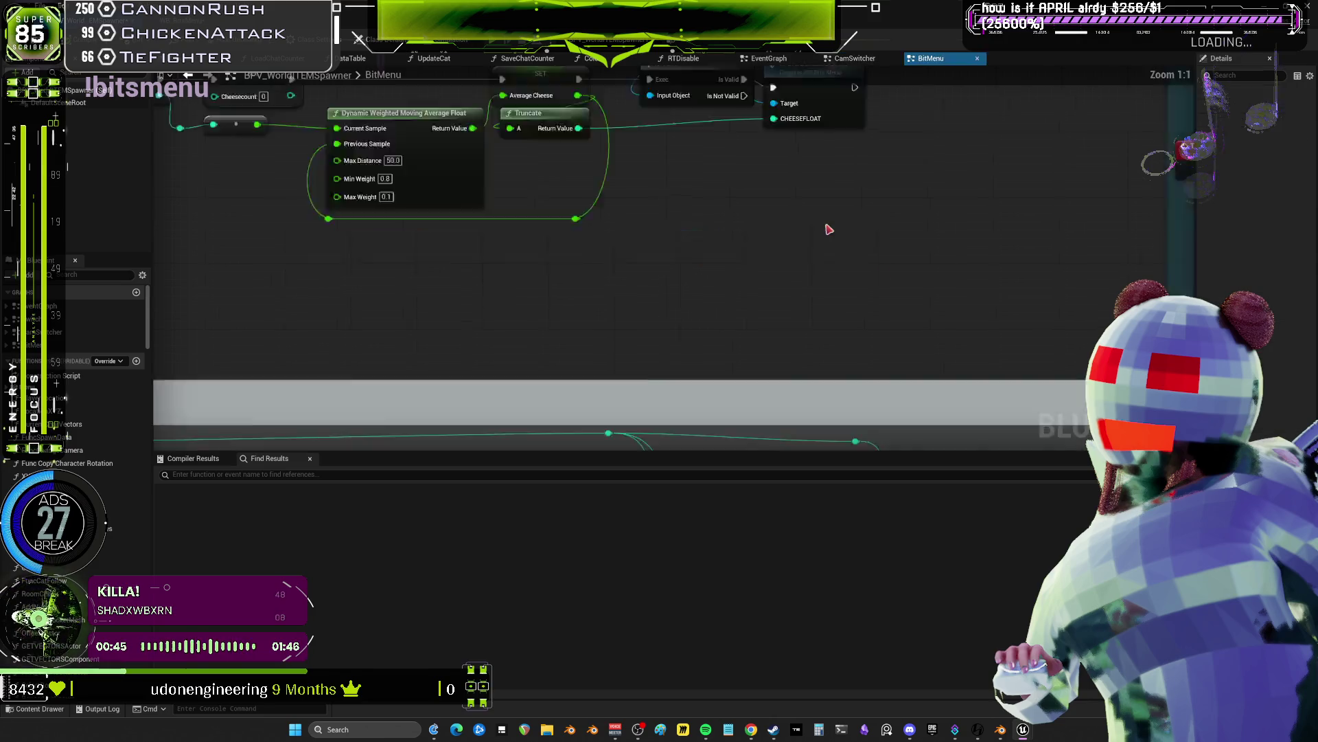
- Select the Initialize Widget, REDEEMSSTRUCT and Update Prices nodes in InitializeBitMenu
left_click(712, 149)
mouse_move(587, 213)
left_mouse_down()
mouse_move(709, 242)
mouse_move(714, 229)
left_mouse_up()
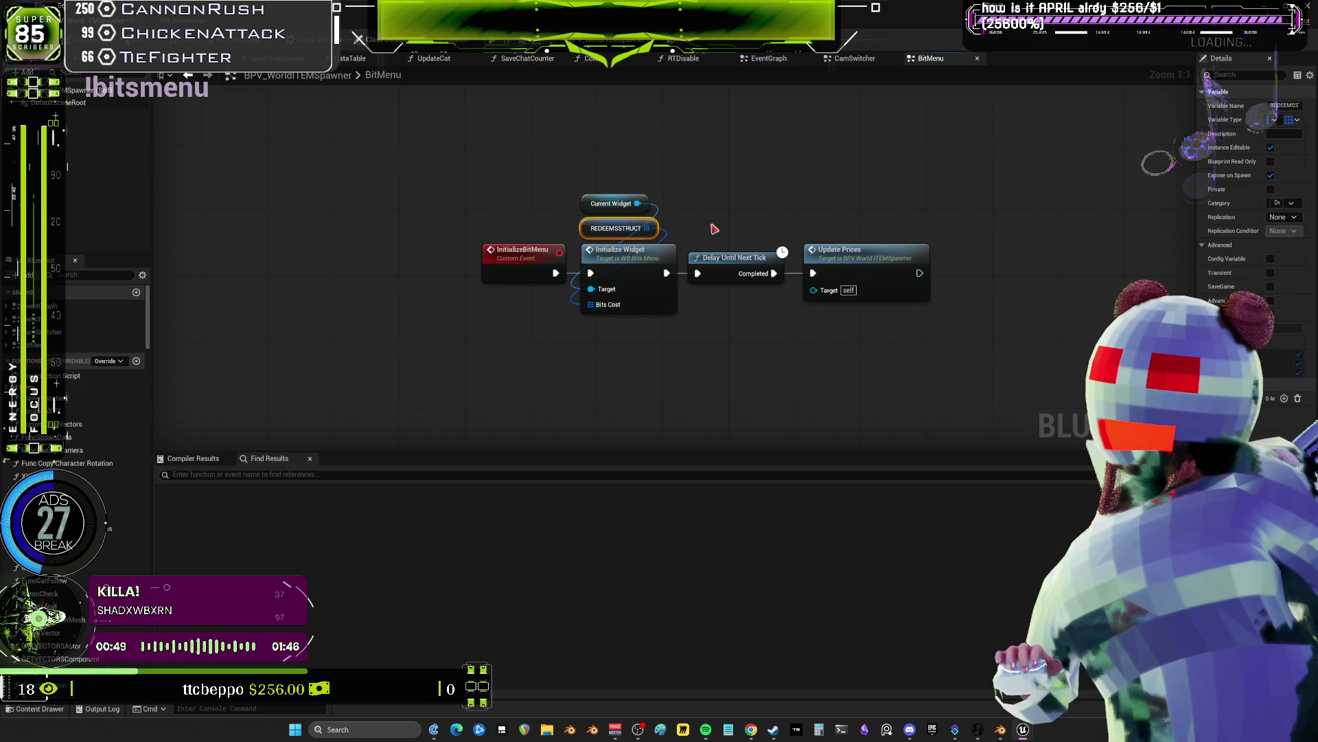
left_click(652, 266)
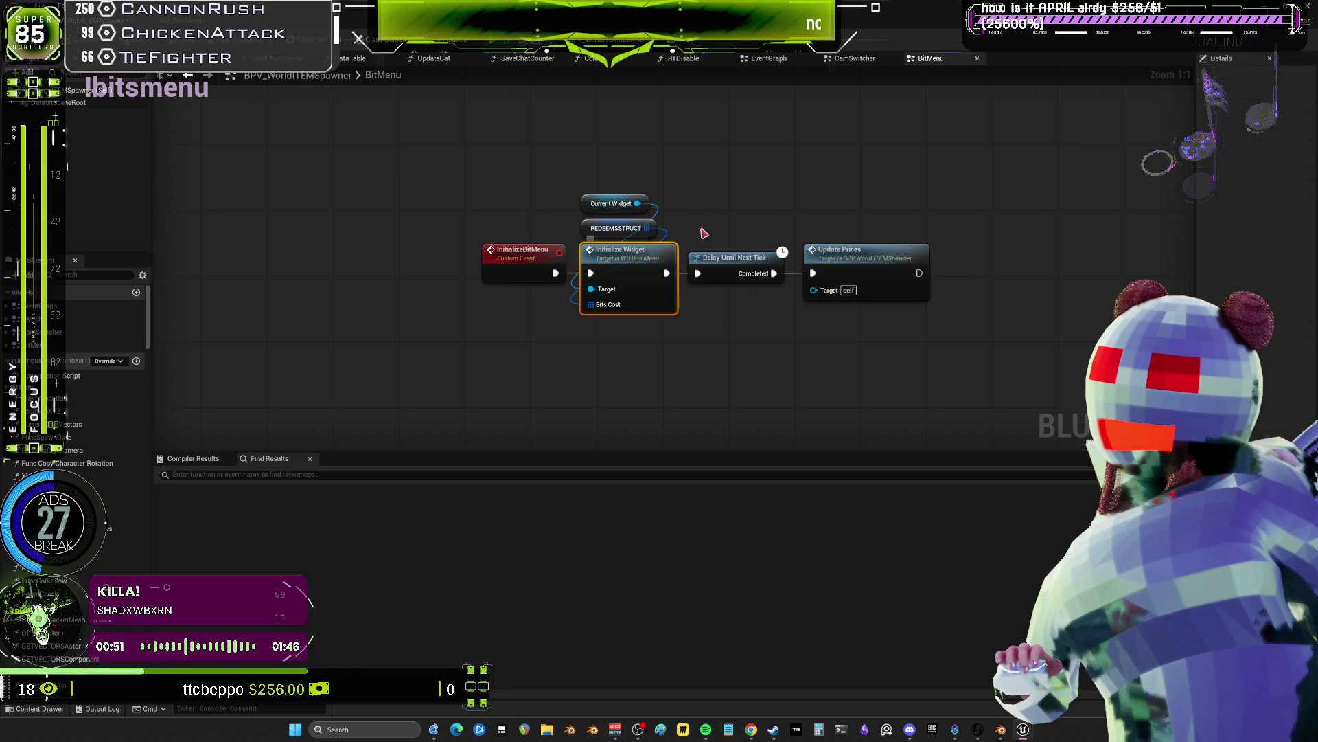
left_click_drag(561, 228, 560, 227)
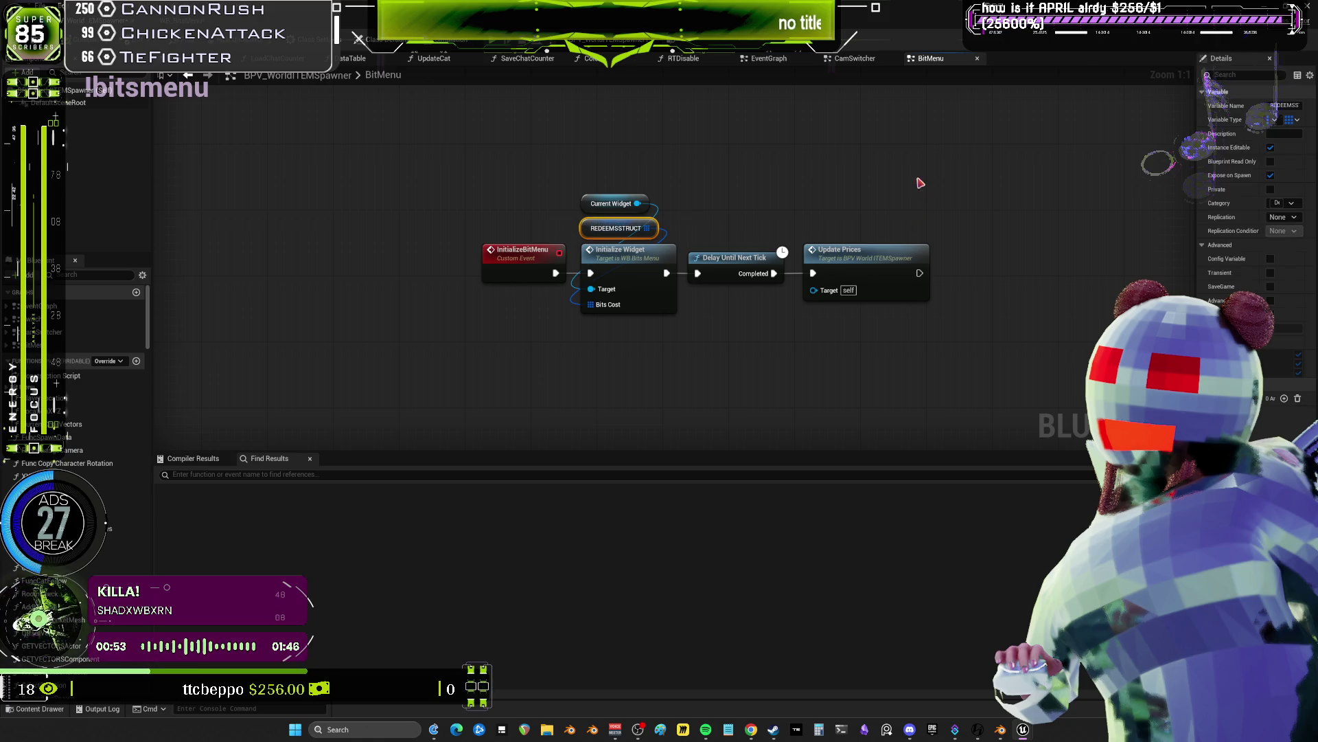
left_click_drag(873, 377, 872, 377)
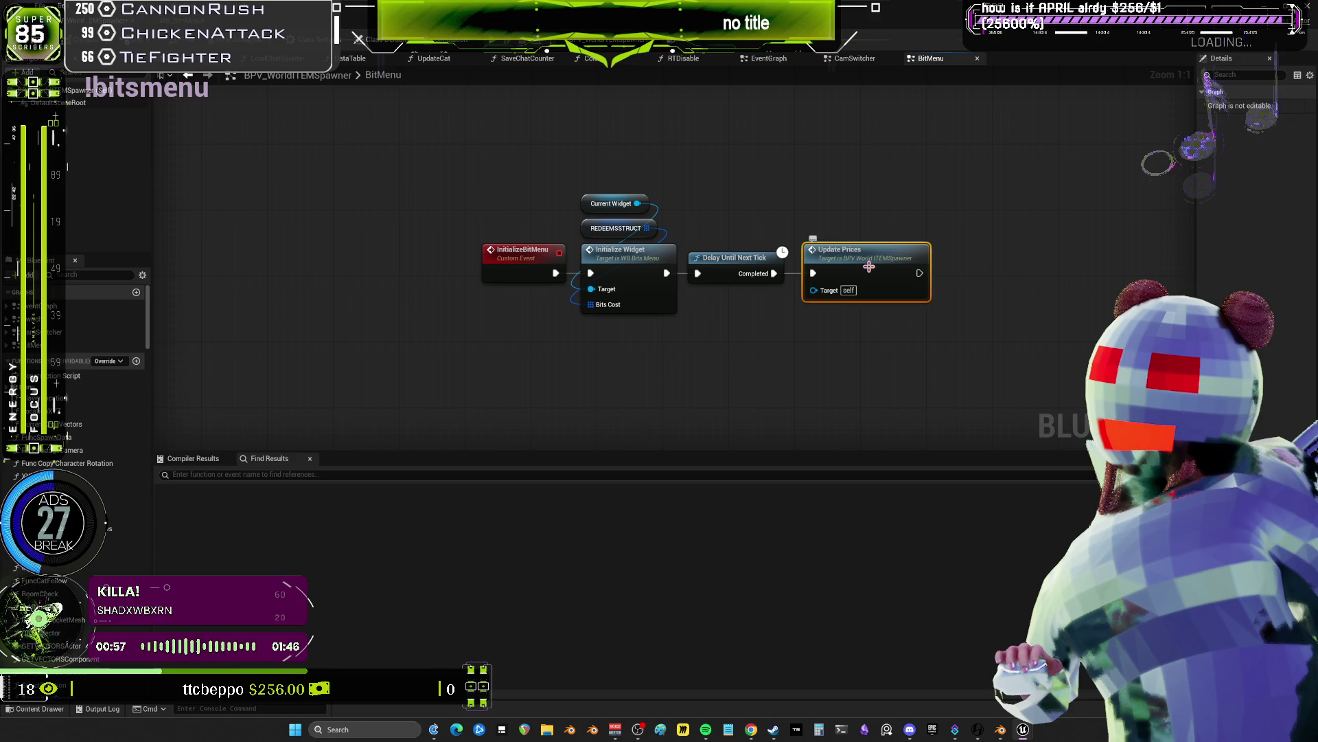
- Jump to the Update Prices event and nudge it and the UPDATEPRICE call into place
double_click(869, 266)
mouse_move(714, 219)
left_mouse_down()
mouse_move(714, 235)
mouse_move(782, 256)
left_mouse_up()
left_click(681, 252)
left_click_drag(974, 285, 950, 294)
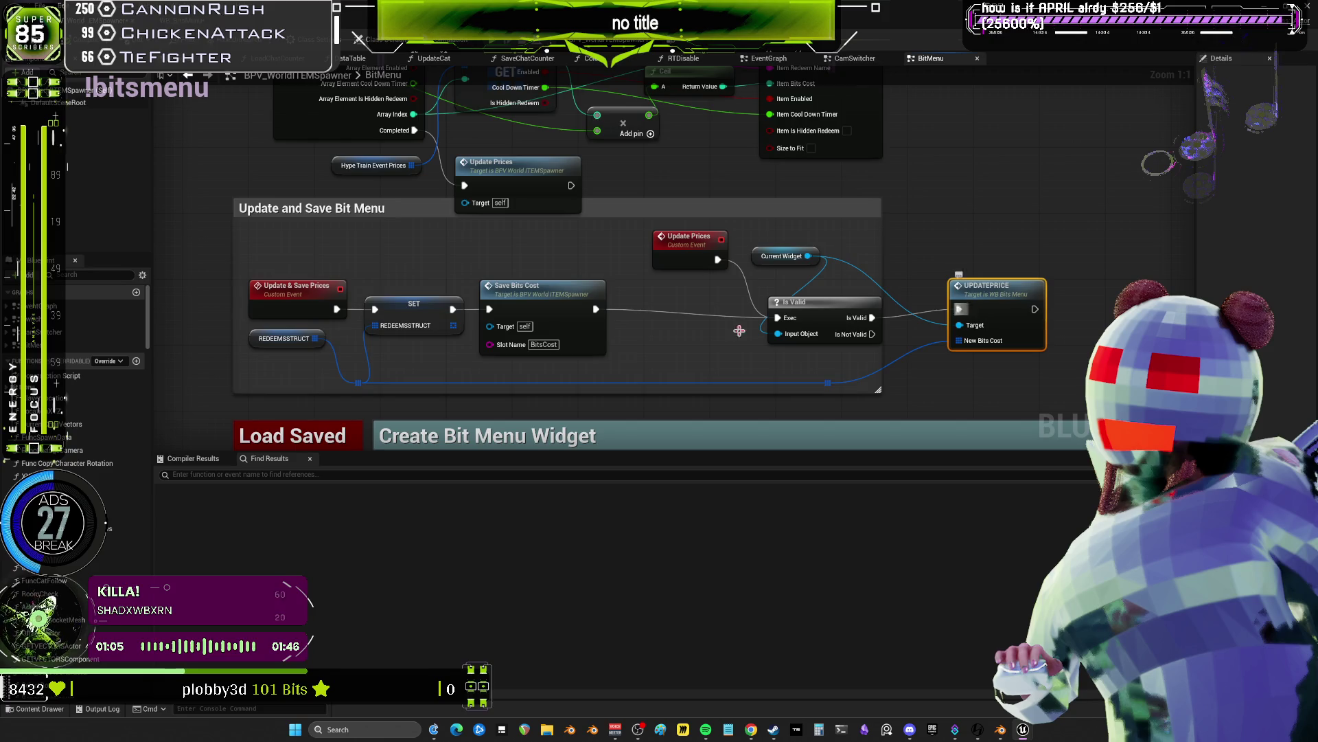
- Open the UPDATEPRICE event in the WB_BitsMenu event graph and view its redeem updates
left_click_drag(381, 377, 593, 366)
left_click(503, 329)
left_click_drag(1133, 276, 785, 264)
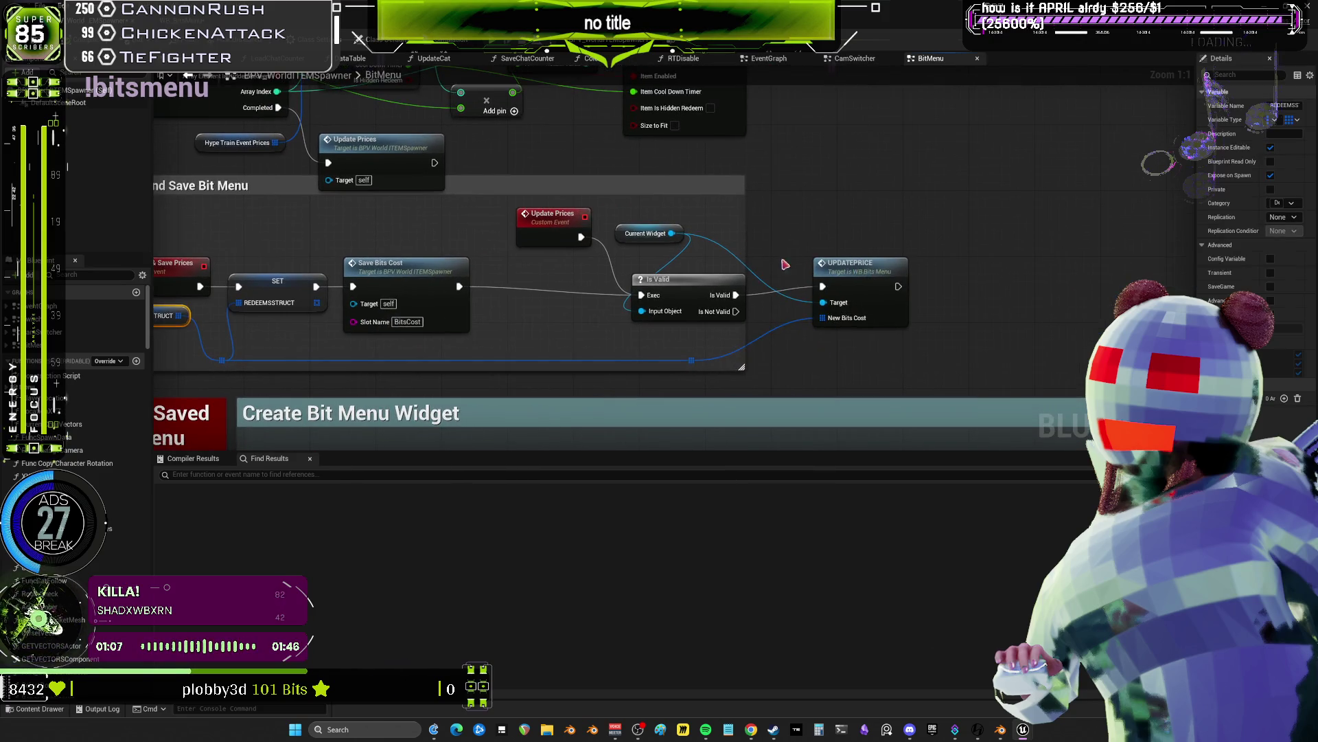
double_click(872, 275)
left_click_drag(981, 219, 617, 218)
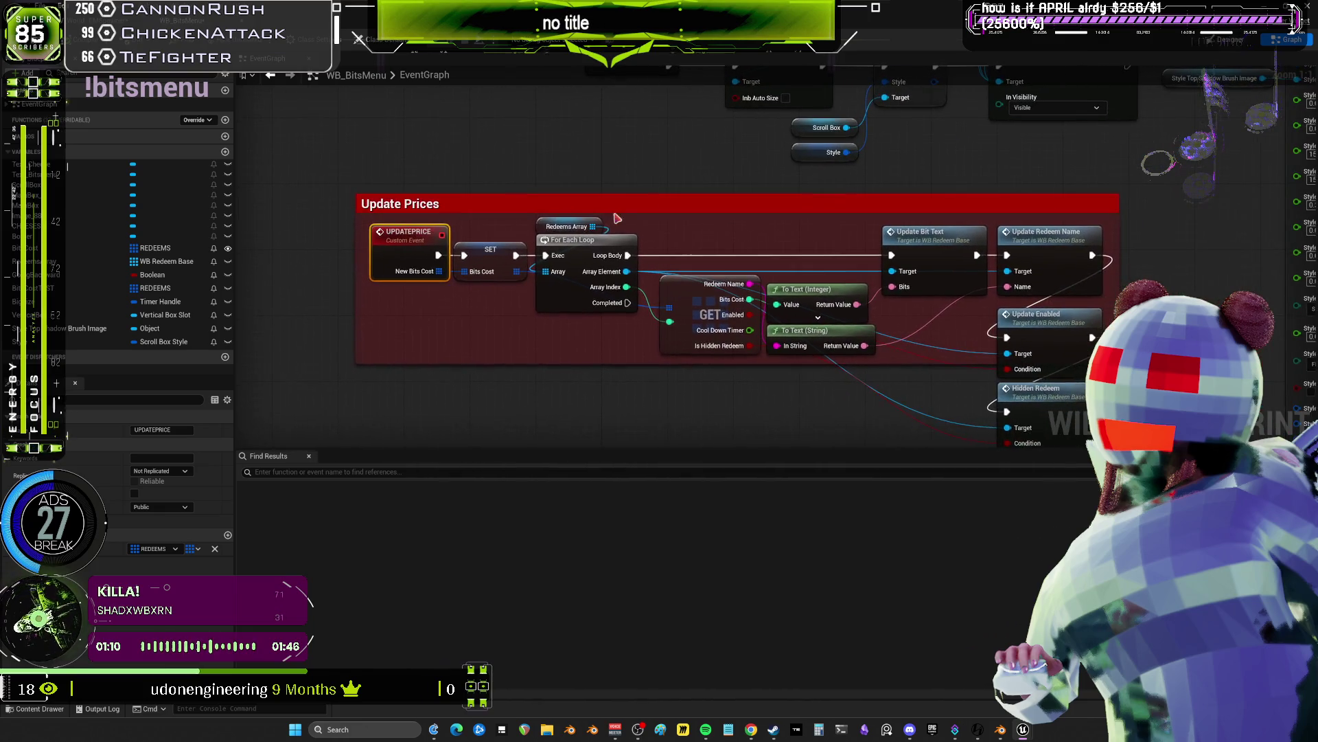
- Browse the Redeems Array getter and the FullSizeMenu and Return To SmallSize chains in WB_BitsMenu
left_click(550, 224)
mouse_move(705, 179)
left_mouse_down()
mouse_move(626, 321)
mouse_move(361, 311)
left_mouse_up()
scroll(650, 291, "down", 5)
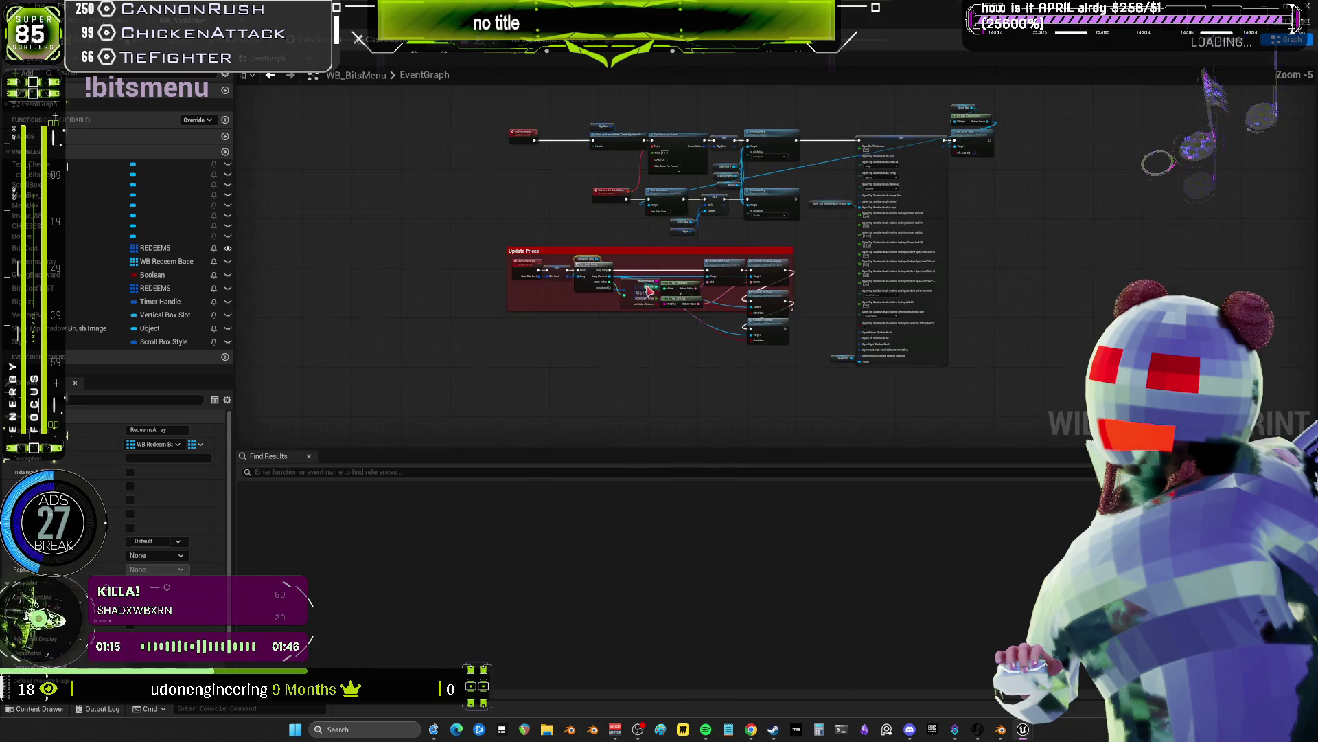
scroll(754, 219, "up", 5)
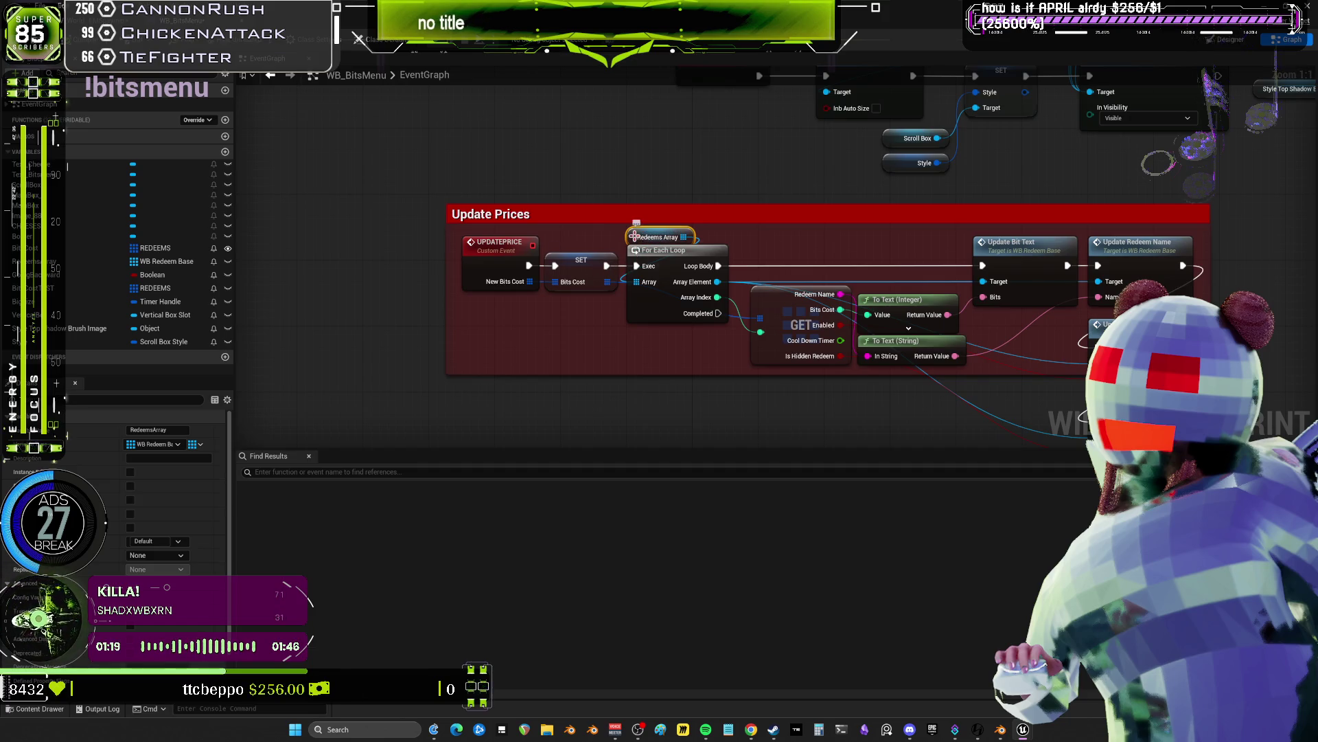
mouse_move(634, 236)
left_mouse_down()
mouse_move(420, 389)
mouse_move(363, 580)
left_mouse_up()
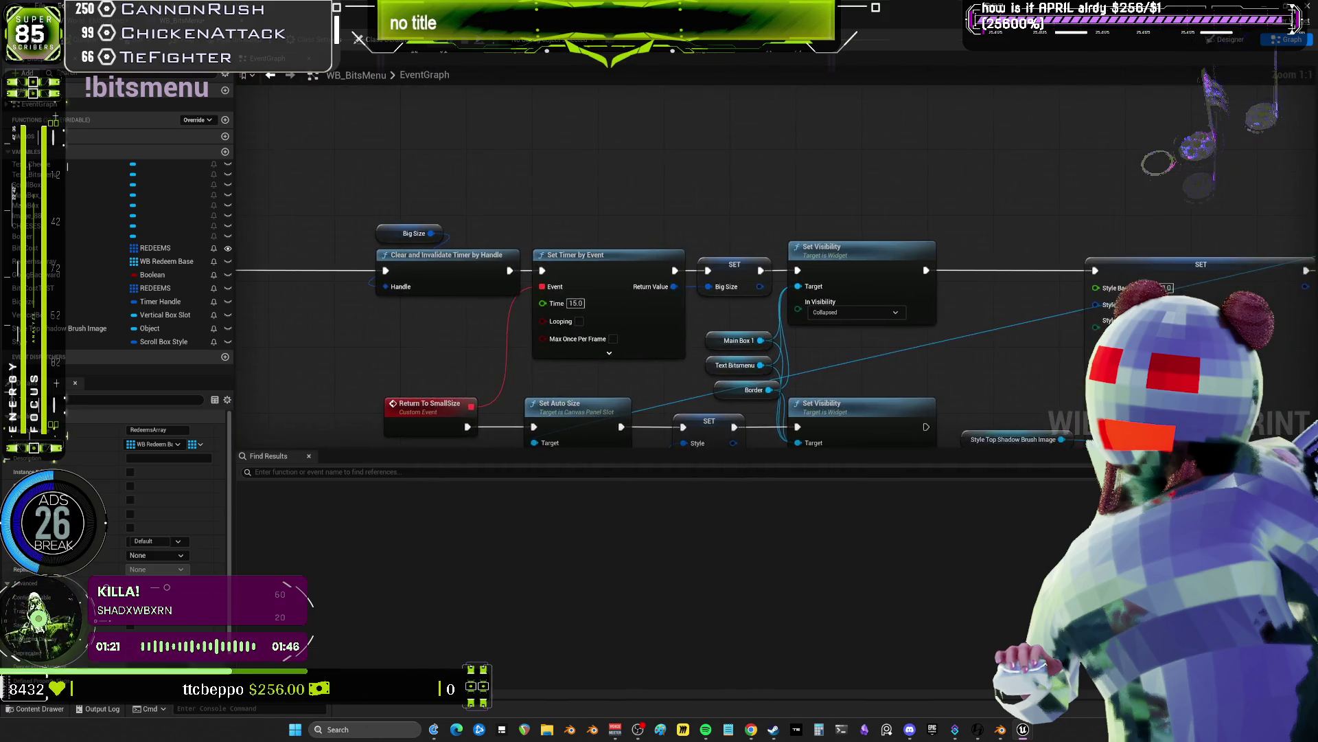
scroll(765, 351, "down", 12)
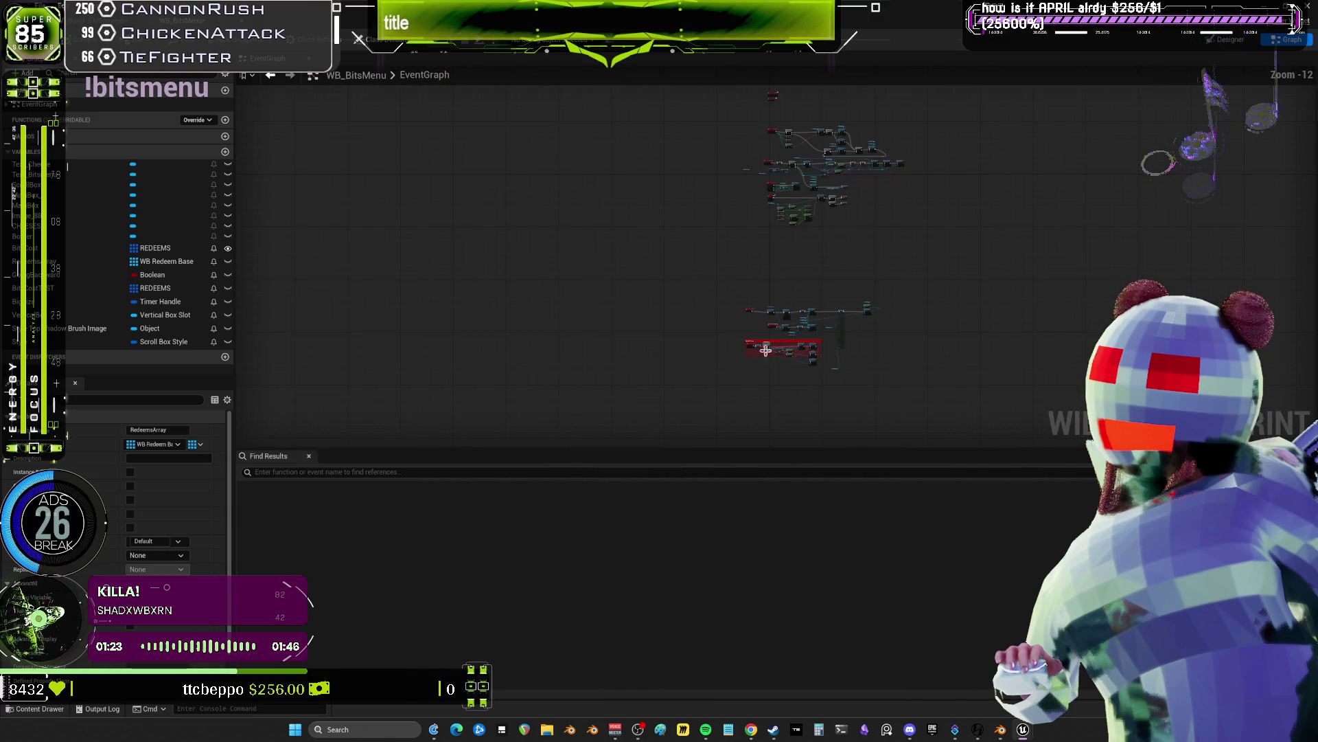
scroll(753, 90, "up", 7)
scroll(662, 368, "up", 5)
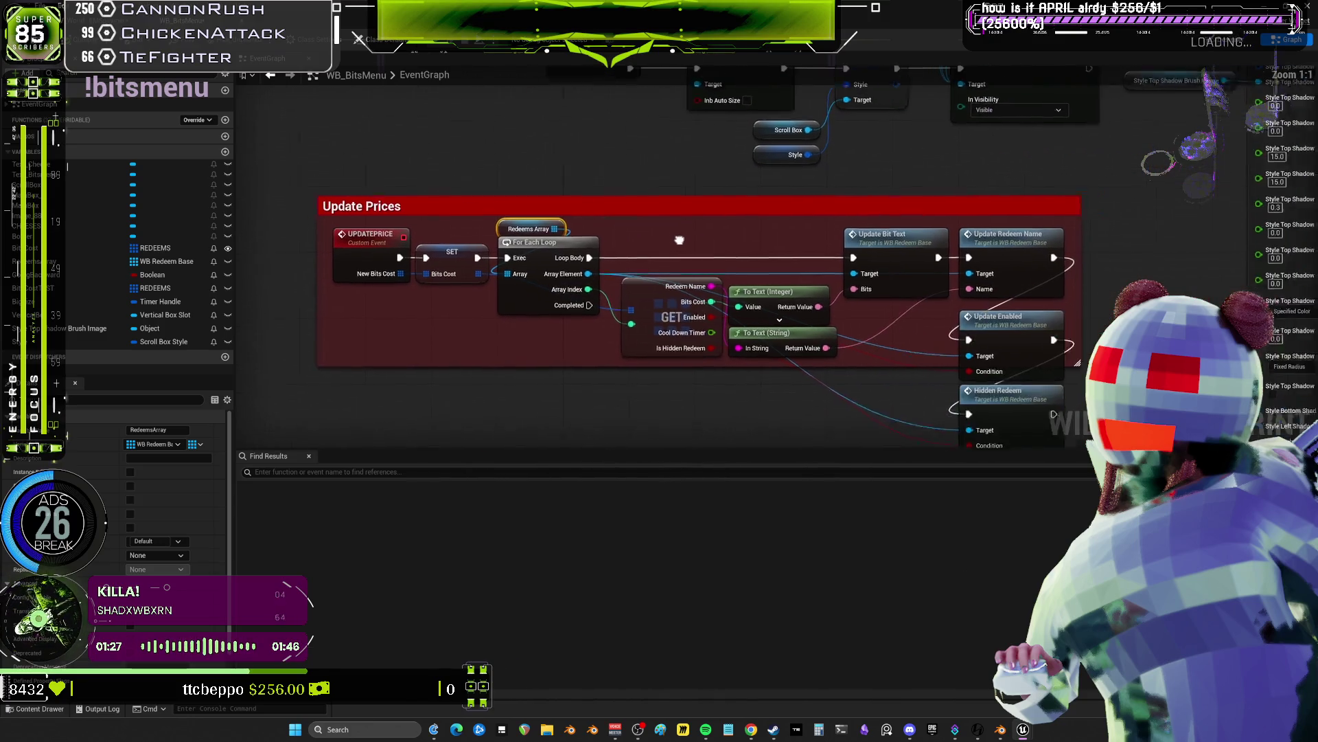
- Inspect the Redeems Array For Loop, select InitializeWidget, and return to the spawner's BitMenu graph
left_click_drag(679, 239, 655, 251)
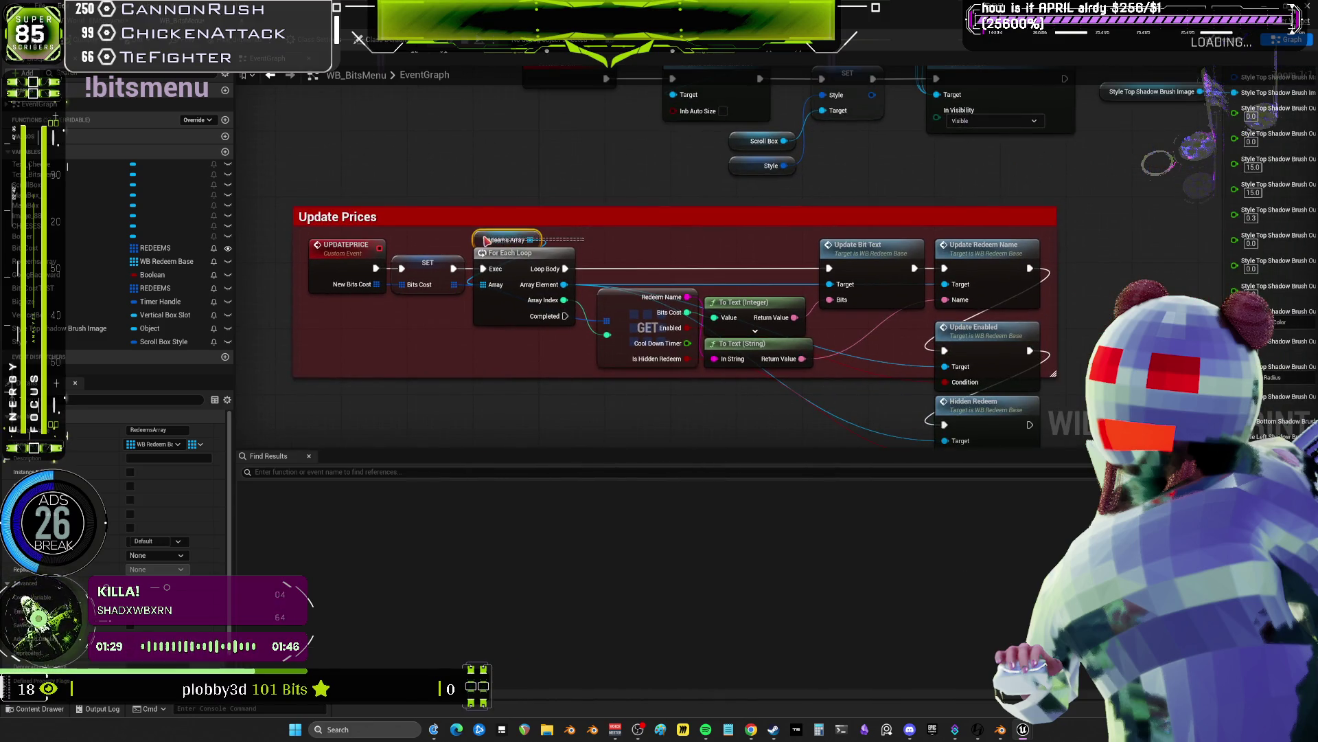
right_click(484, 238)
scroll(752, 189, "down", 4)
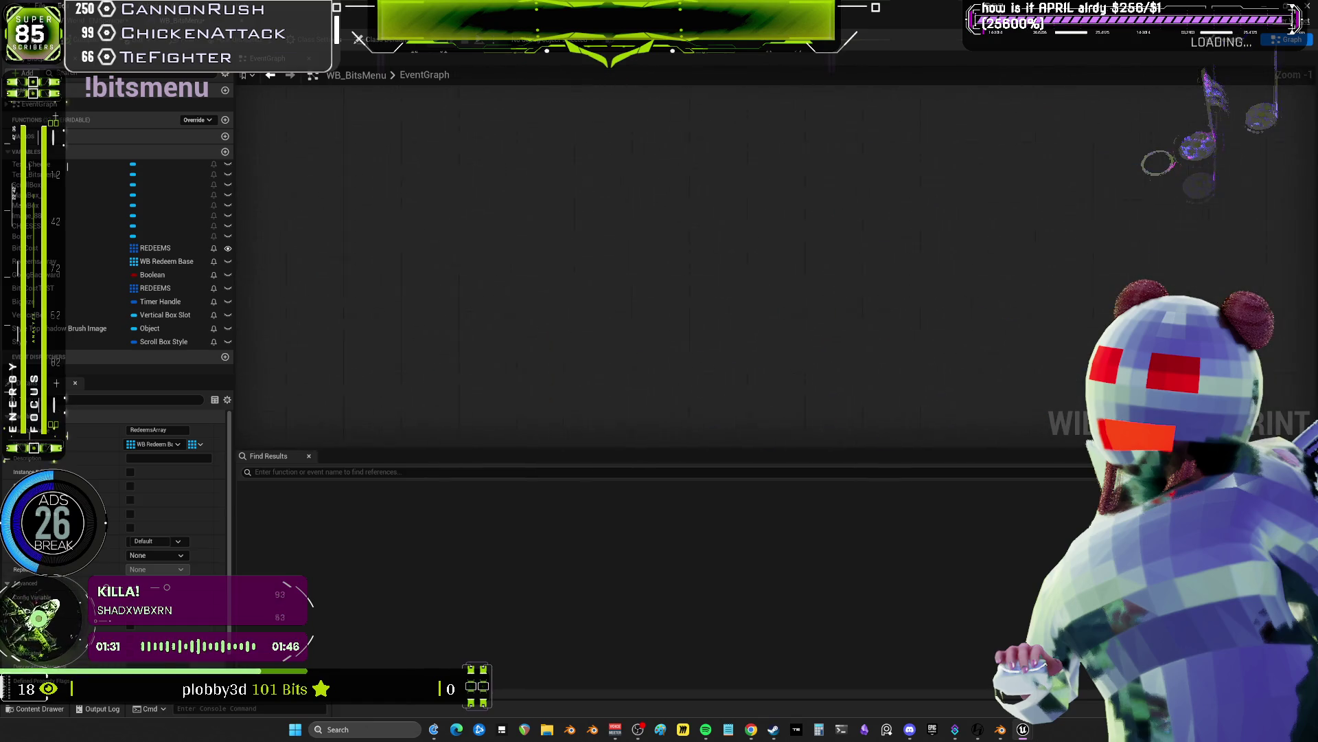
scroll(752, 189, "up", 4)
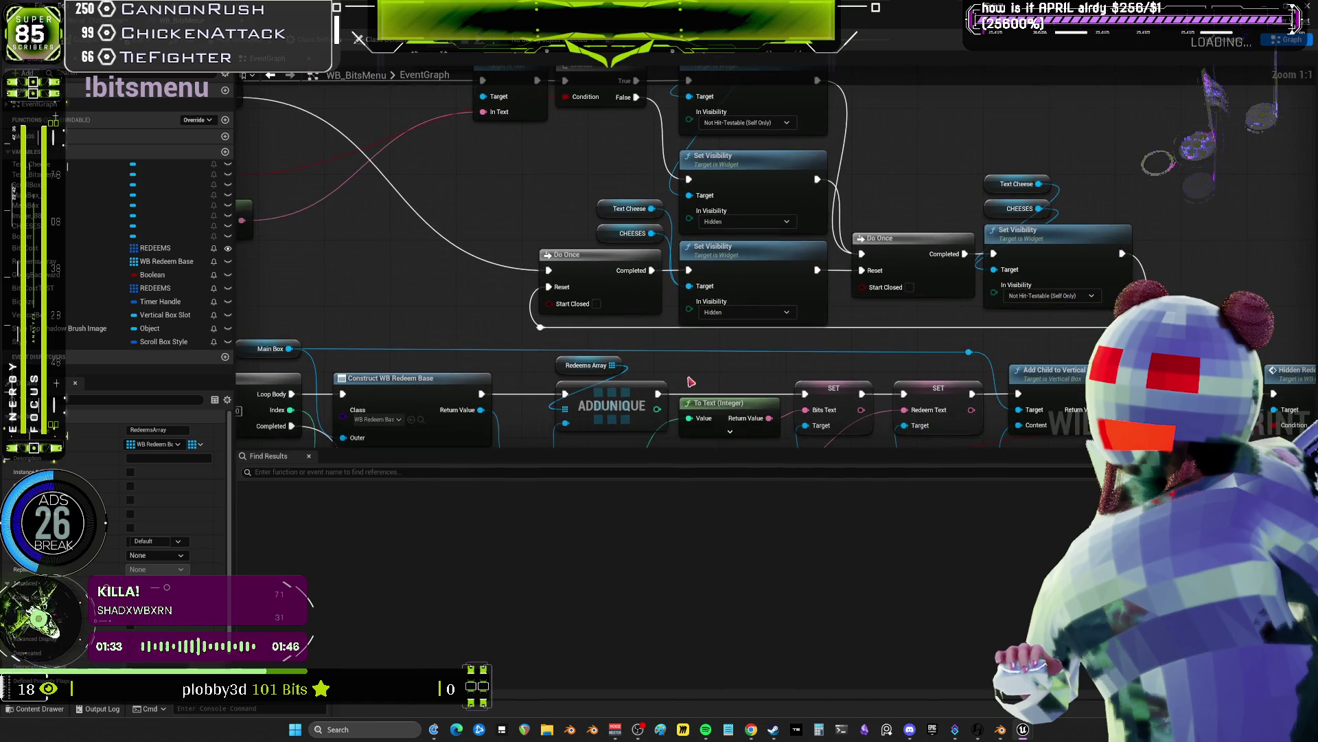
left_click_drag(701, 361, 780, 314)
left_click_drag(701, 279, 857, 263)
left_click_drag(424, 148, 405, 233)
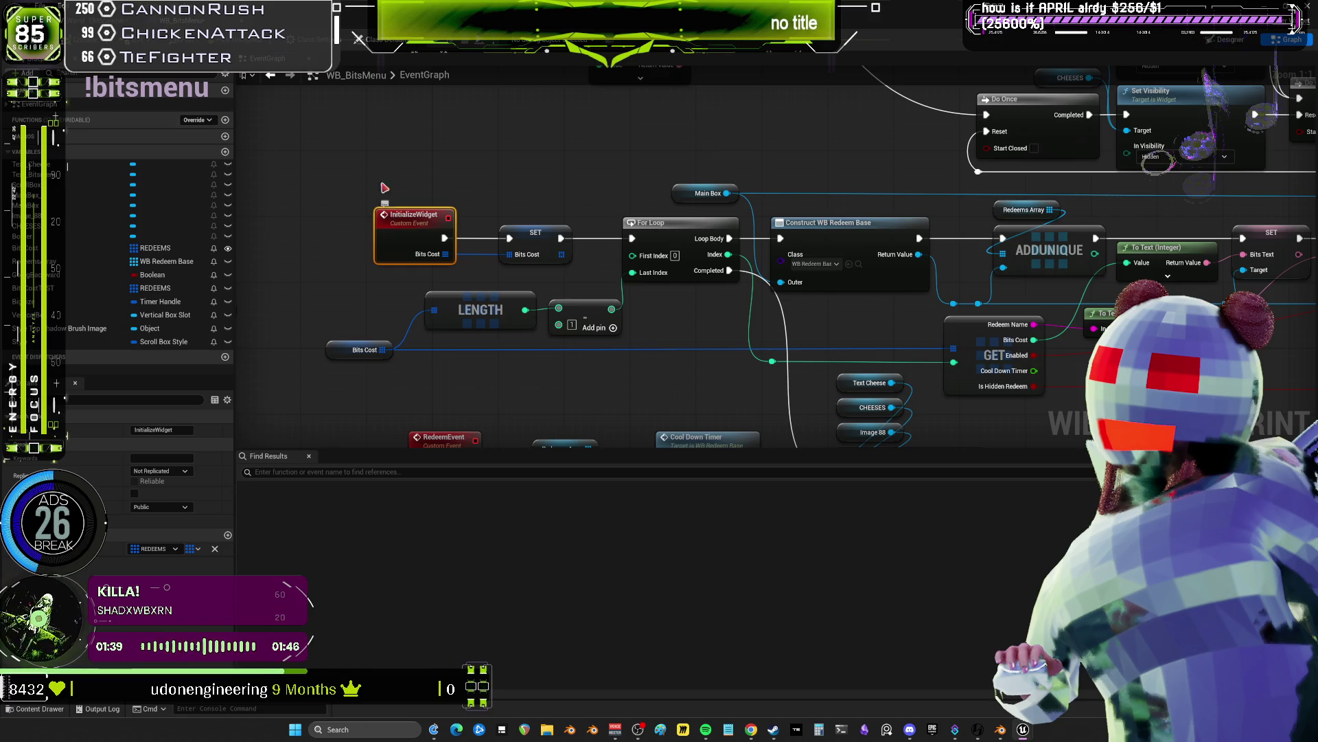
key("alt+Tab")
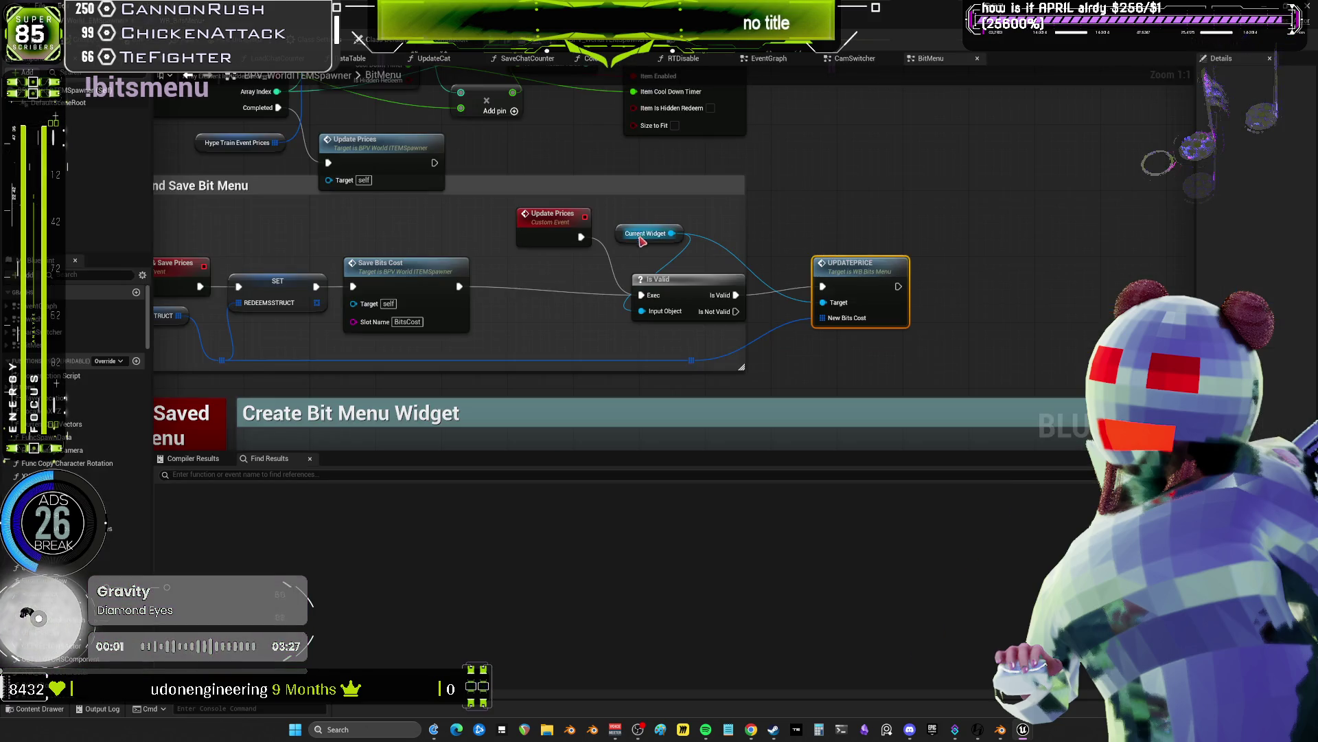
- Follow CamSwitcher's Aaaaaaa call through Initialize Bit Menu into WB_BitsMenu's InitializeWidget event
left_click_drag(388, 227, 674, 220)
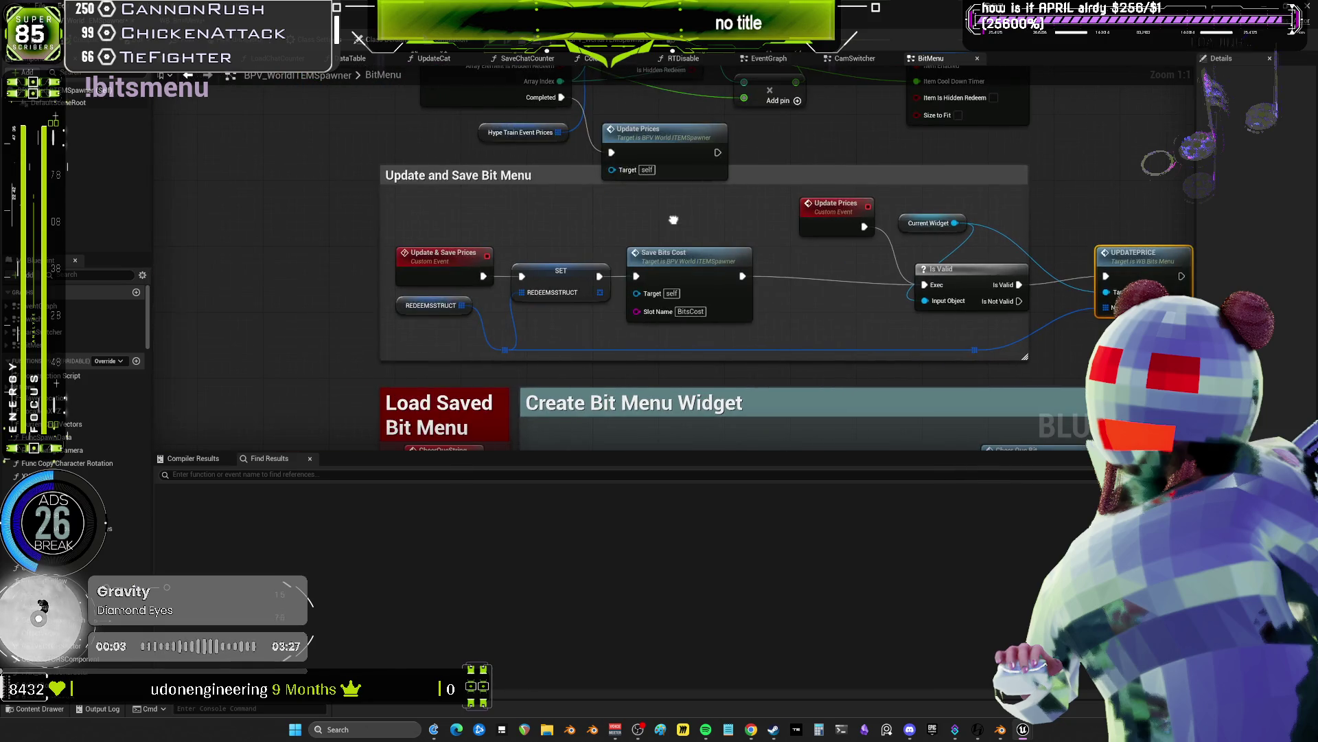
scroll(674, 219, "down", 2)
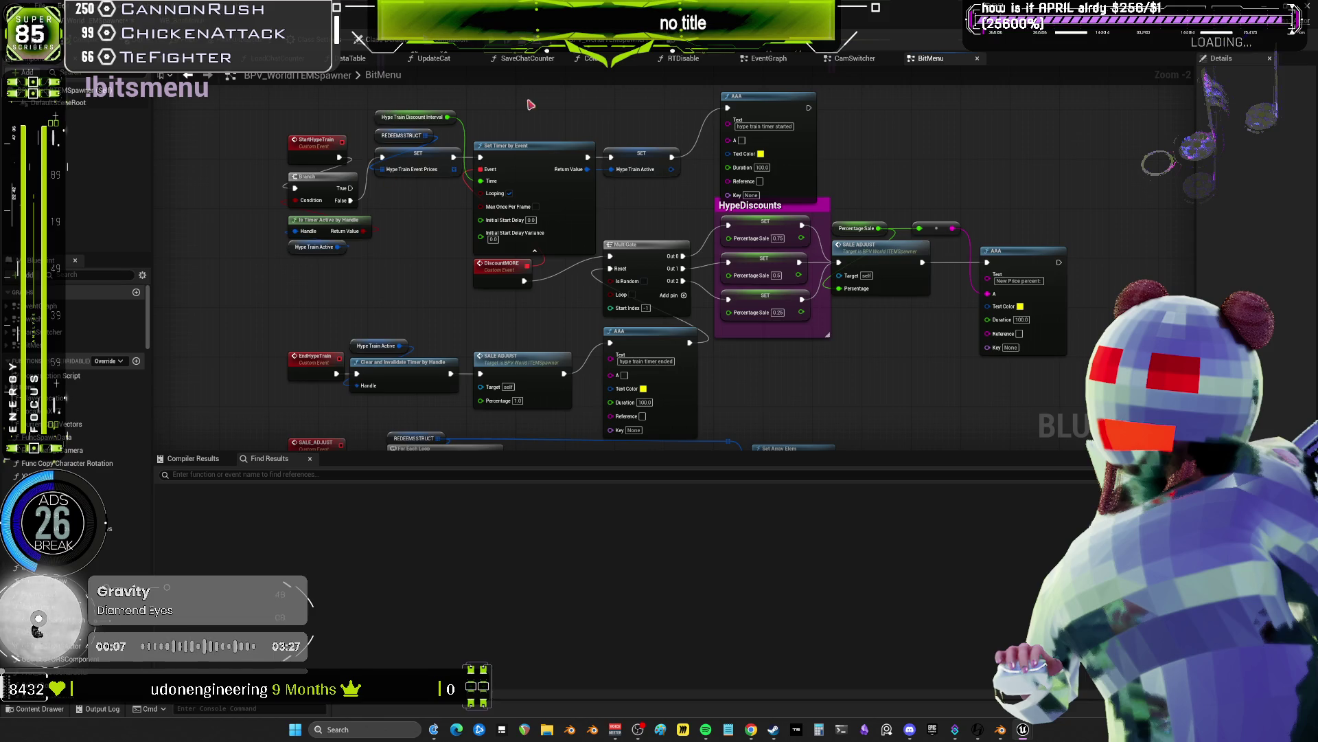
left_click(867, 60)
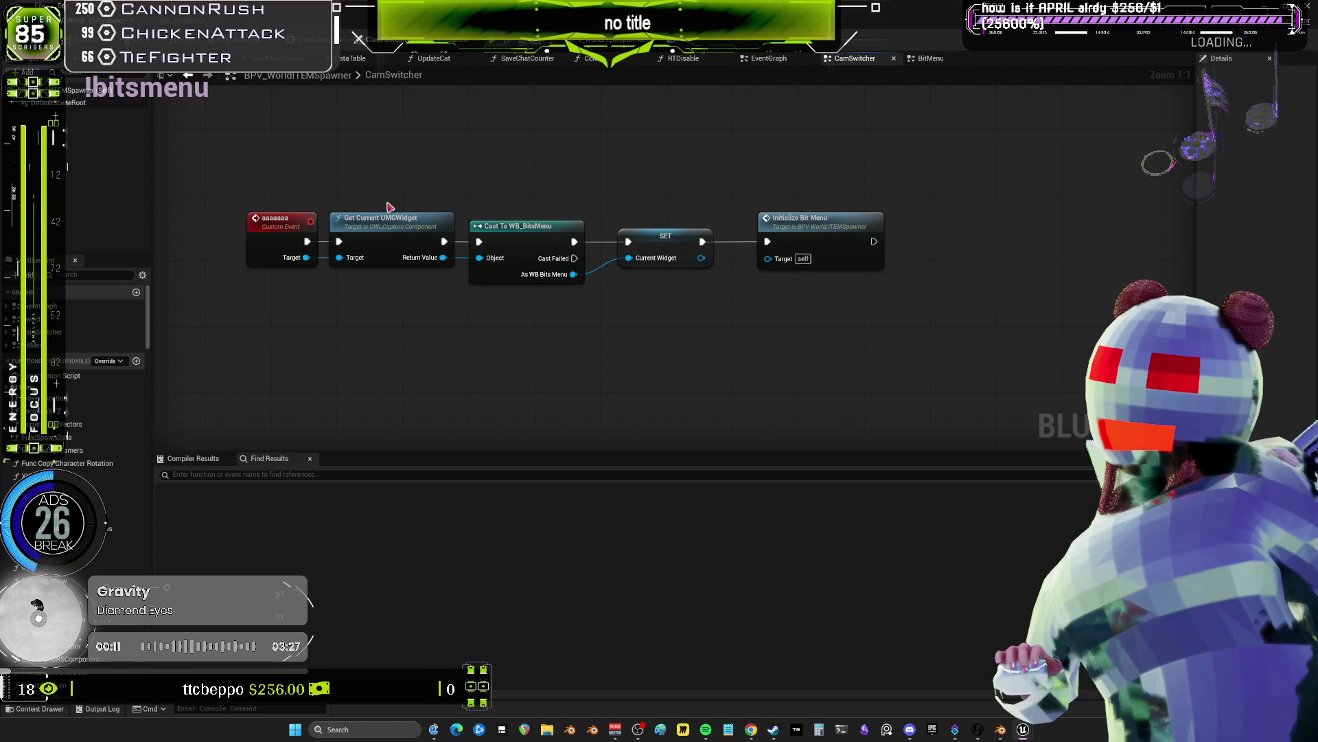
mouse_move(348, 199)
left_mouse_down()
mouse_move(827, 213)
mouse_move(828, 175)
left_mouse_up()
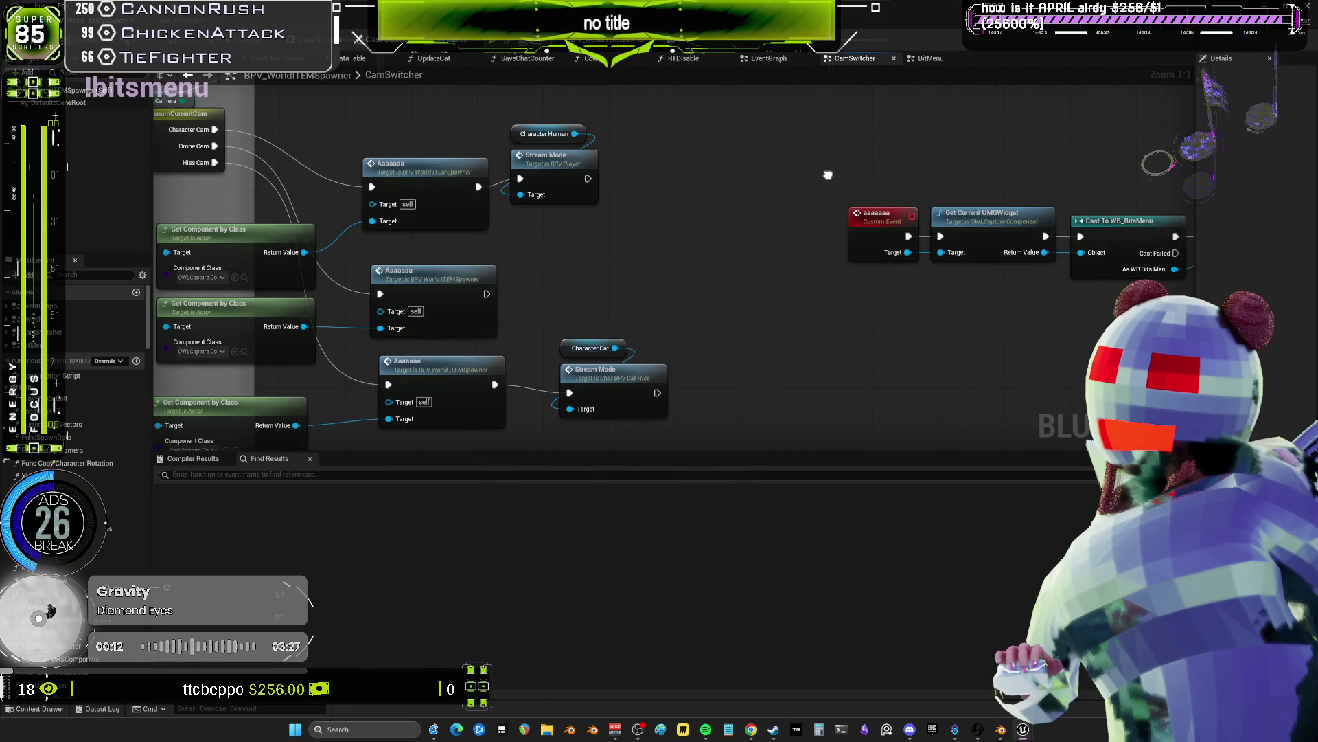
double_click(398, 172)
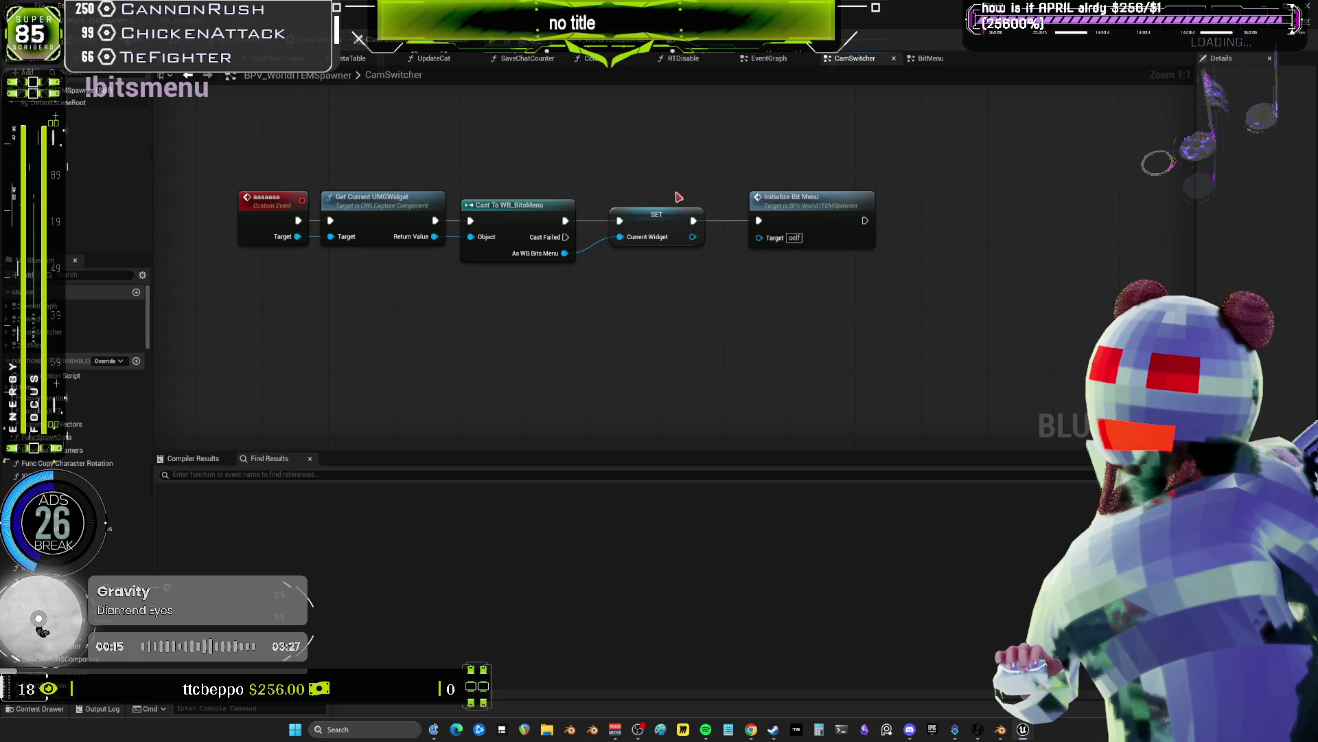
double_click(796, 196)
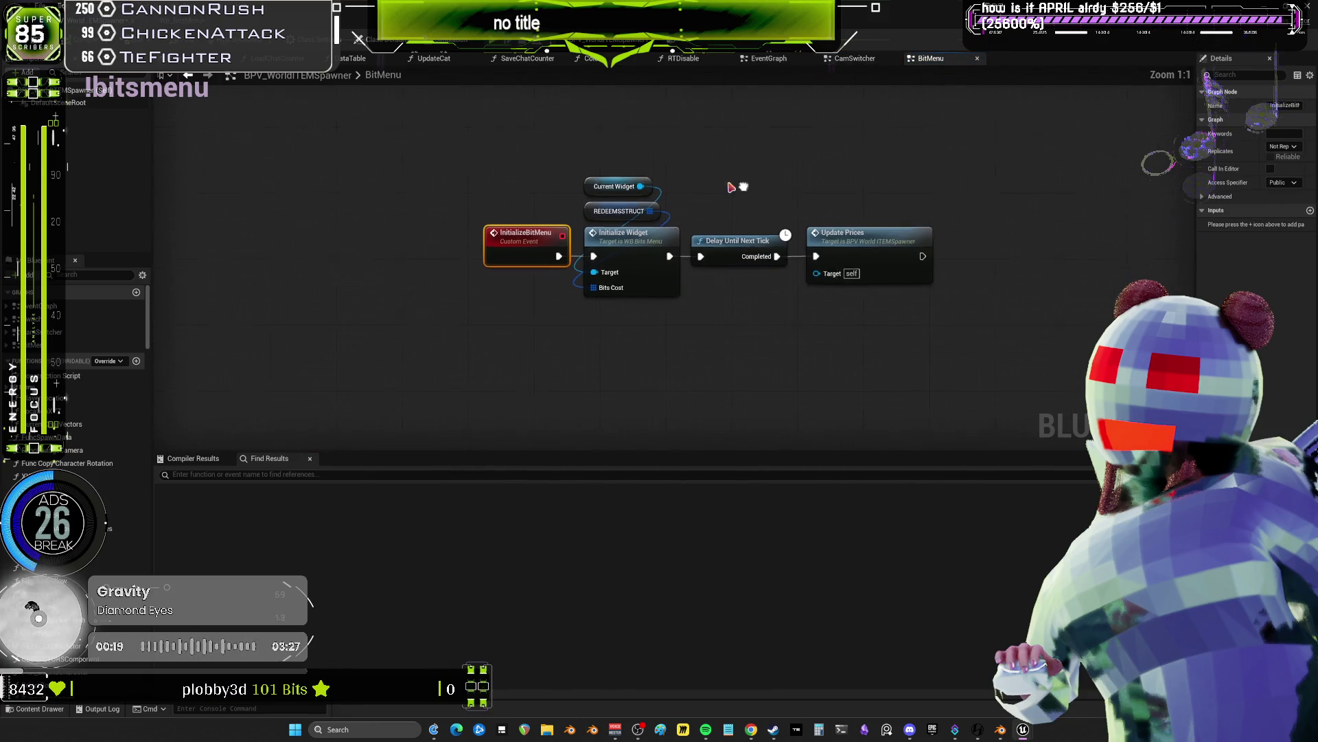
left_click_drag(629, 357, 647, 236)
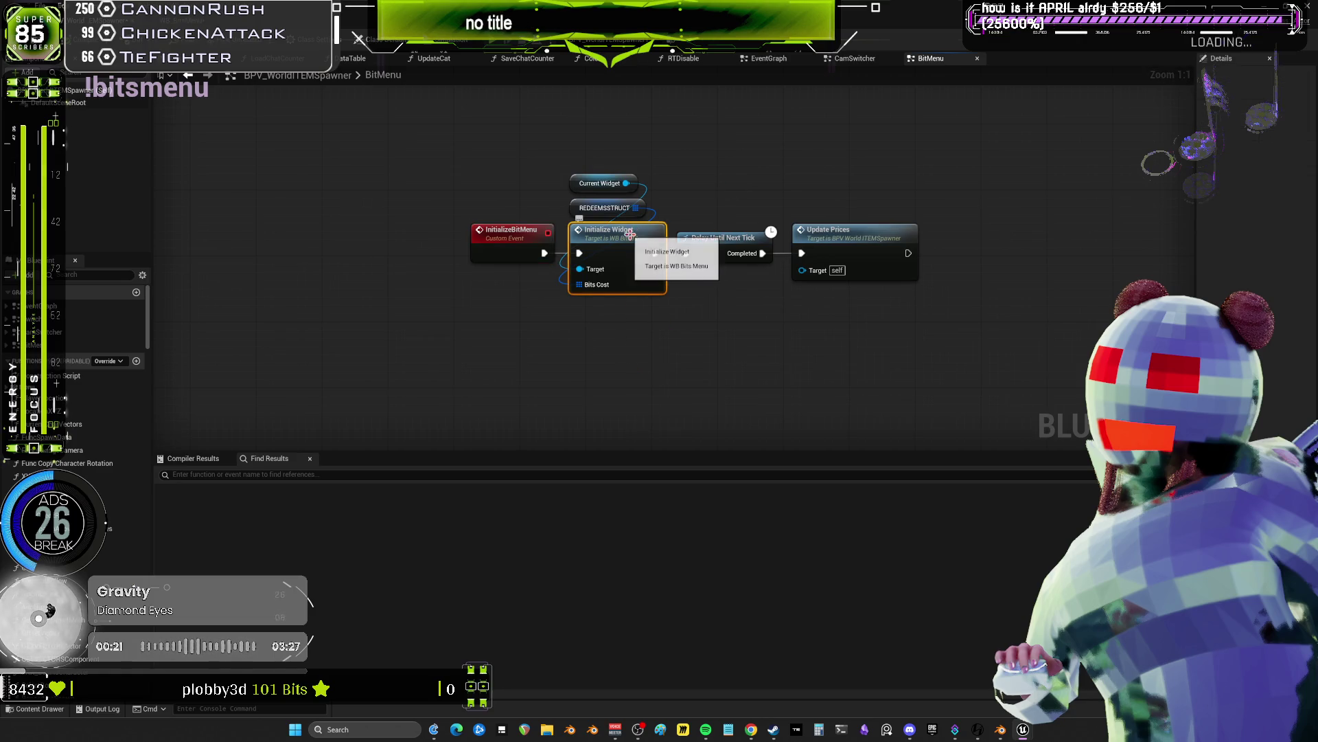
double_click(631, 238)
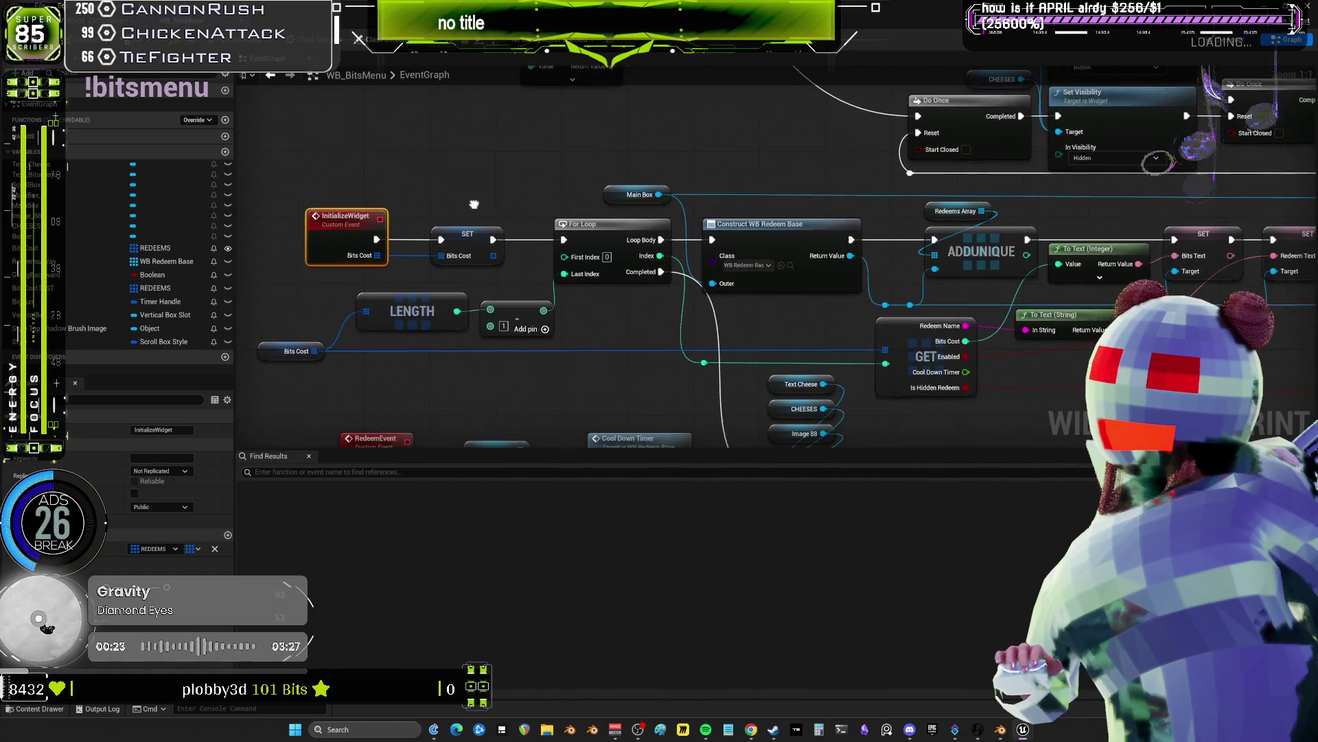
- Run Find References on the Bits Cost getter in InitializeWidget to list every BitsCost use
left_click_drag(440, 158, 343, 245)
left_click(293, 349)
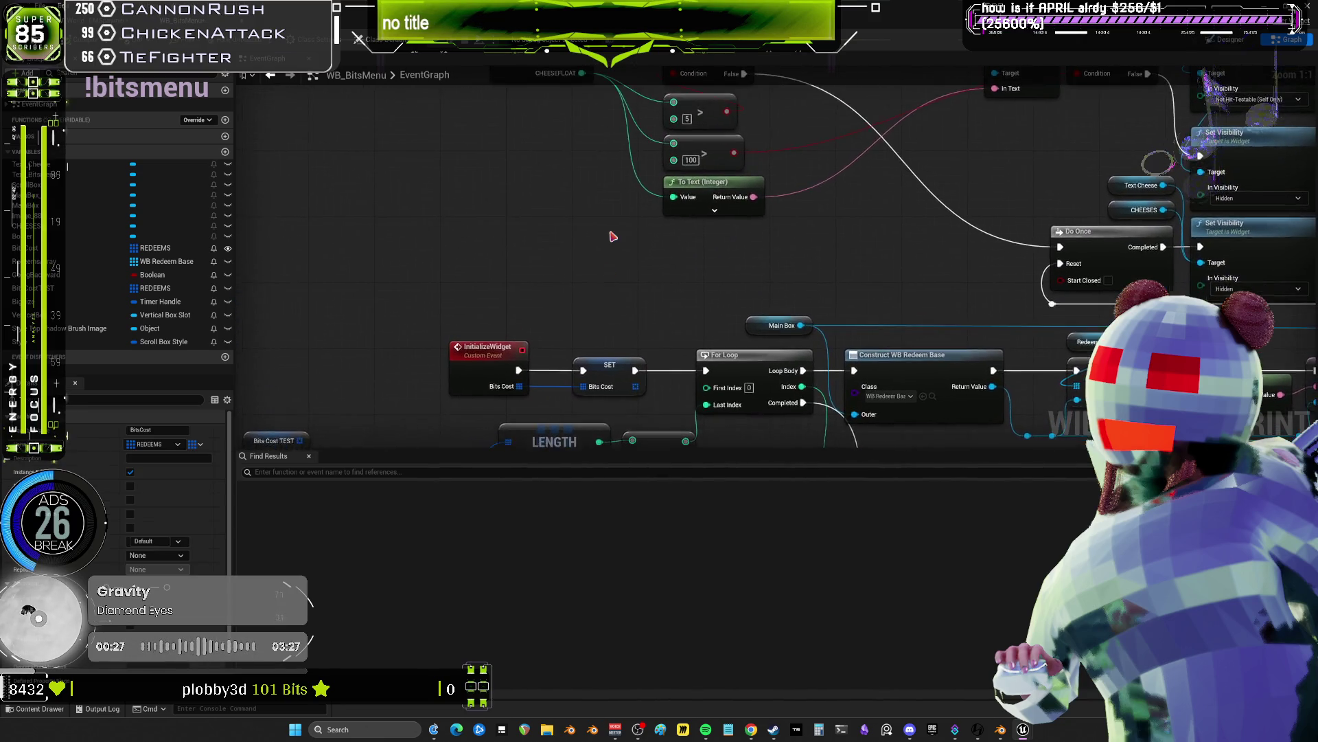
scroll(702, 159, "down", 4)
scroll(680, 197, "up", 4)
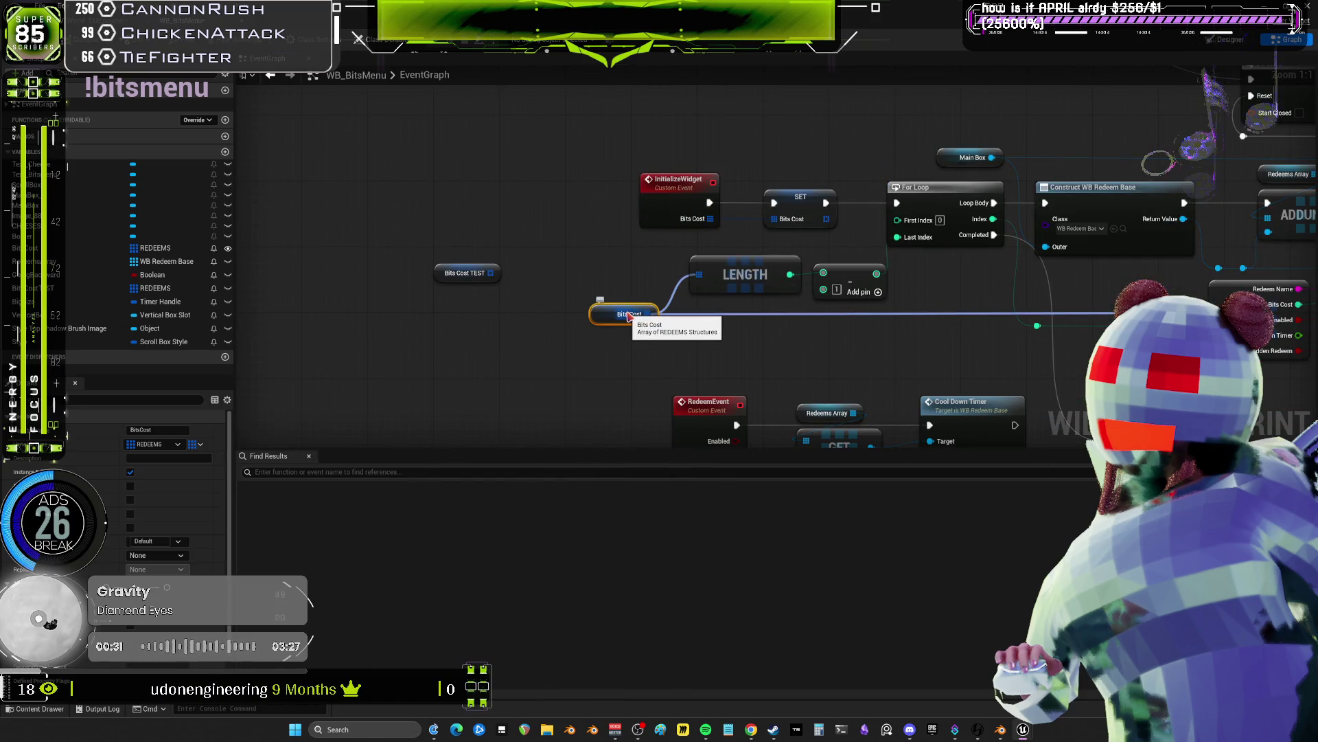
left_click_drag(948, 306, 788, 284)
right_click(433, 287)
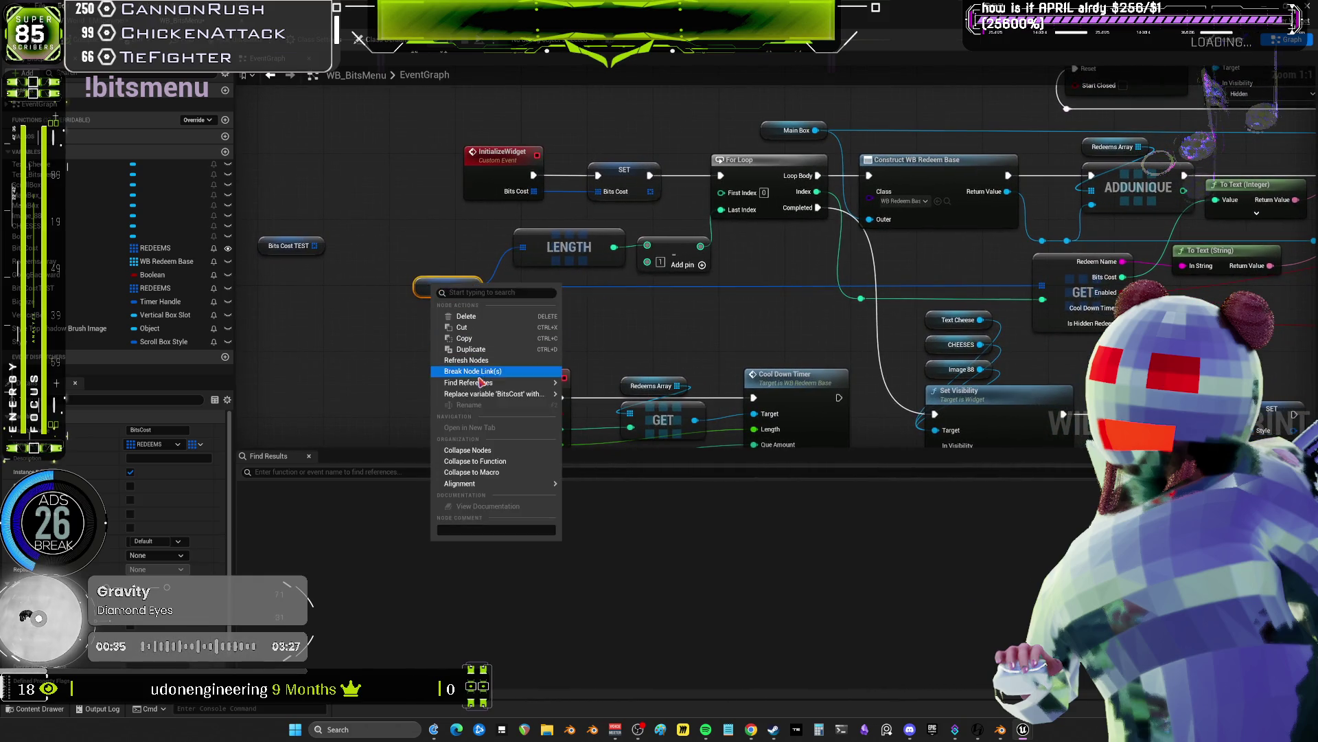
mouse_move(483, 382)
left_click(604, 395)
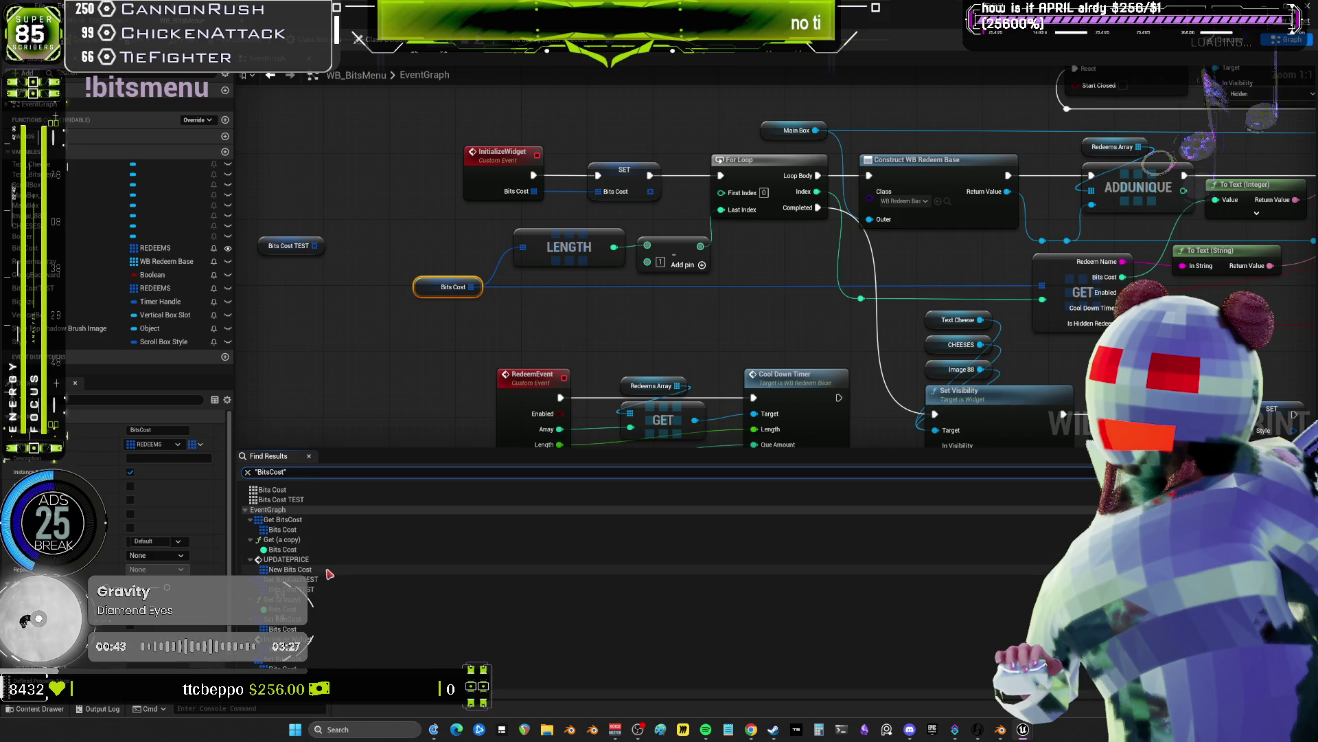
- Jump from New Bits Cost to the Update Prices section and select SET Bits Cost and UPDATEPRICE
left_click(328, 573)
mouse_move(1023, 249)
left_mouse_down()
mouse_move(590, 249)
mouse_move(721, 274)
left_mouse_up()
left_click(553, 295)
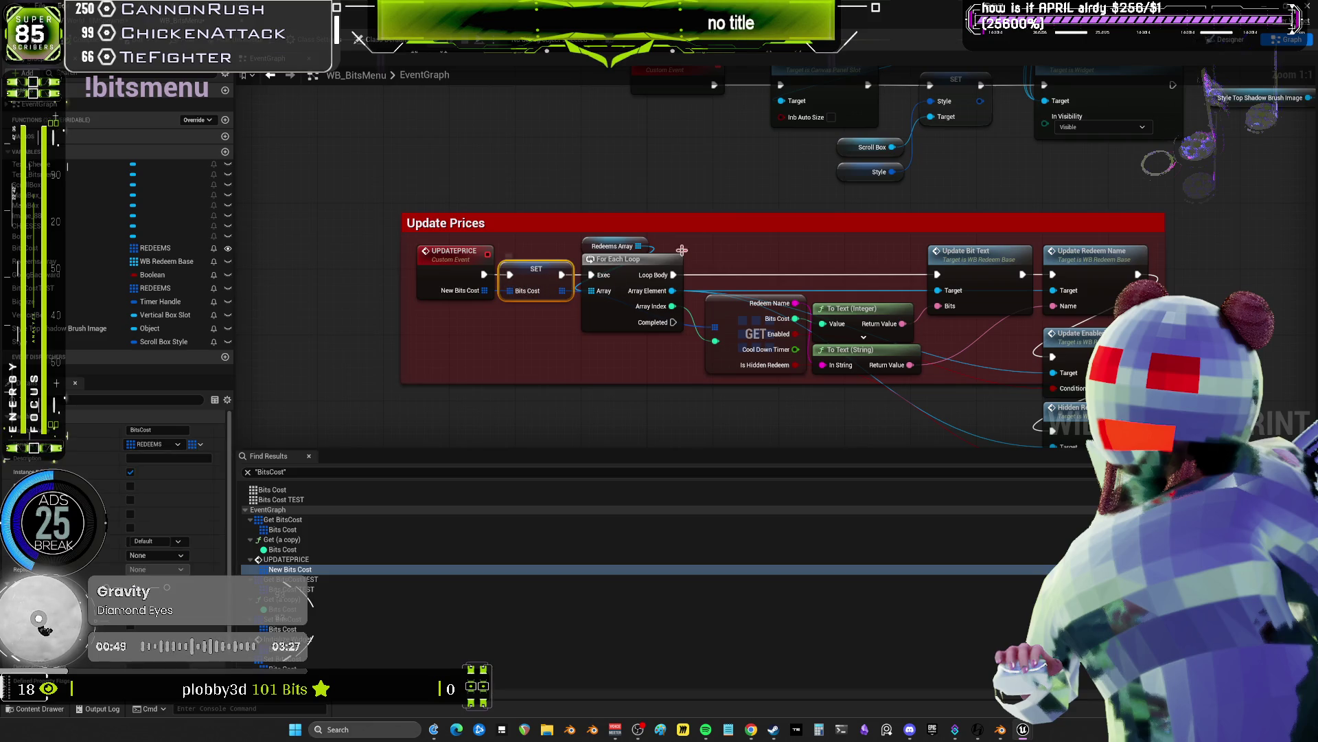
mouse_move(708, 213)
left_mouse_down()
mouse_move(679, 186)
mouse_move(682, 123)
left_mouse_up()
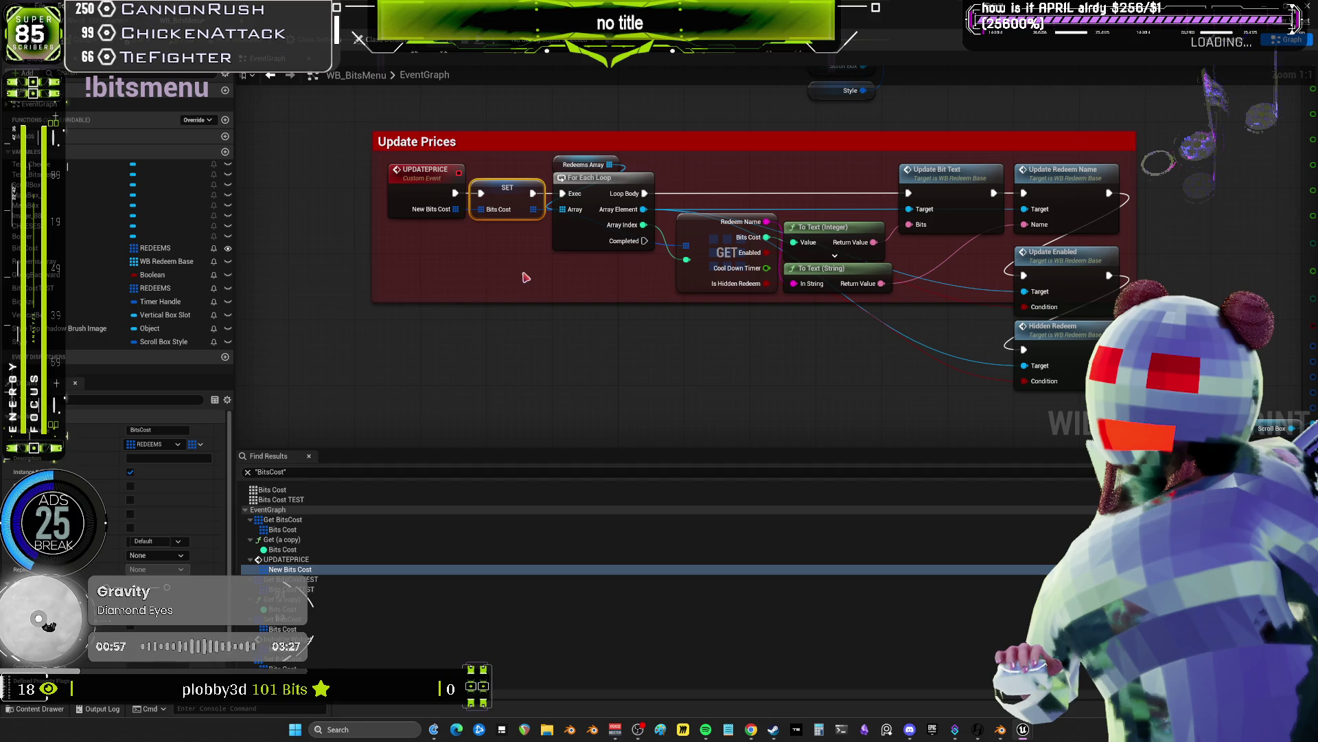
left_click(456, 214, "ctrl")
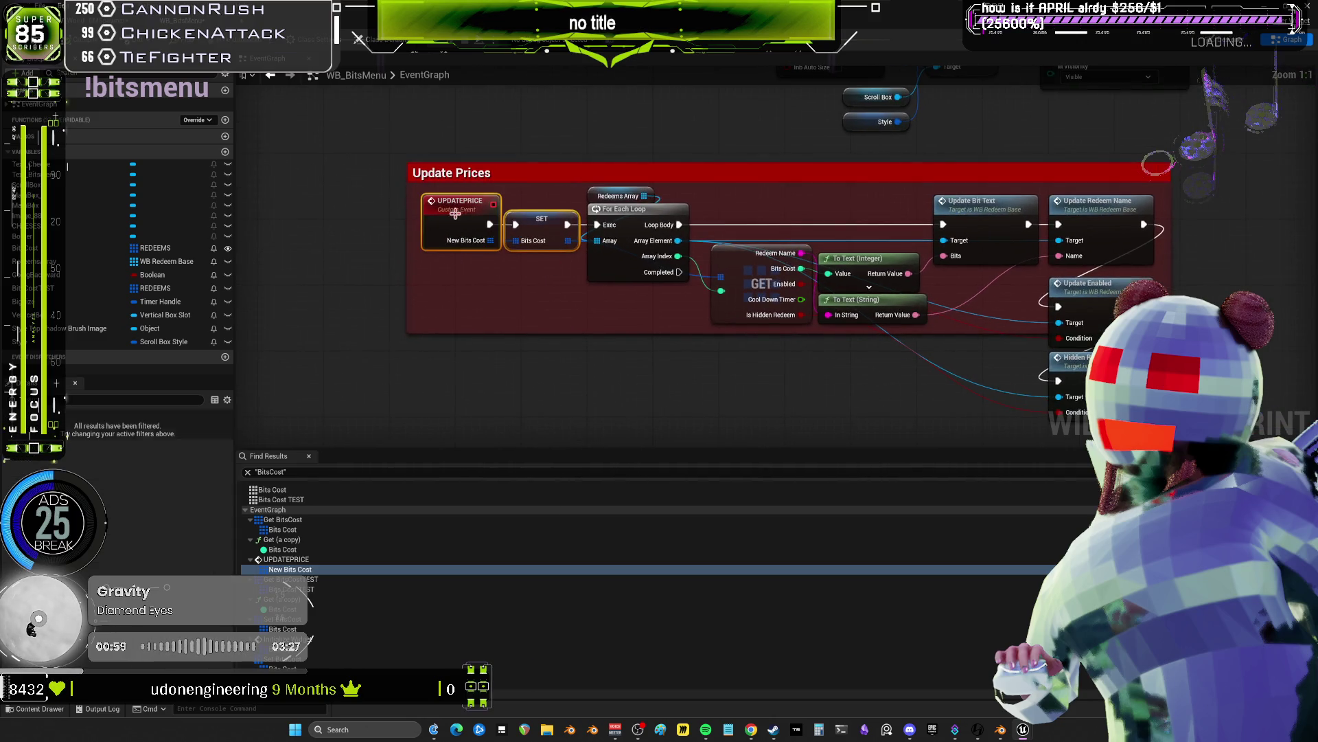
- Duplicate UPDATEPRICE with its SET Bits Cost node as a SetBitsCost event beside Update Prices
key("ctrl+c")
key("ctrl+v")
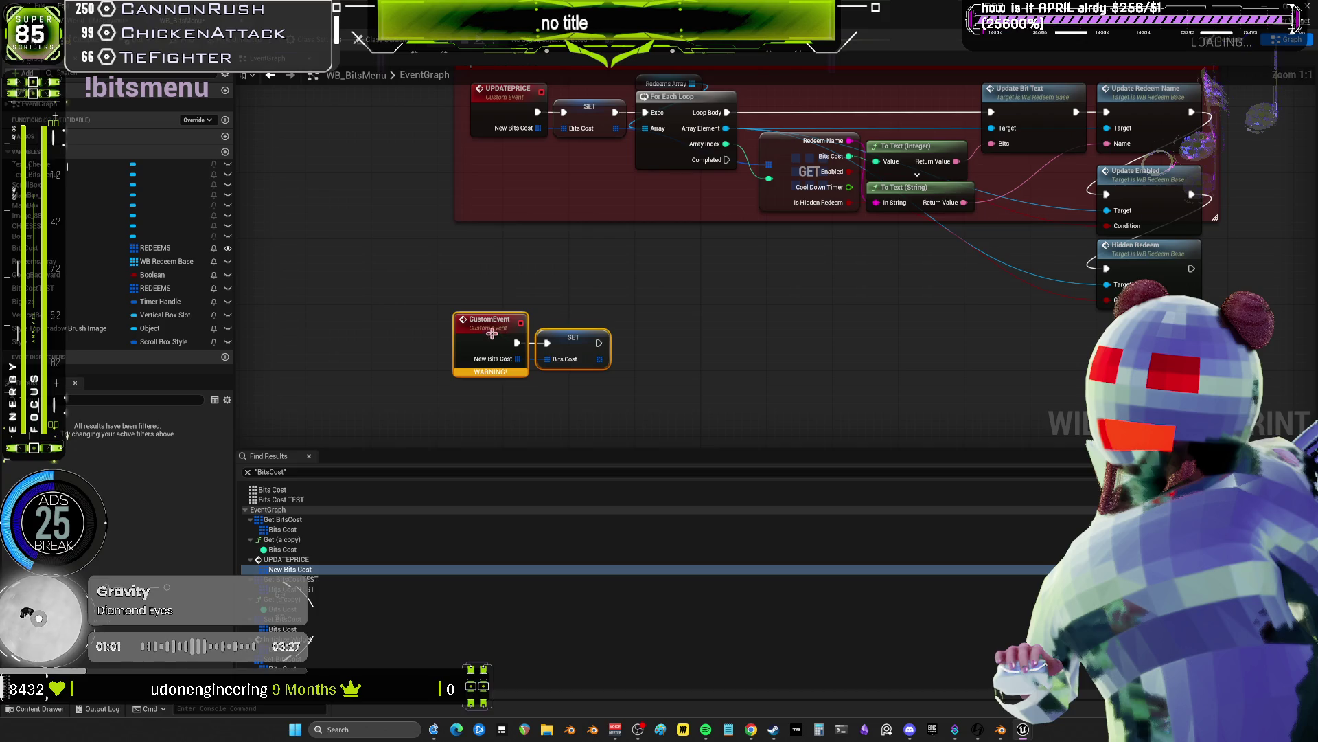
left_click(491, 333)
key("F2")
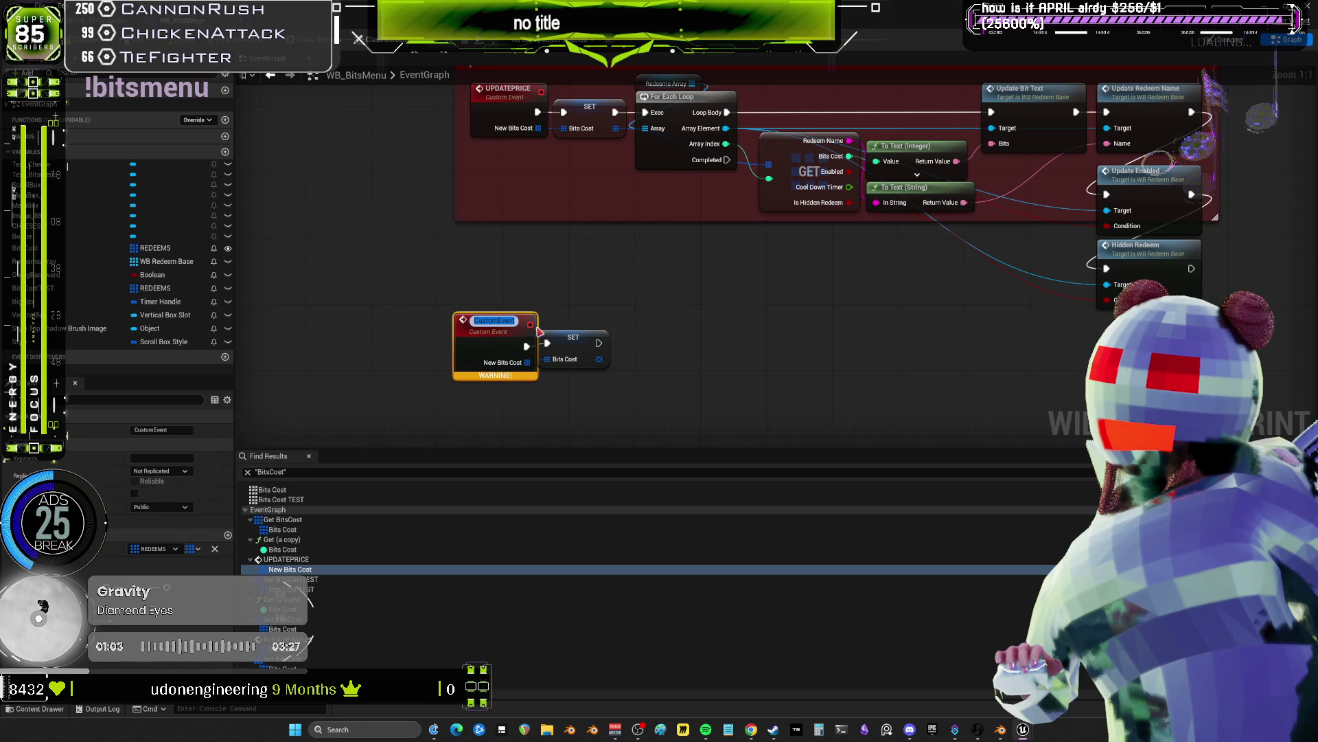
type("SetBitsCost")
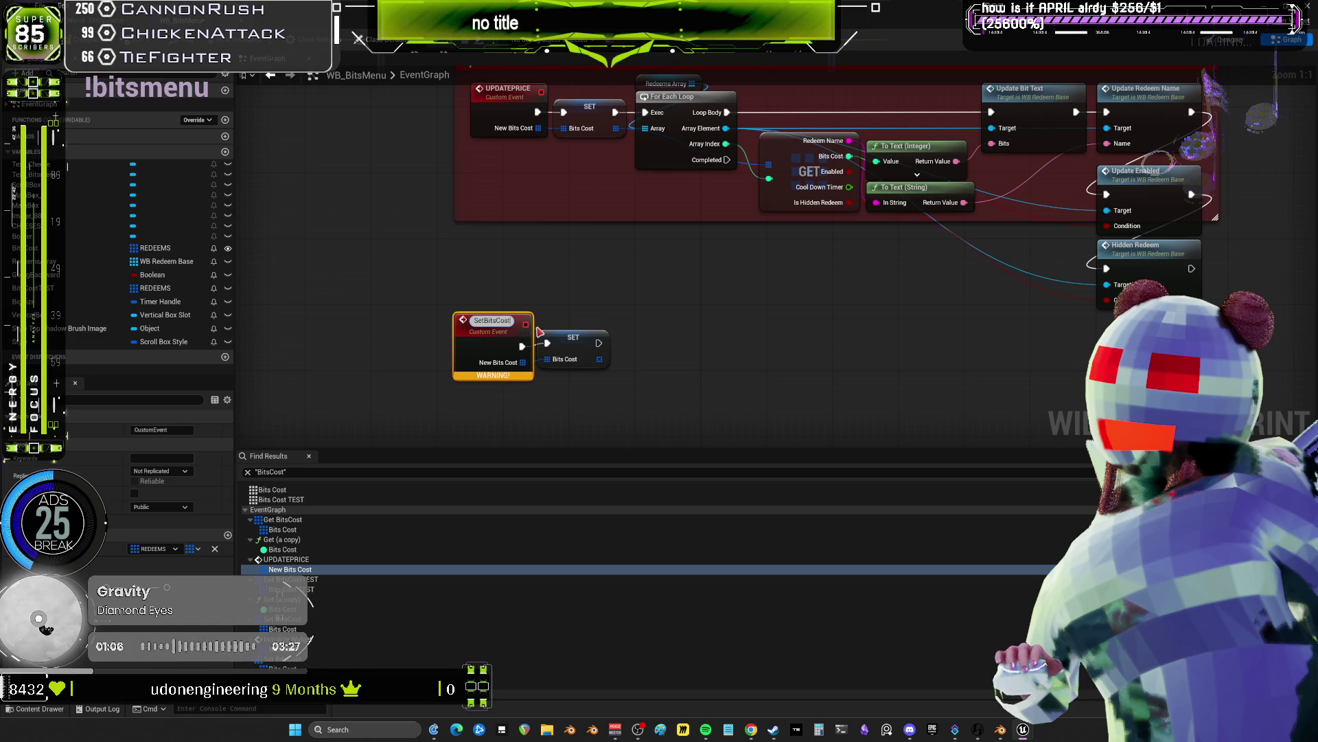
key("Return")
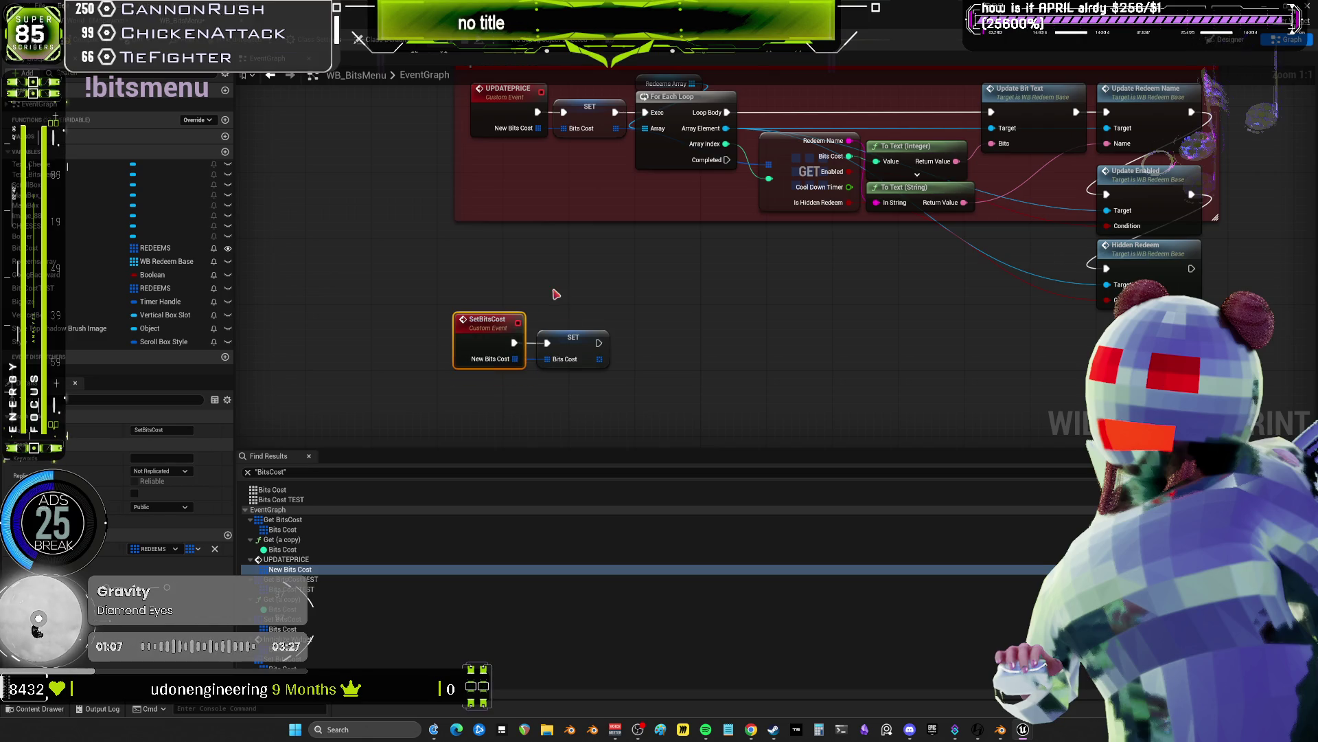
left_click_drag(557, 327, 599, 277)
key("F2")
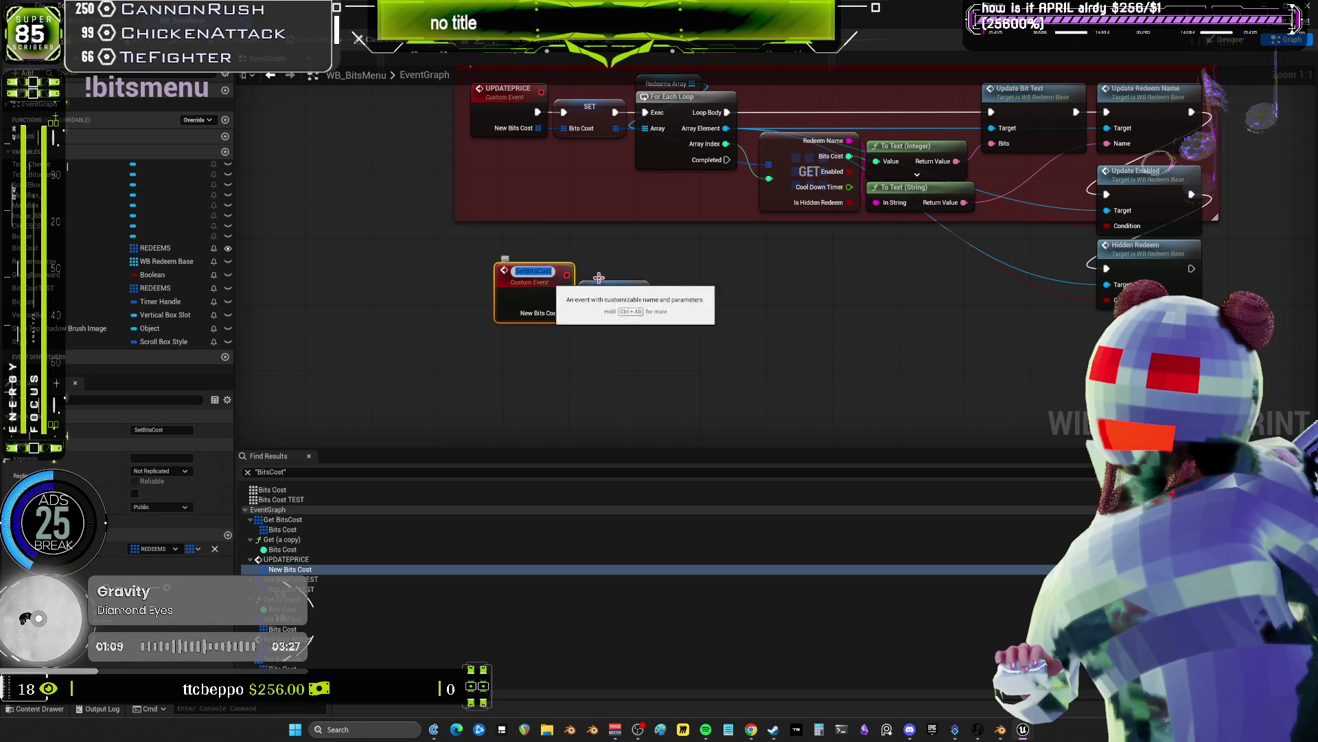
left_click(653, 261)
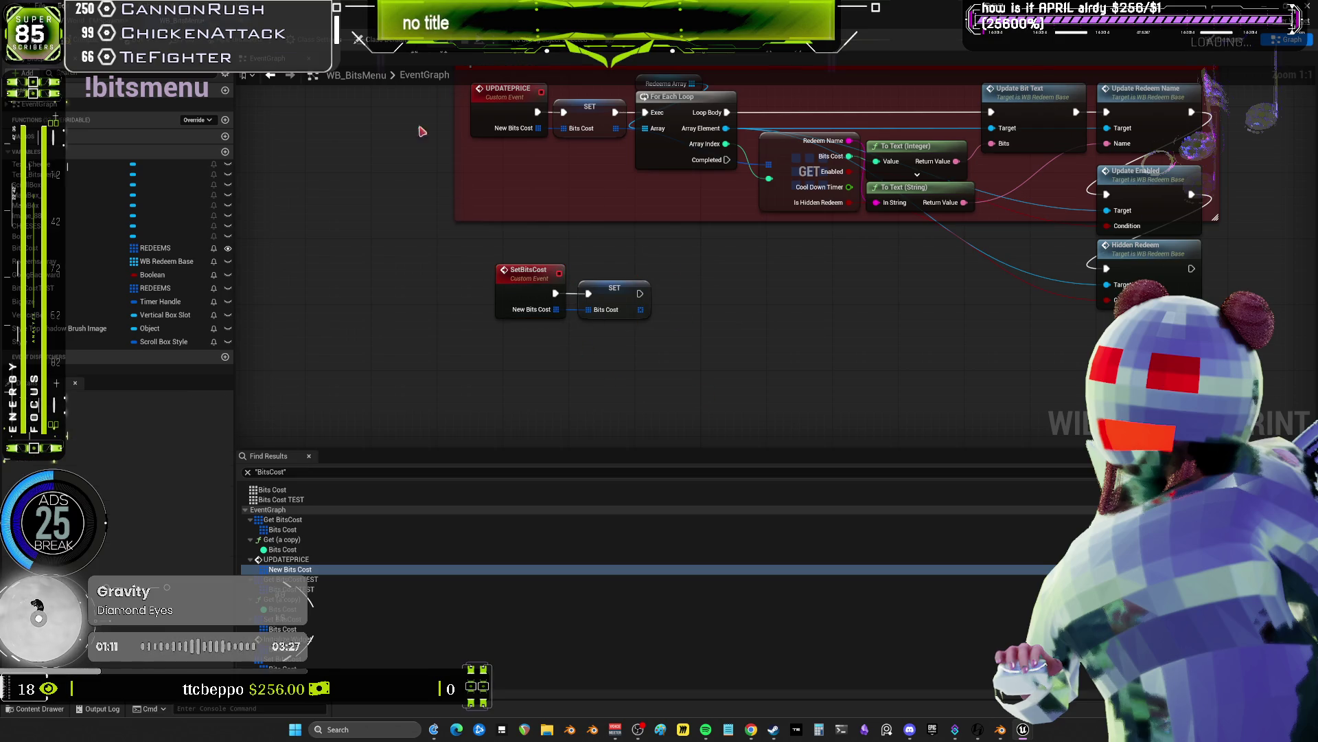
key("alt+Tab")
- Move REDEEMSSTRUCT below Initialize Widget and inspect that event's For Loop in WB_BitsMenu
left_click_drag(658, 289, 639, 256)
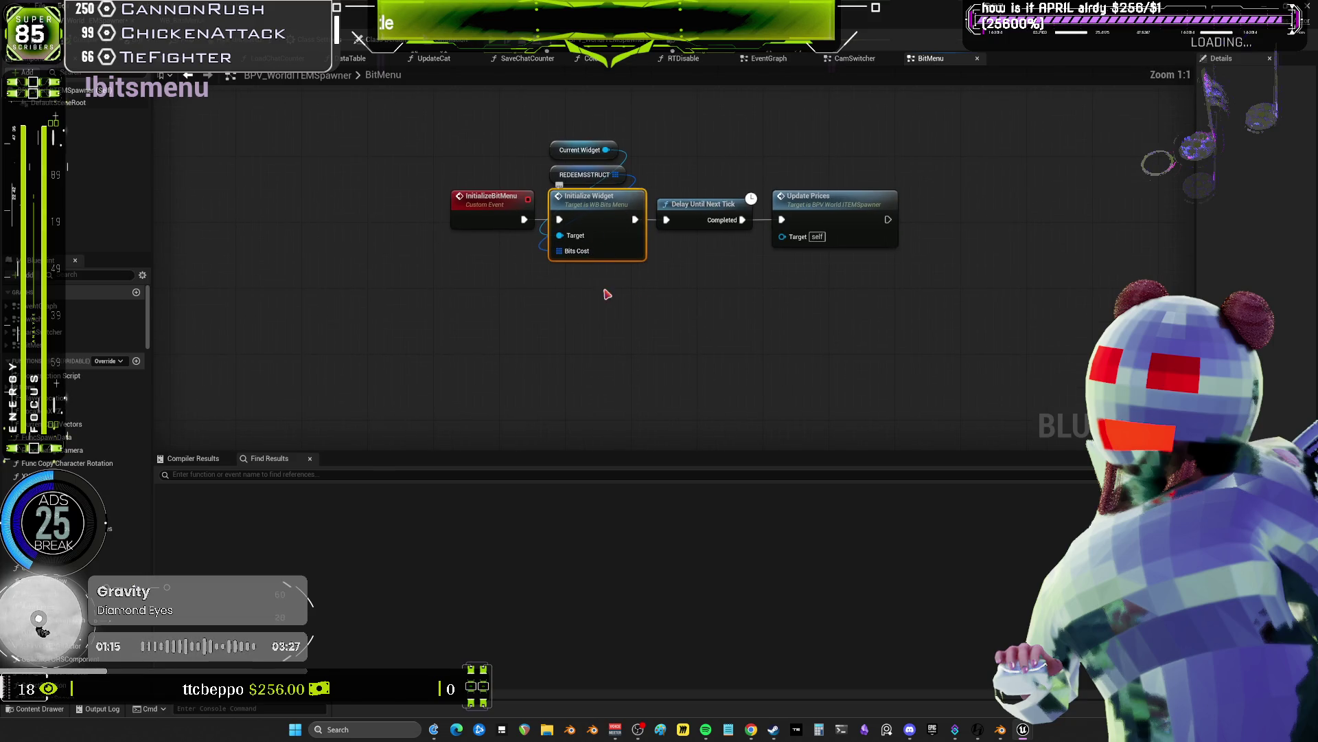
mouse_move(572, 177)
left_mouse_down()
mouse_move(543, 257)
mouse_move(536, 338)
mouse_move(542, 297)
mouse_move(568, 287)
left_mouse_up()
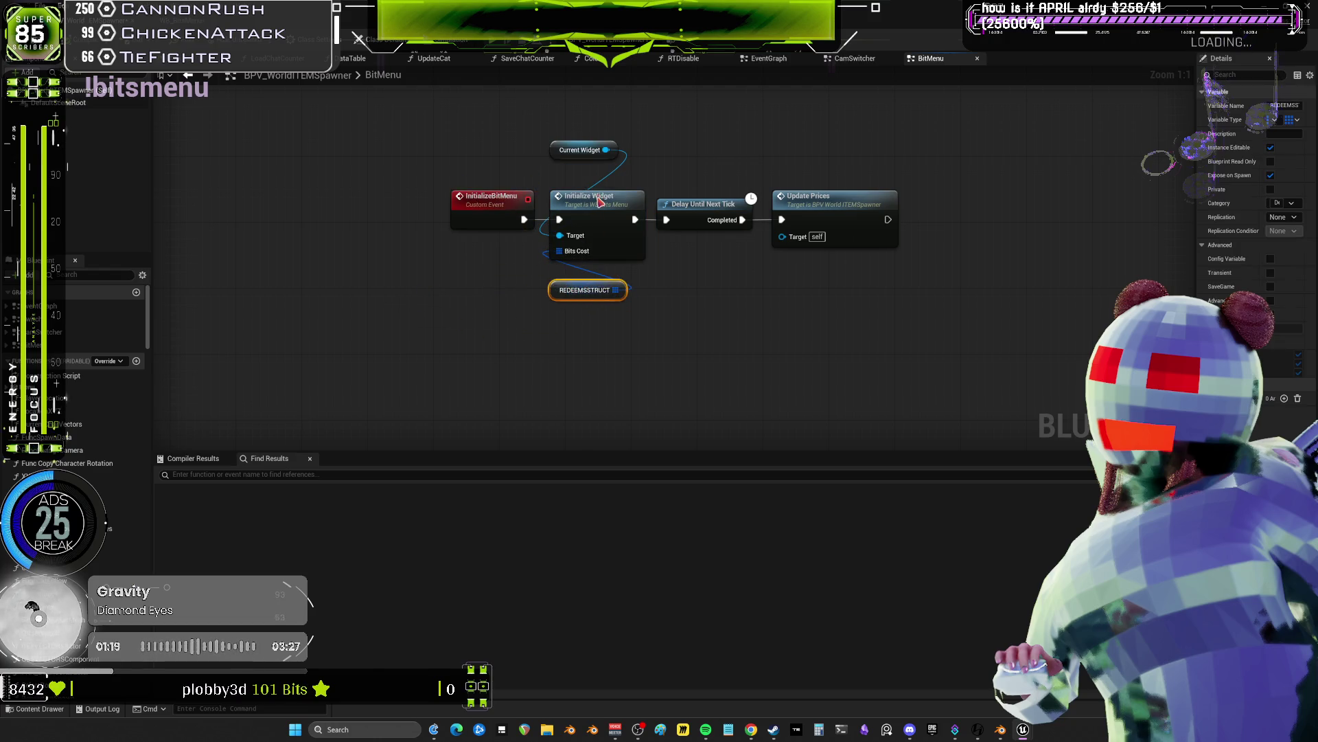
double_click(599, 201)
left_click_drag(690, 165, 596, 283)
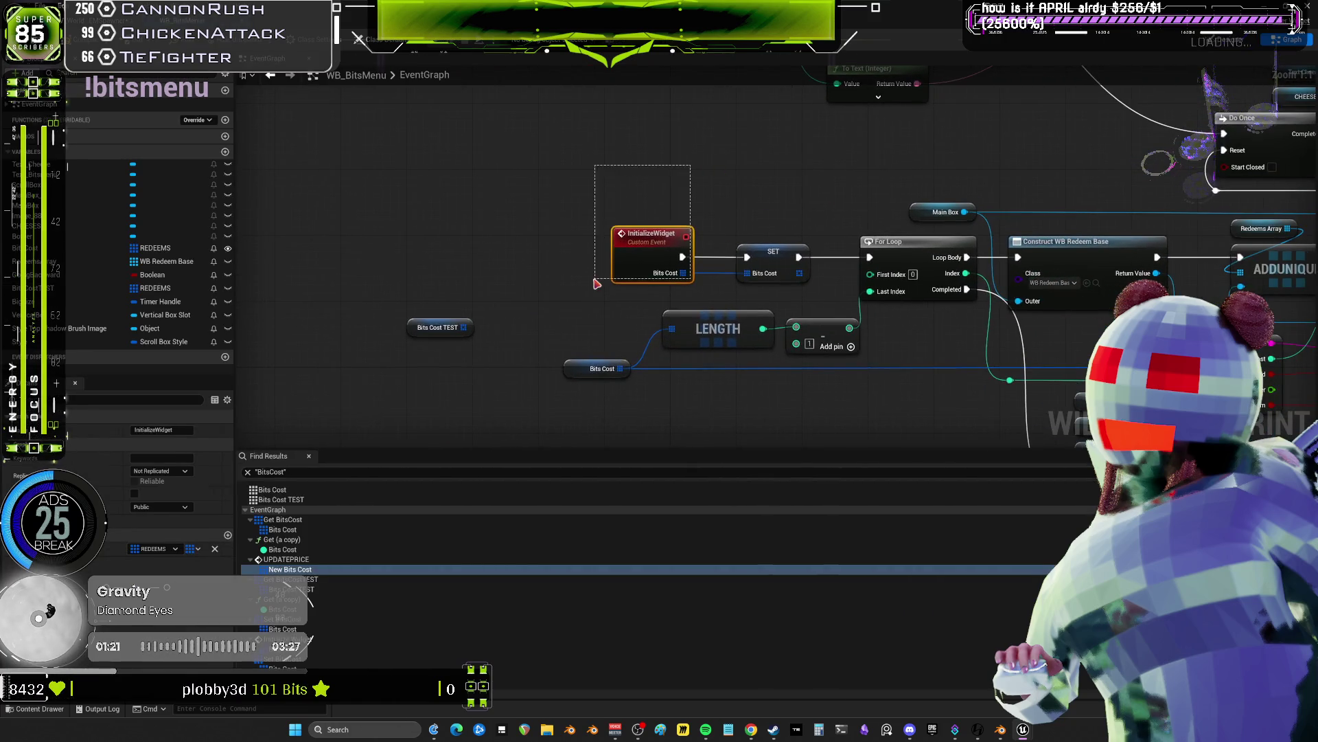
mouse_move(784, 291)
left_mouse_down()
mouse_move(741, 171)
mouse_move(611, 281)
mouse_move(774, 280)
mouse_move(684, 169)
mouse_move(698, 260)
left_mouse_up()
left_click(429, 335)
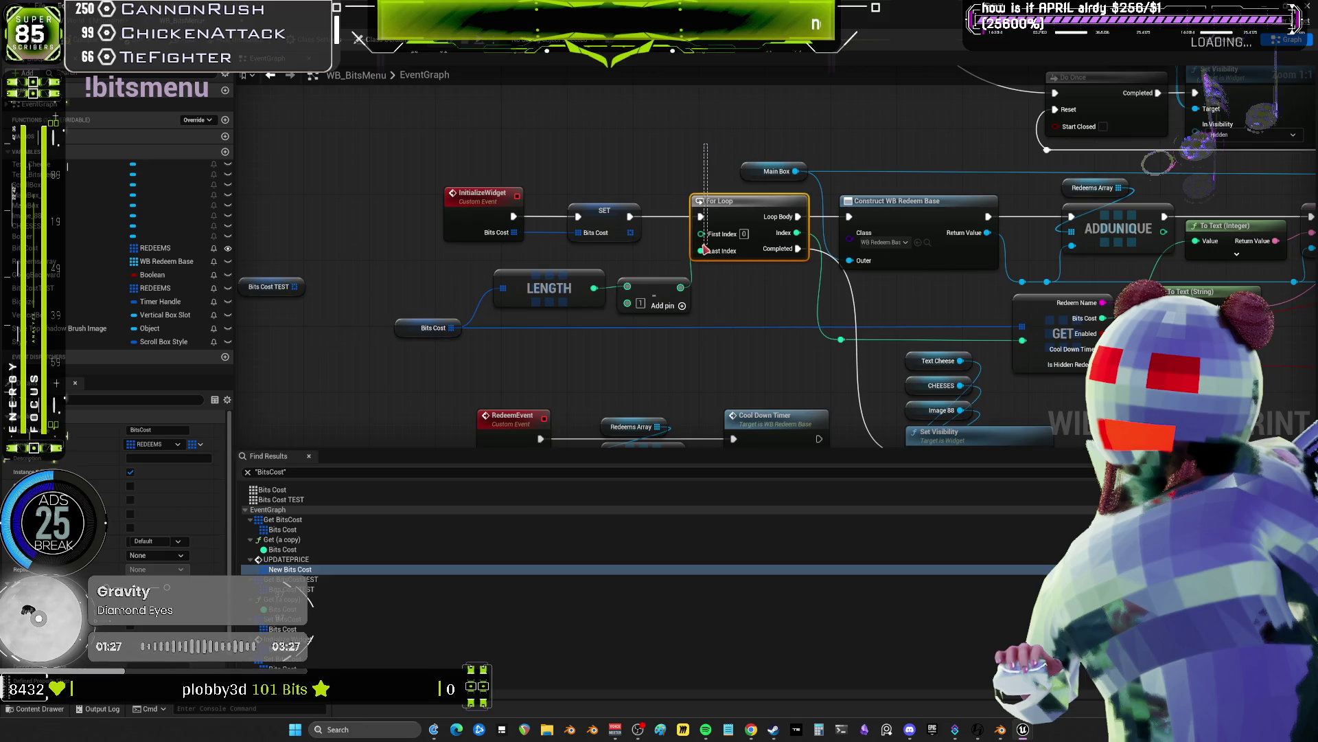
- Return to the WB_BitsMenu event graph and frame the UPDATECHEESE event logic
key("ctrl+Tab")
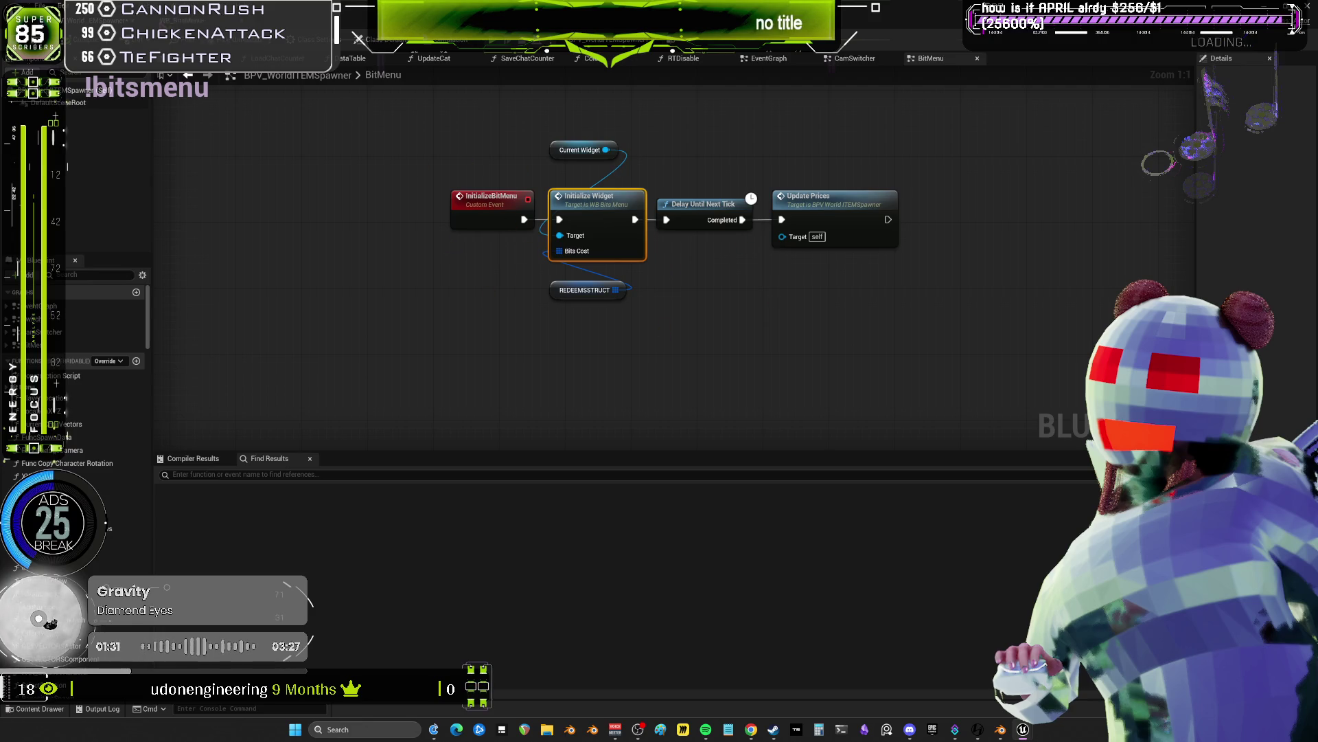
key("ctrl+Tab")
mouse_move(635, 343)
left_mouse_down()
mouse_move(694, 323)
mouse_move(701, 170)
mouse_move(255, 149)
mouse_move(385, 344)
mouse_move(557, 431)
left_mouse_up()
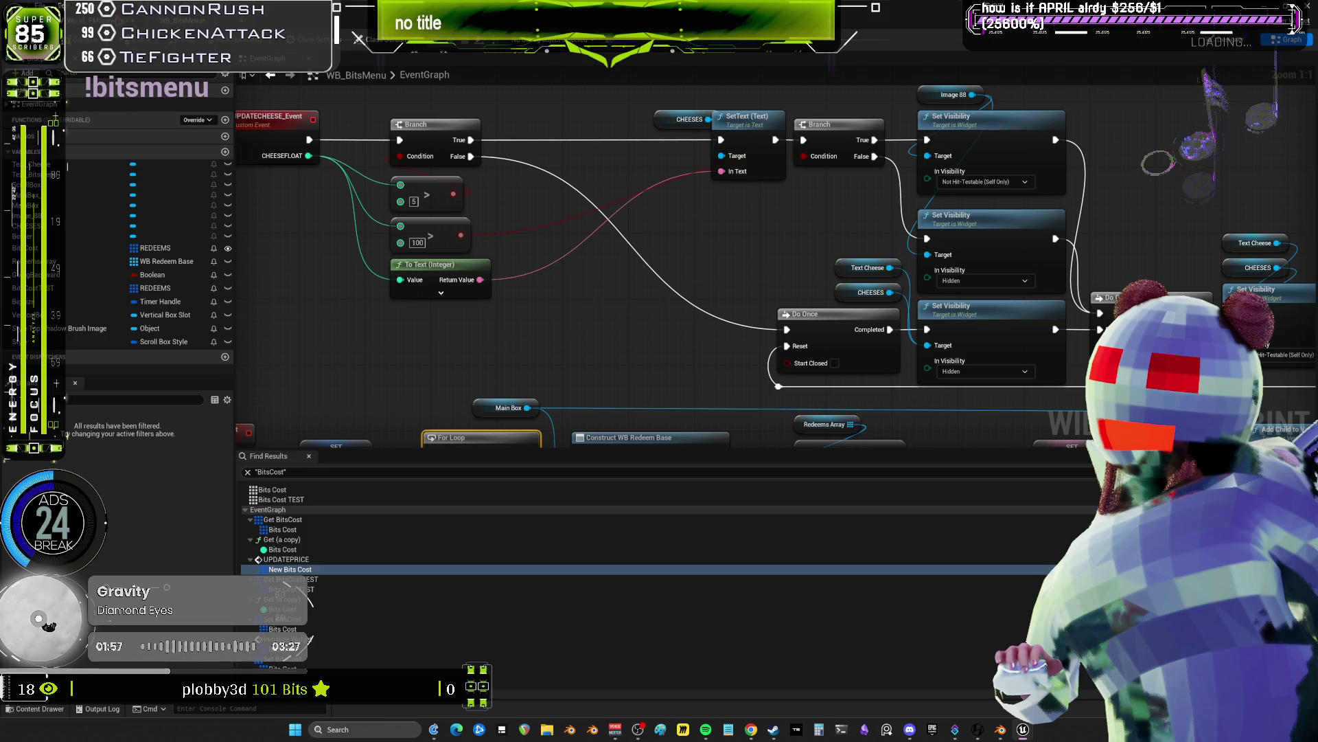
- Save the edited blueprints and switch to the item spawner's BitMenu graph
key("ctrl+s")
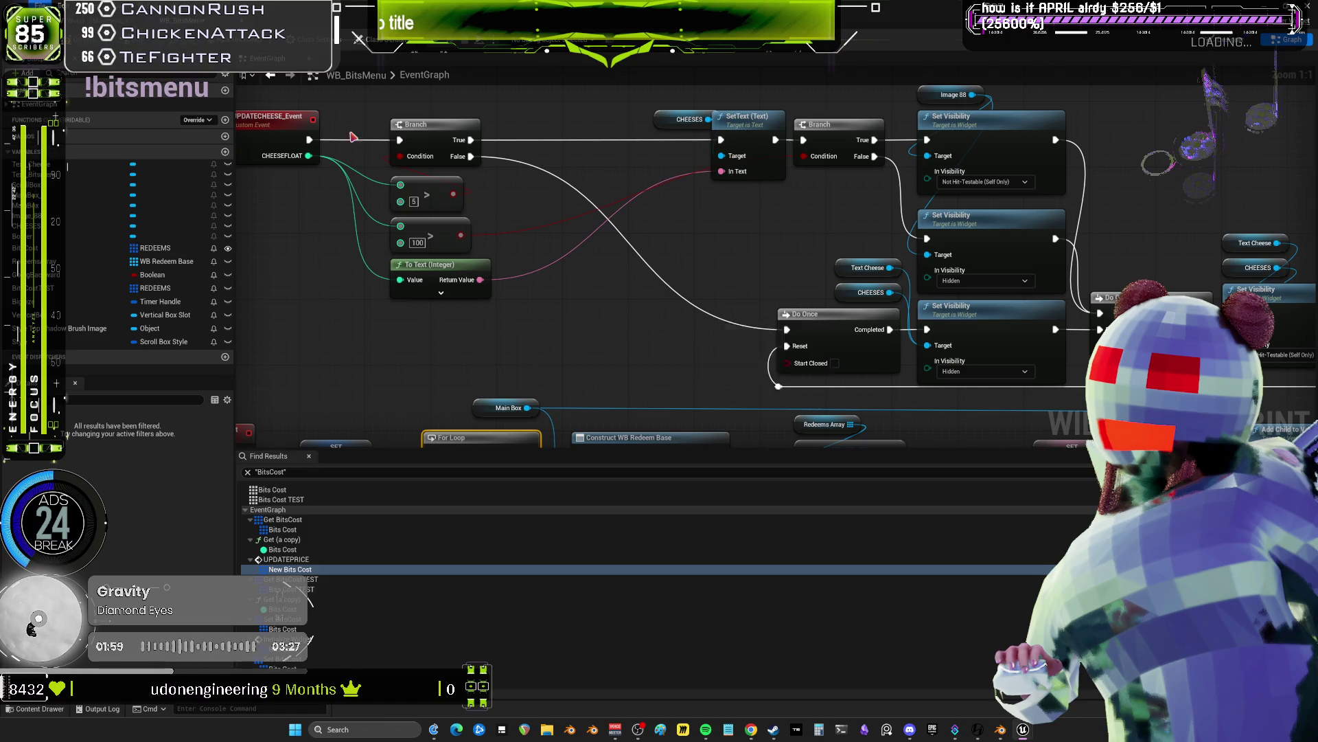
left_click(517, 39)
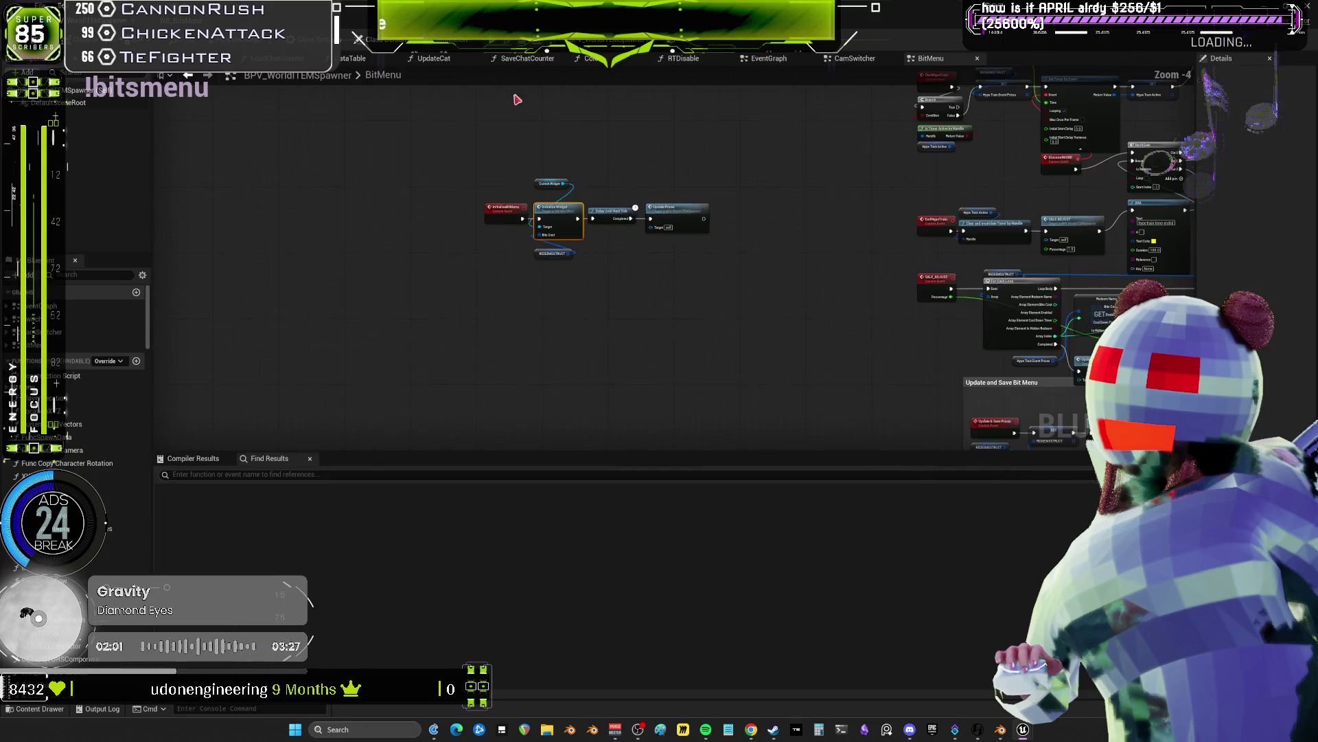
scroll(559, 288, "up", 3)
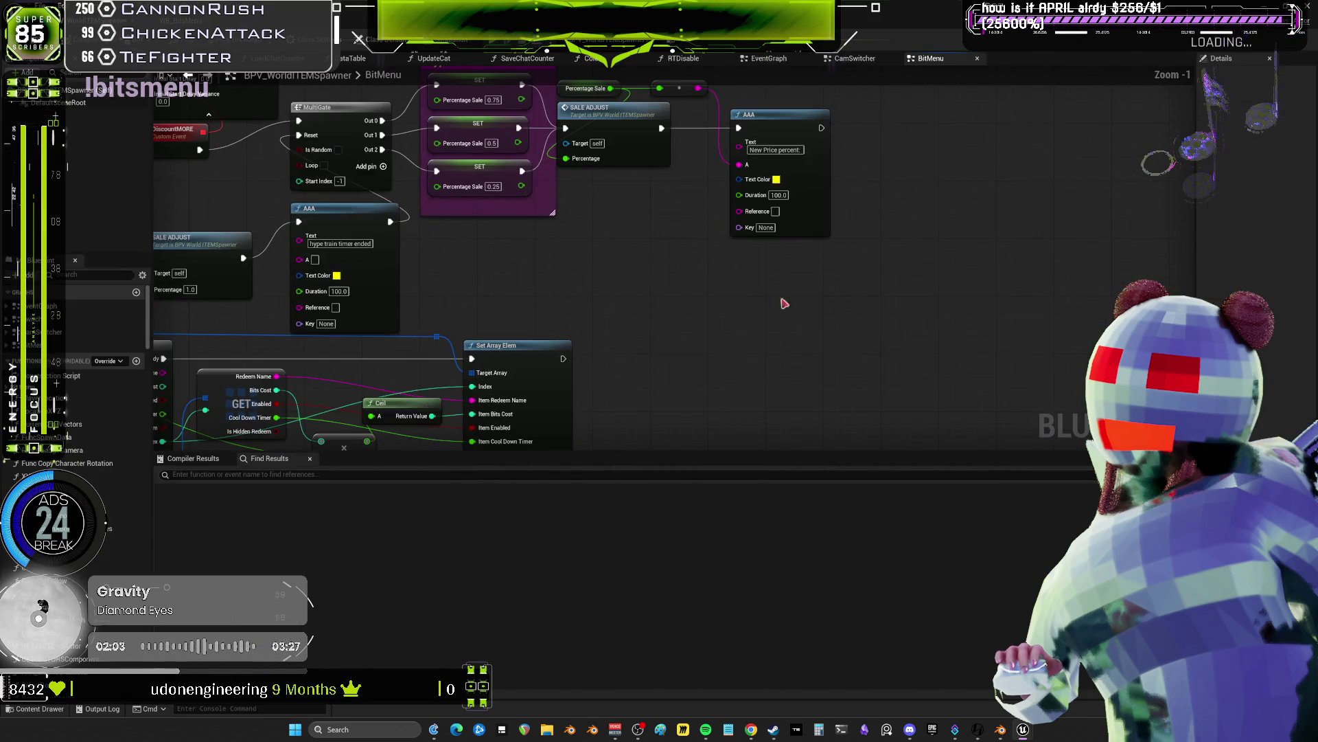
scroll(668, 230, "up", 1)
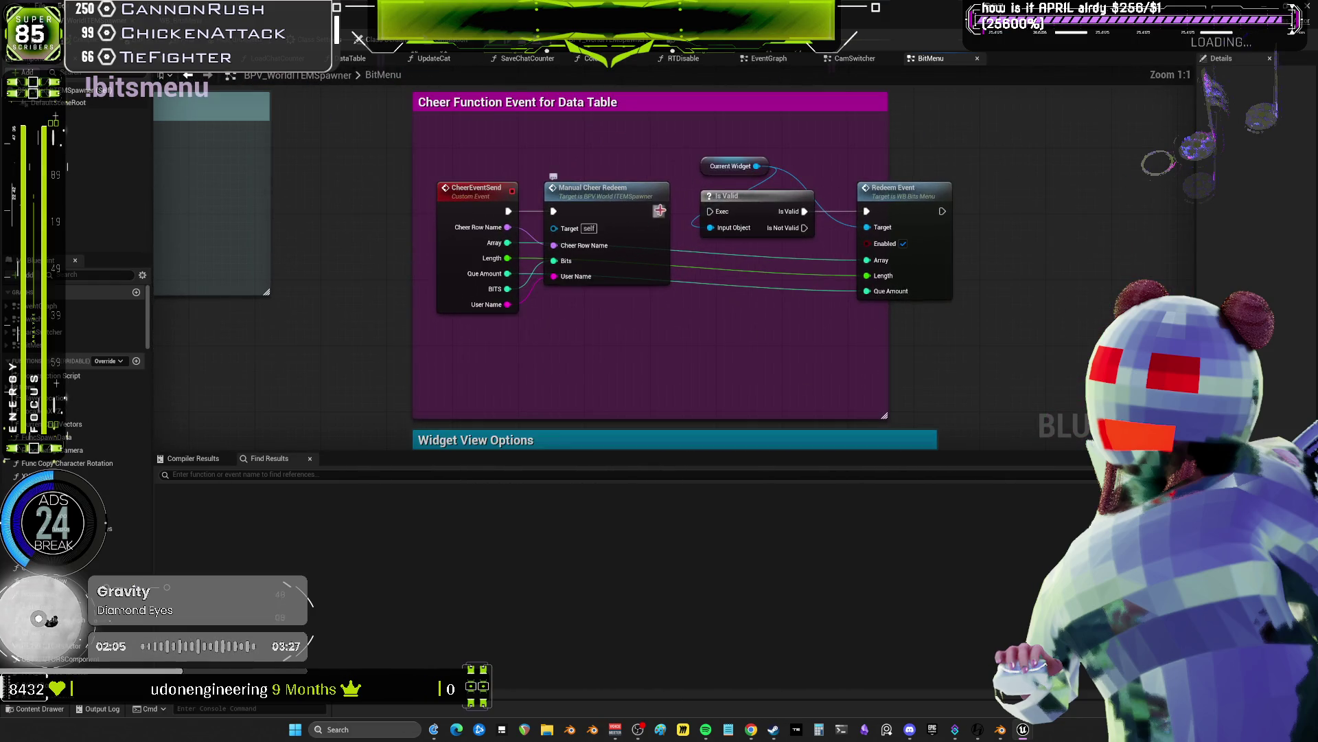
scroll(660, 210, "down", 3)
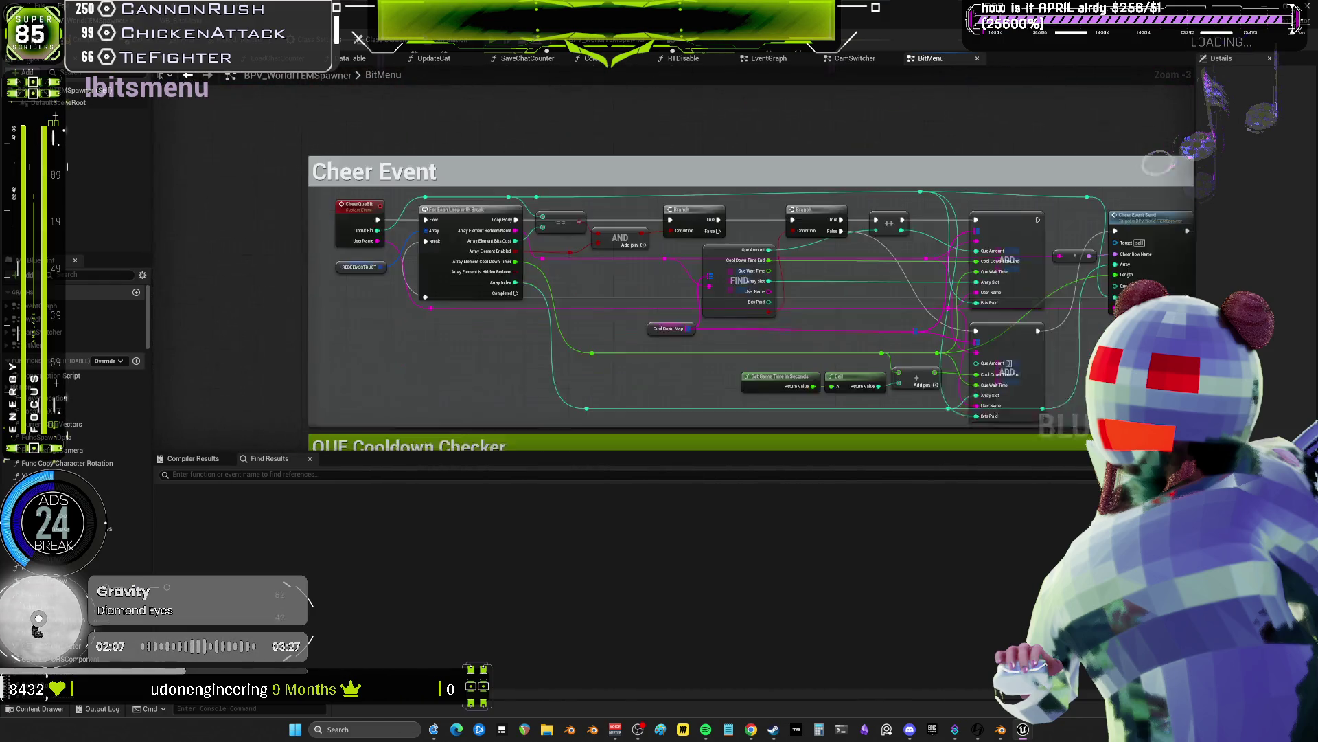
- Review the QUE Cooldown Checker, Cheer Event Send and queue add/remove nodes, then stop the test
left_click_drag(686, 439, 686, 41)
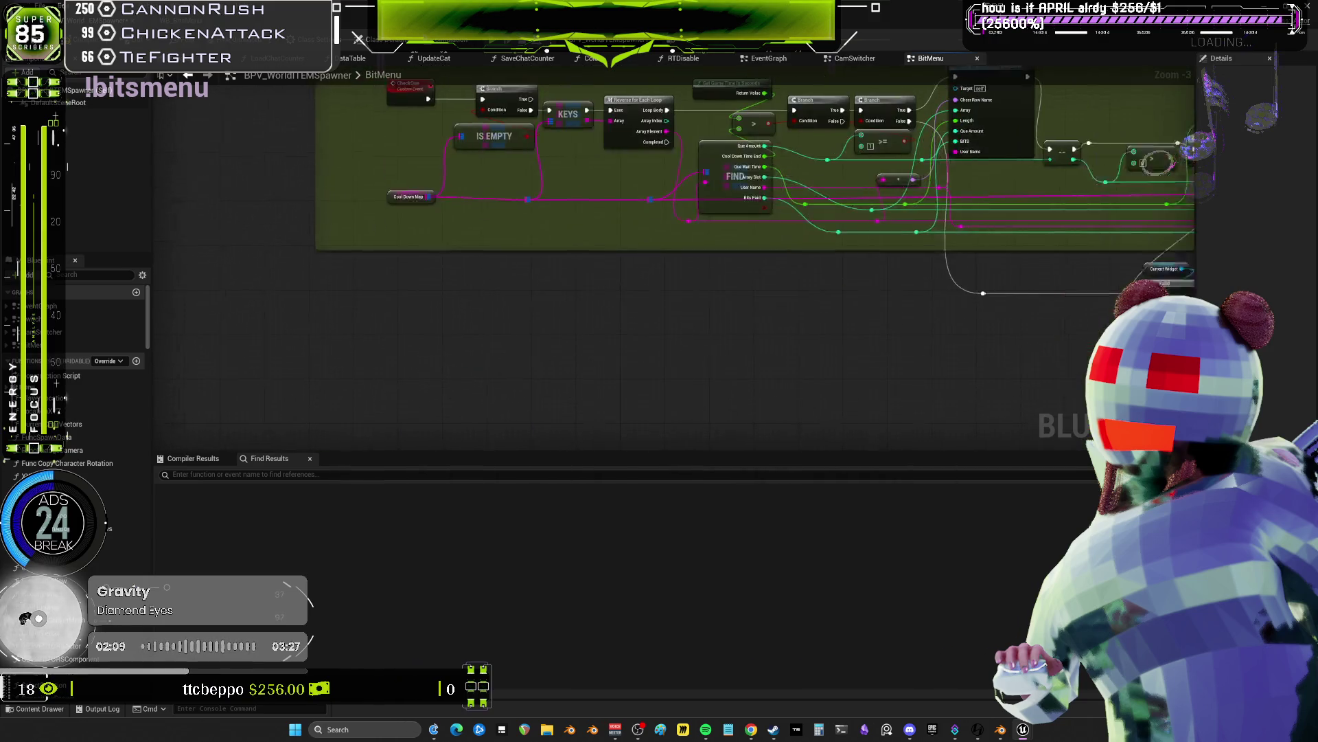
left_click_drag(892, 206, 445, 240)
scroll(767, 255, "up", 3)
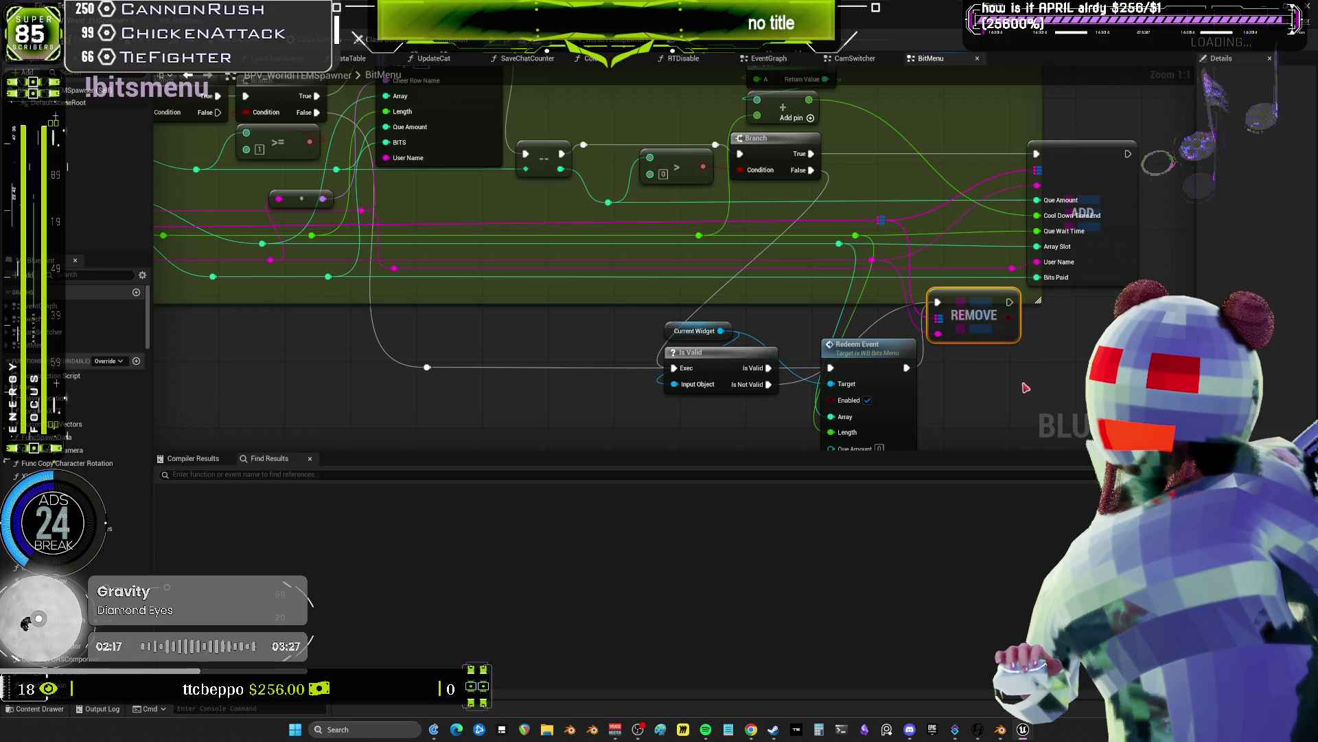
left_click_drag(1055, 403, 955, 367)
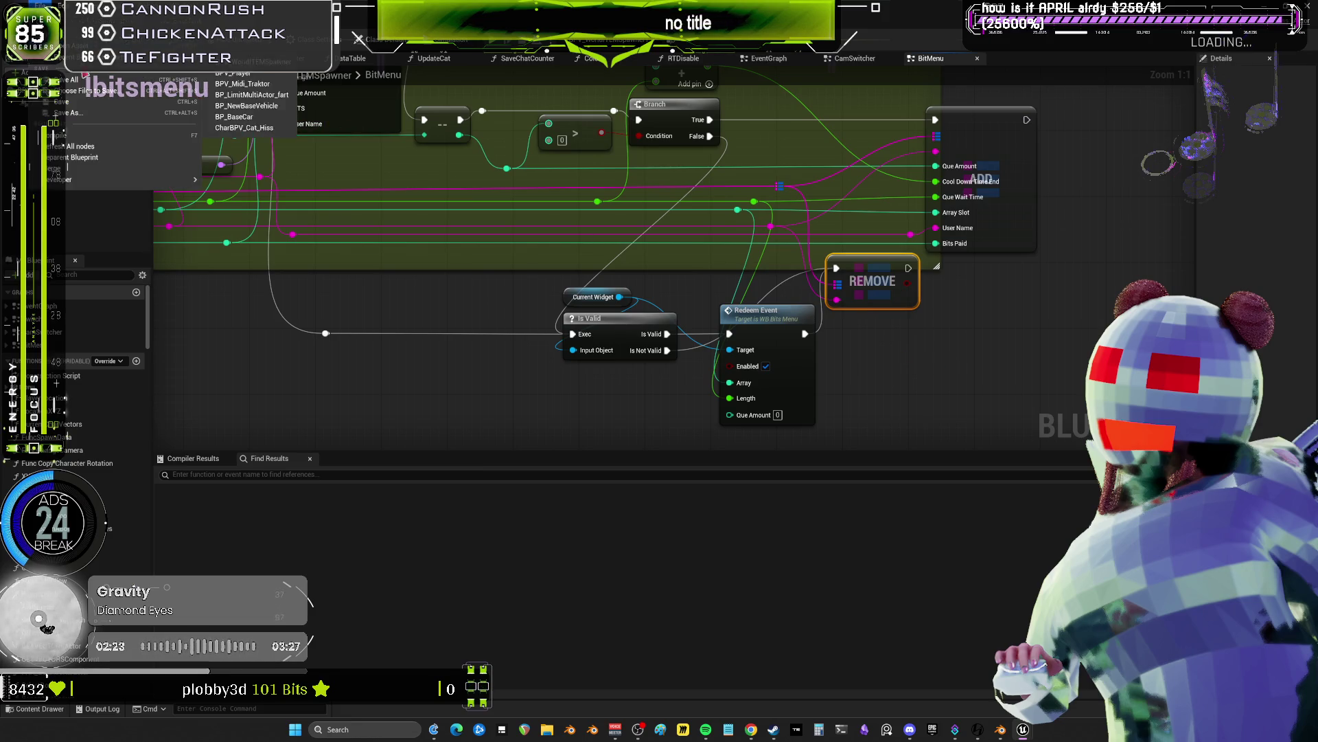
scroll(578, 203, "down", 3)
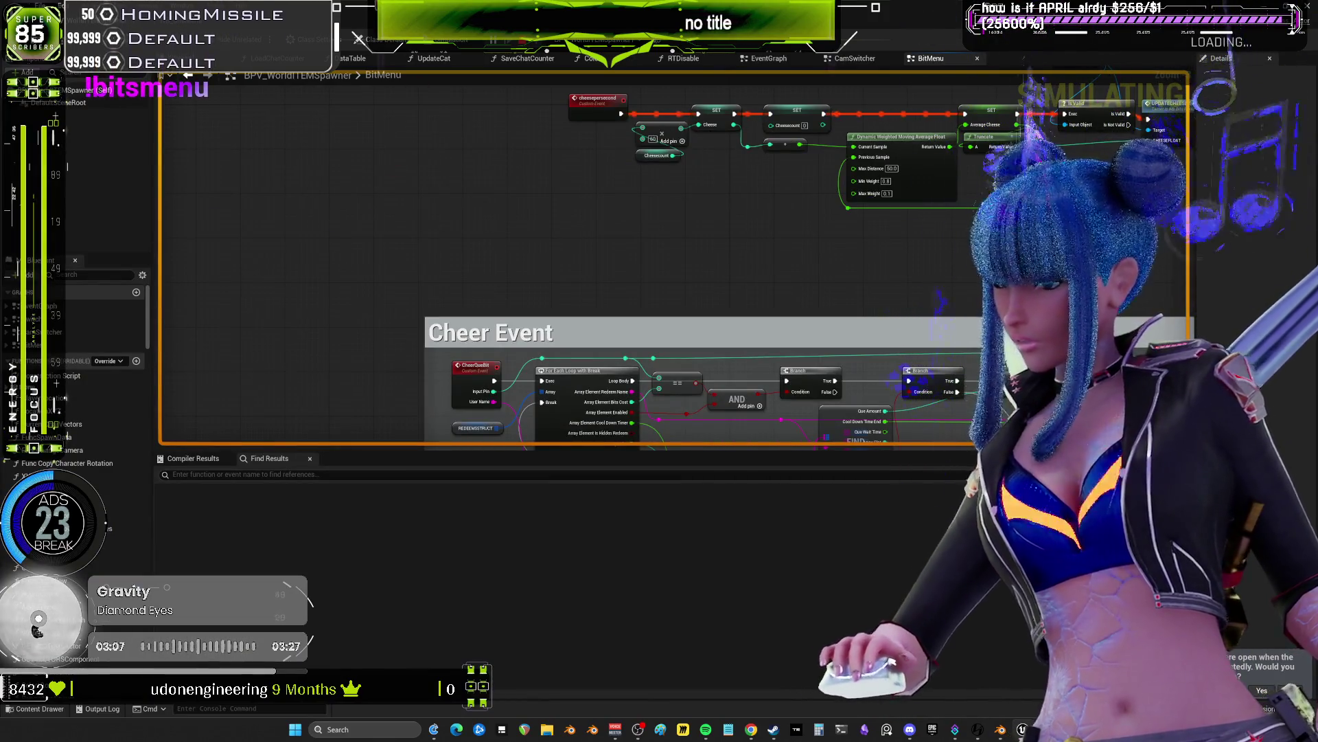
key("Escape")
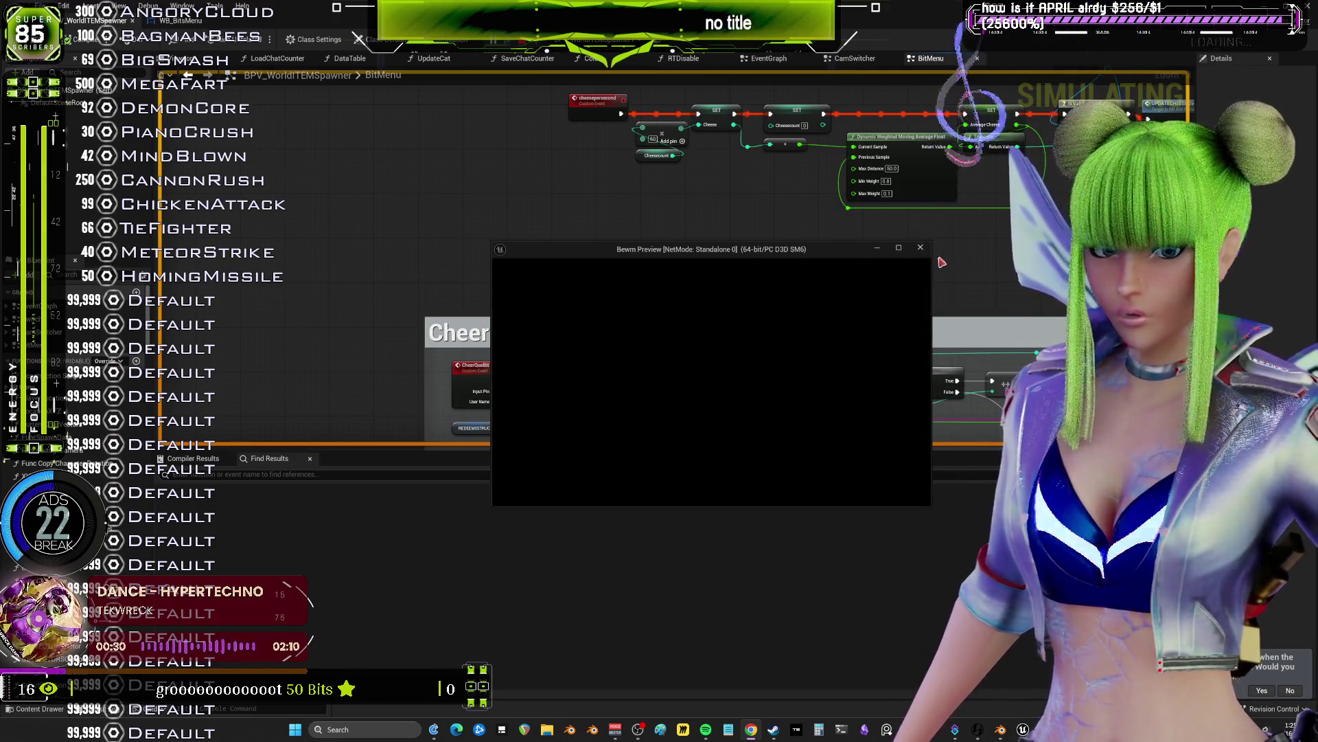
- Close the Bewm Preview window and scroll the graph to the Update and Save Bit Menu group
left_click(921, 248)
scroll(651, 295, "up", 3)
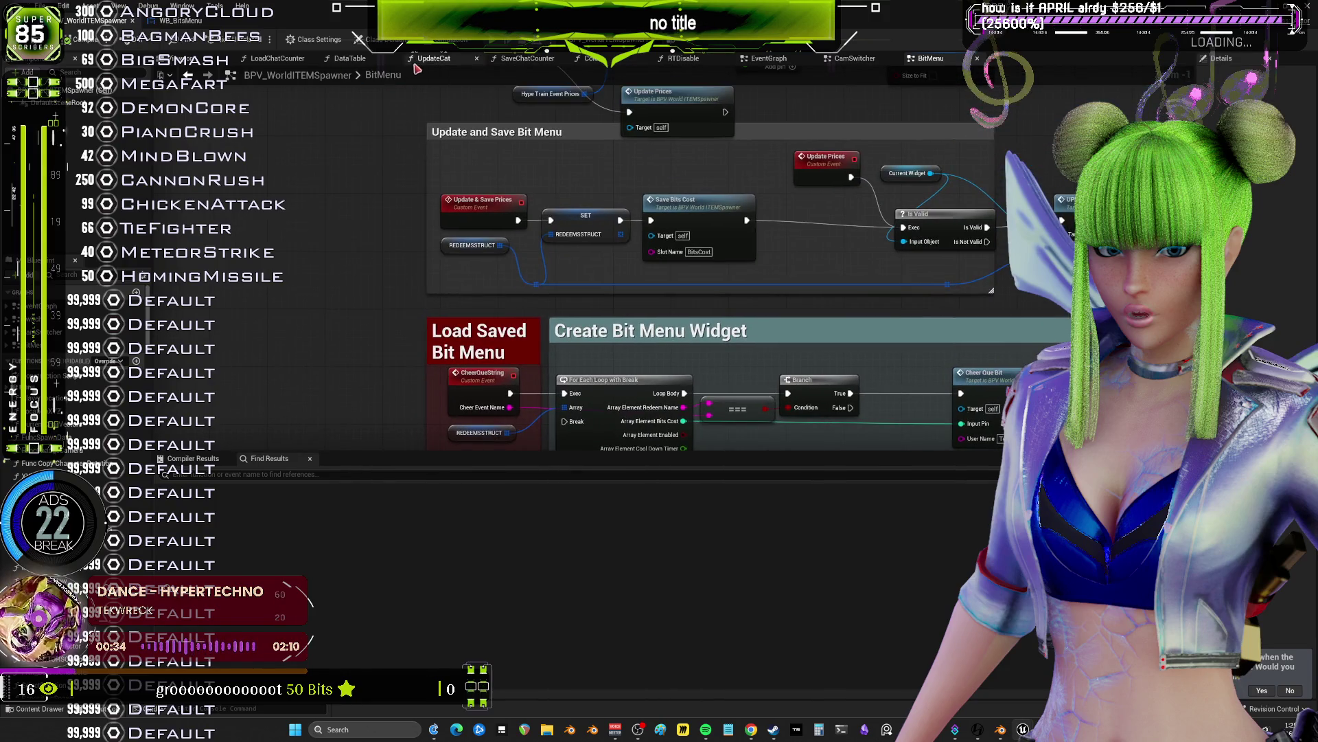
scroll(463, 464, "up", 1)
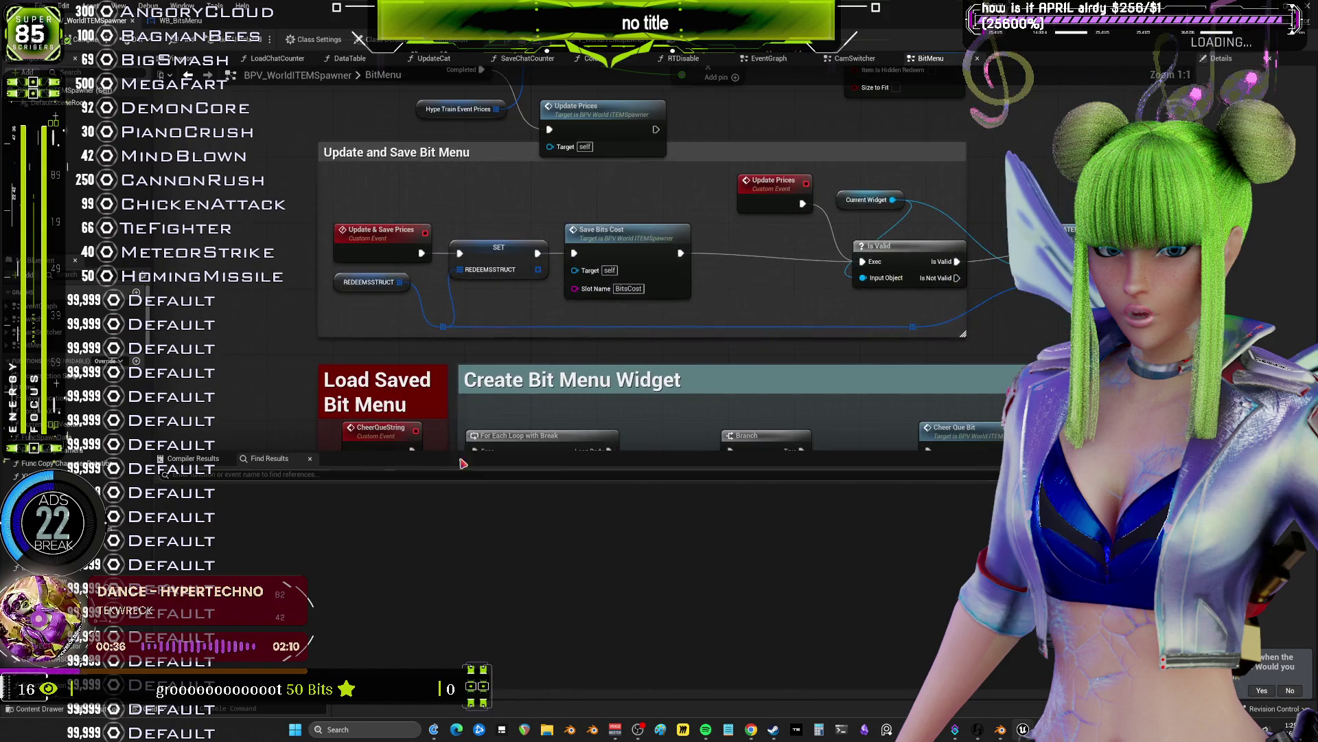
- Move the REDEEMSSTRUCT getter left and jump to the InitializeWidget event in WB_BitsMenu
left_click(349, 287)
scroll(405, 132, "down", 3)
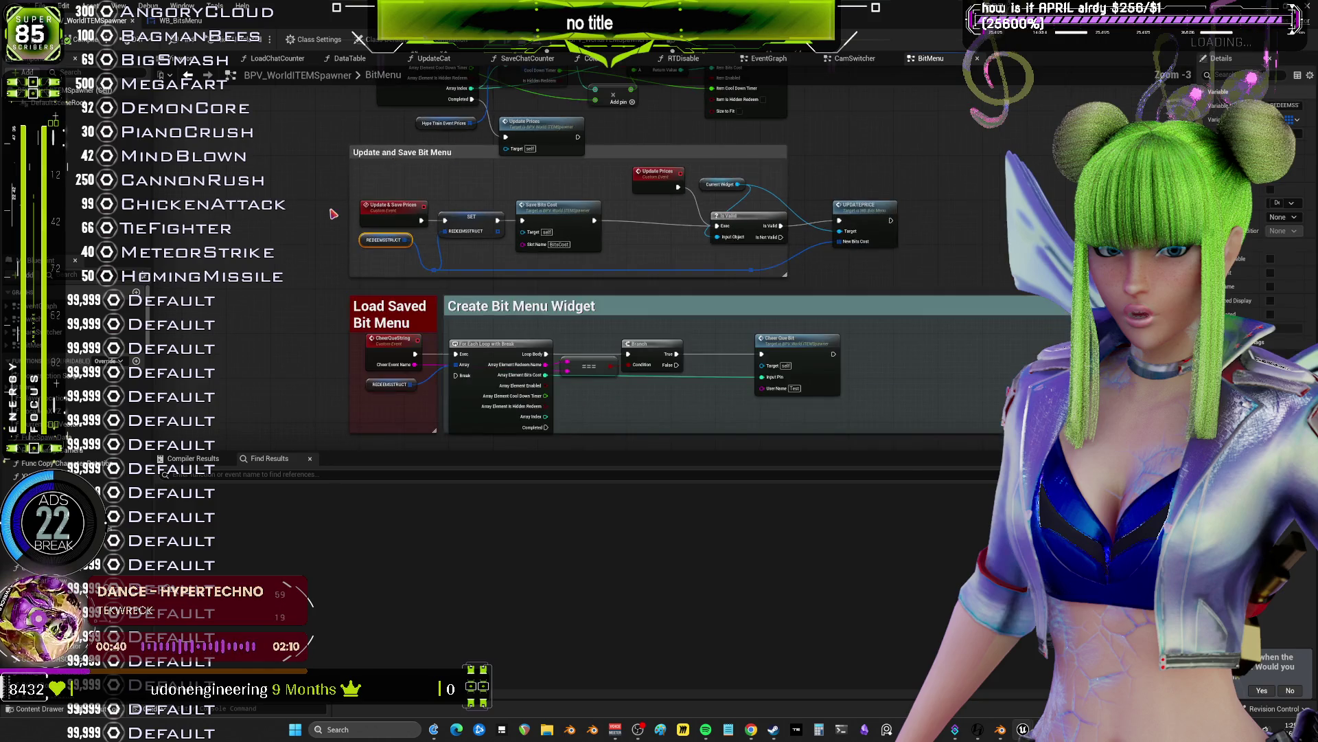
mouse_move(496, 82)
left_mouse_down()
mouse_move(495, 313)
mouse_move(645, 392)
left_mouse_up()
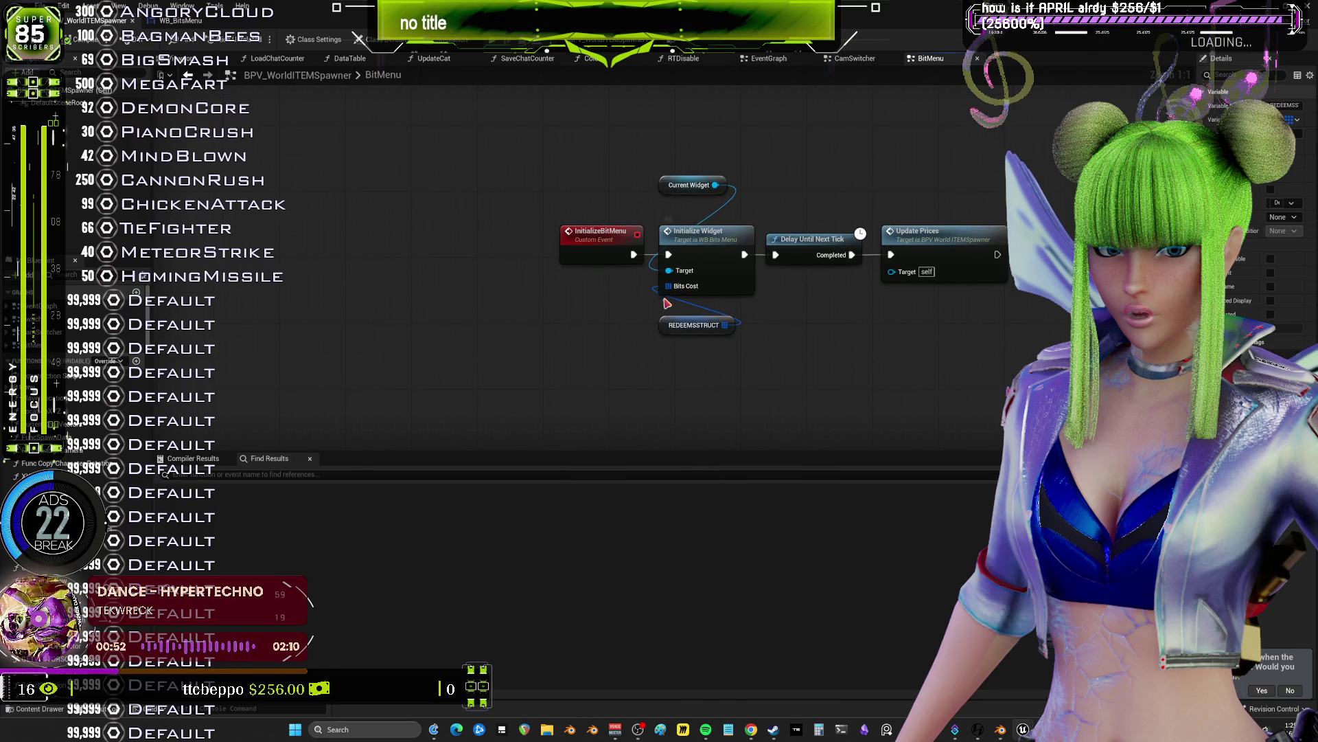
left_click_drag(665, 333, 466, 306)
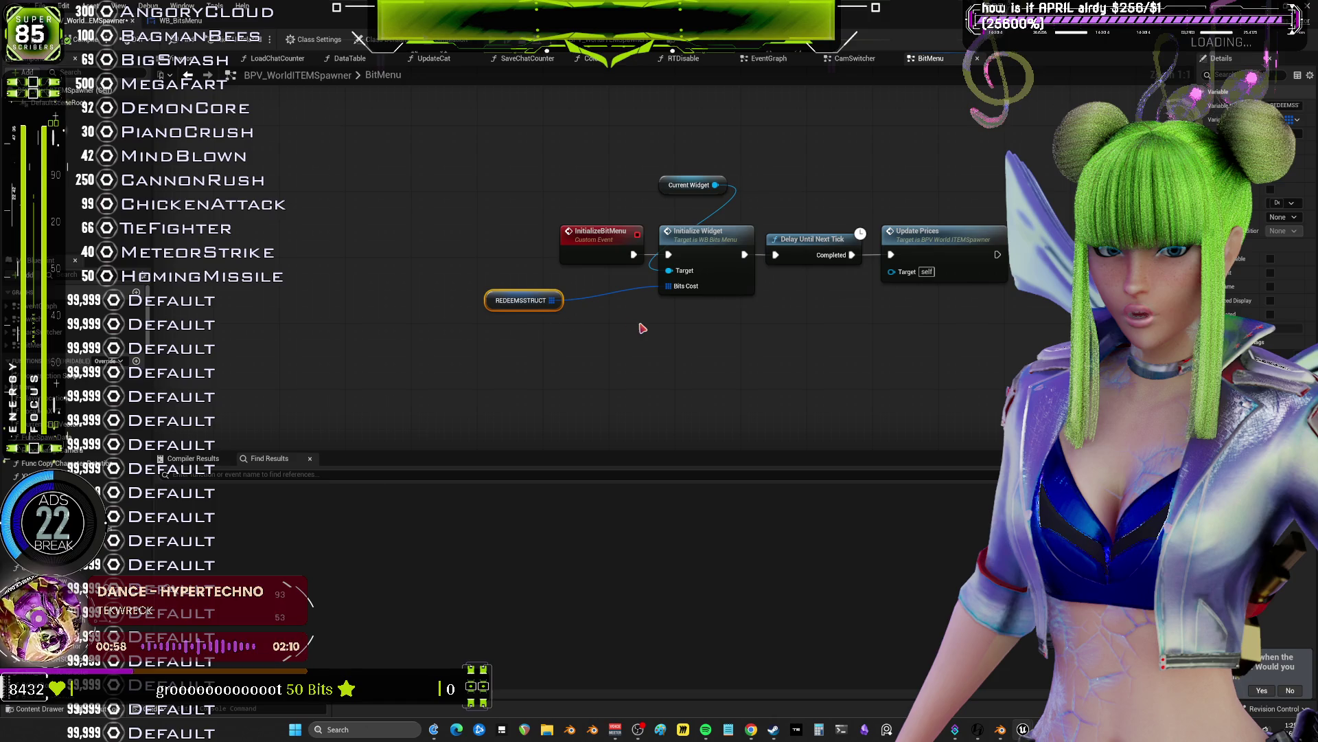
double_click(690, 232)
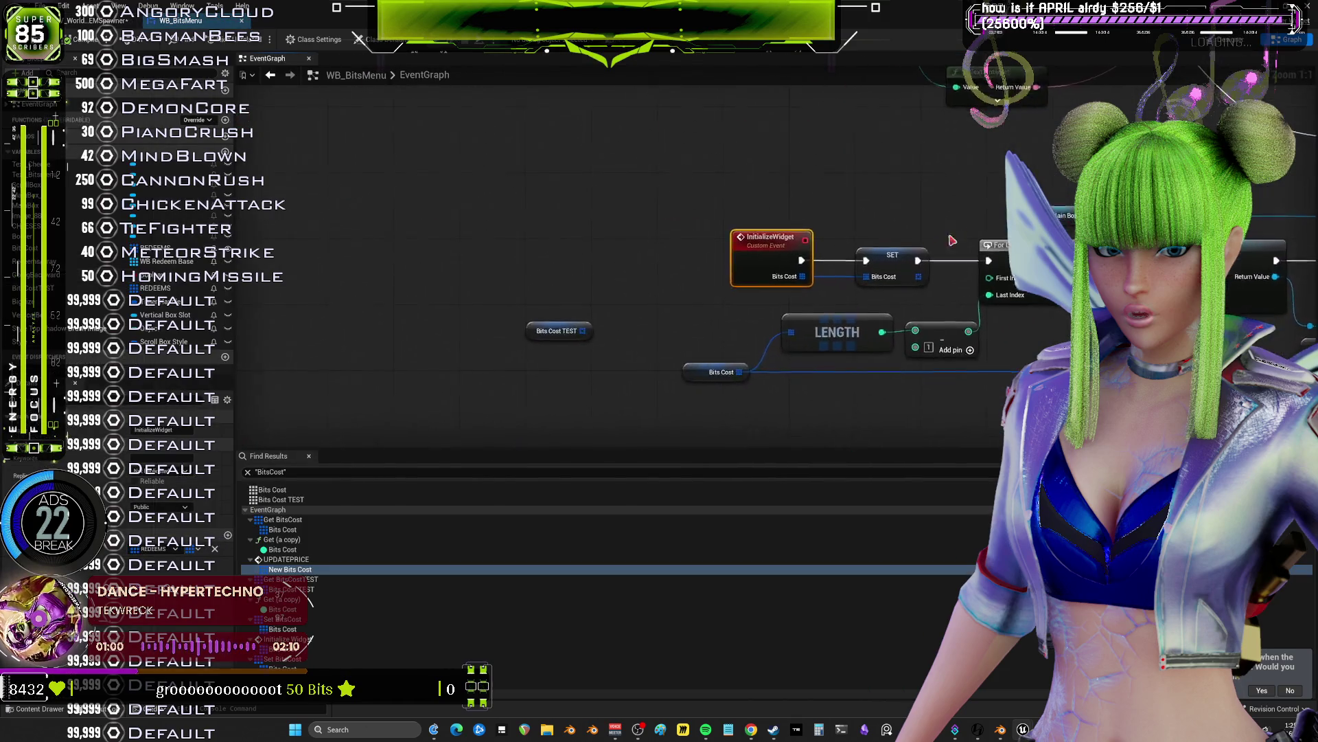
- Add a Print String node next to InitializeWidget's SET Bits Cost node
left_click(506, 312)
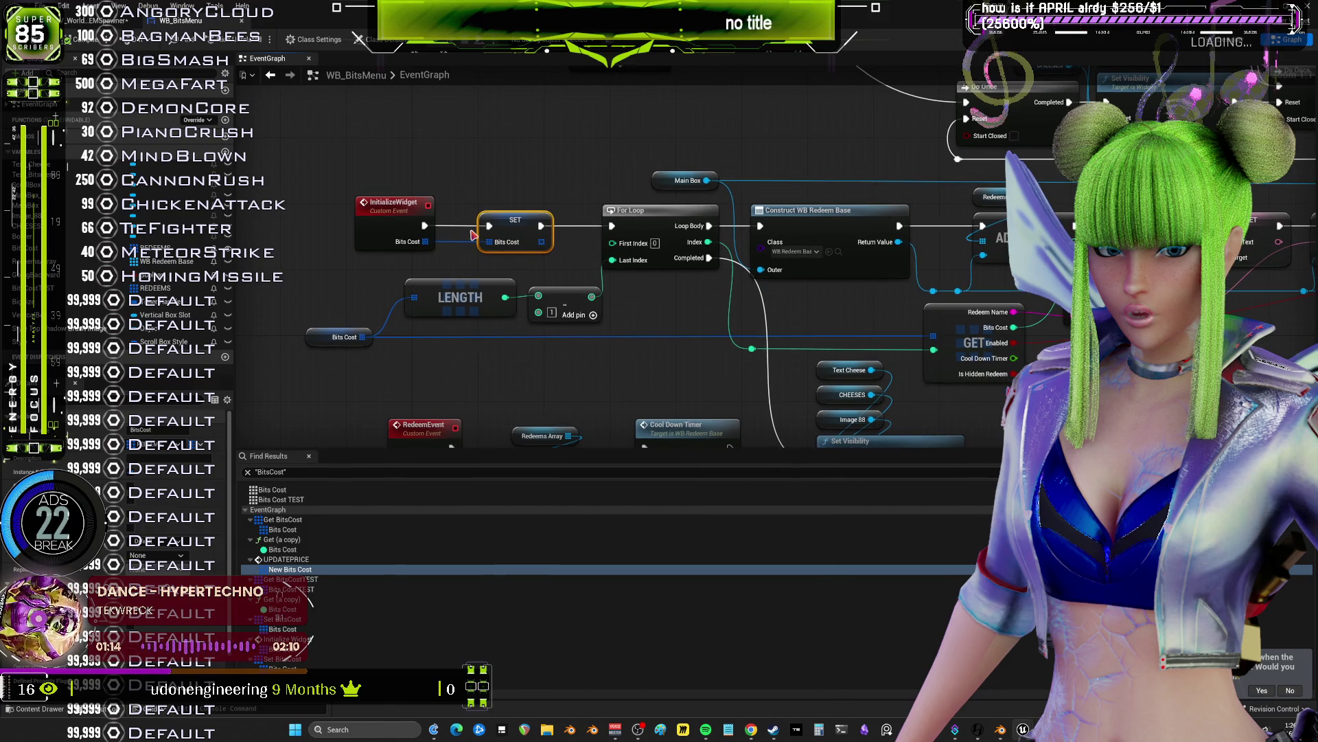
right_click(555, 161)
type("pl")
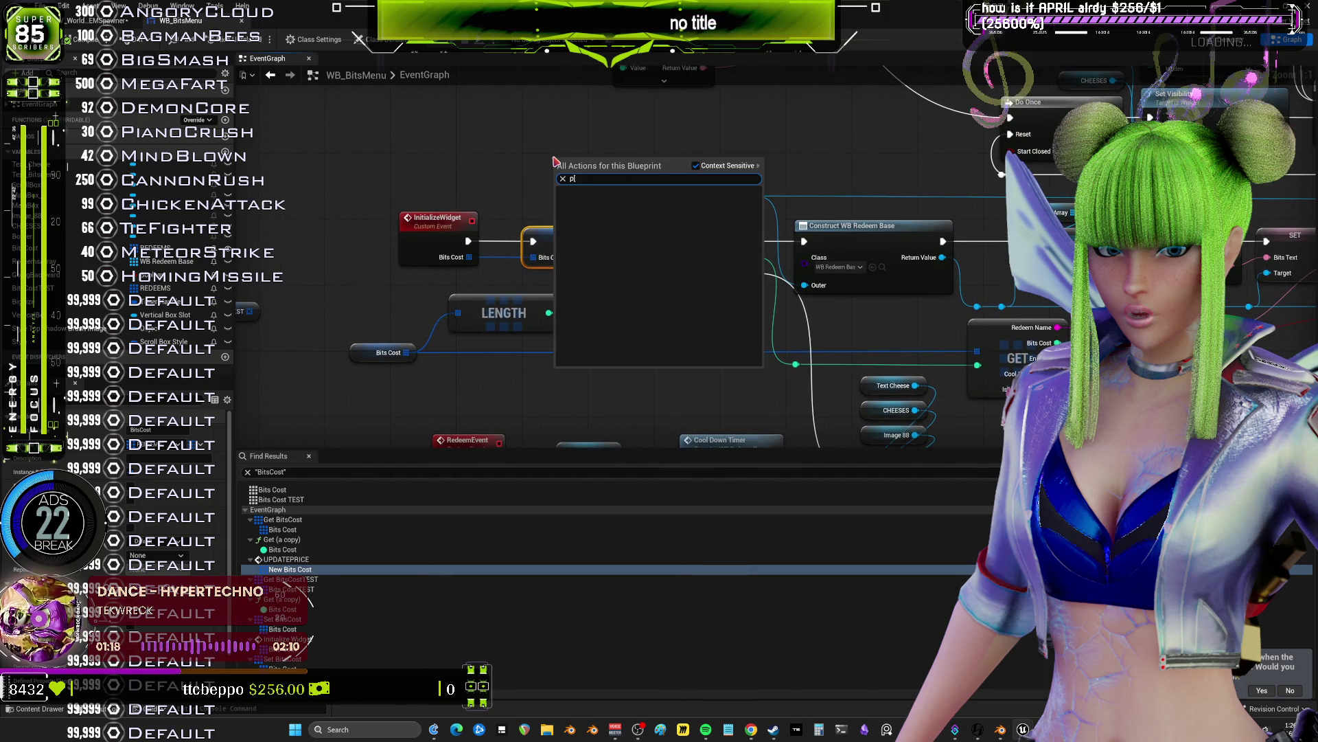
key("BackSpace")
key("BackSpace")
key("BackSpace")
type("rint str")
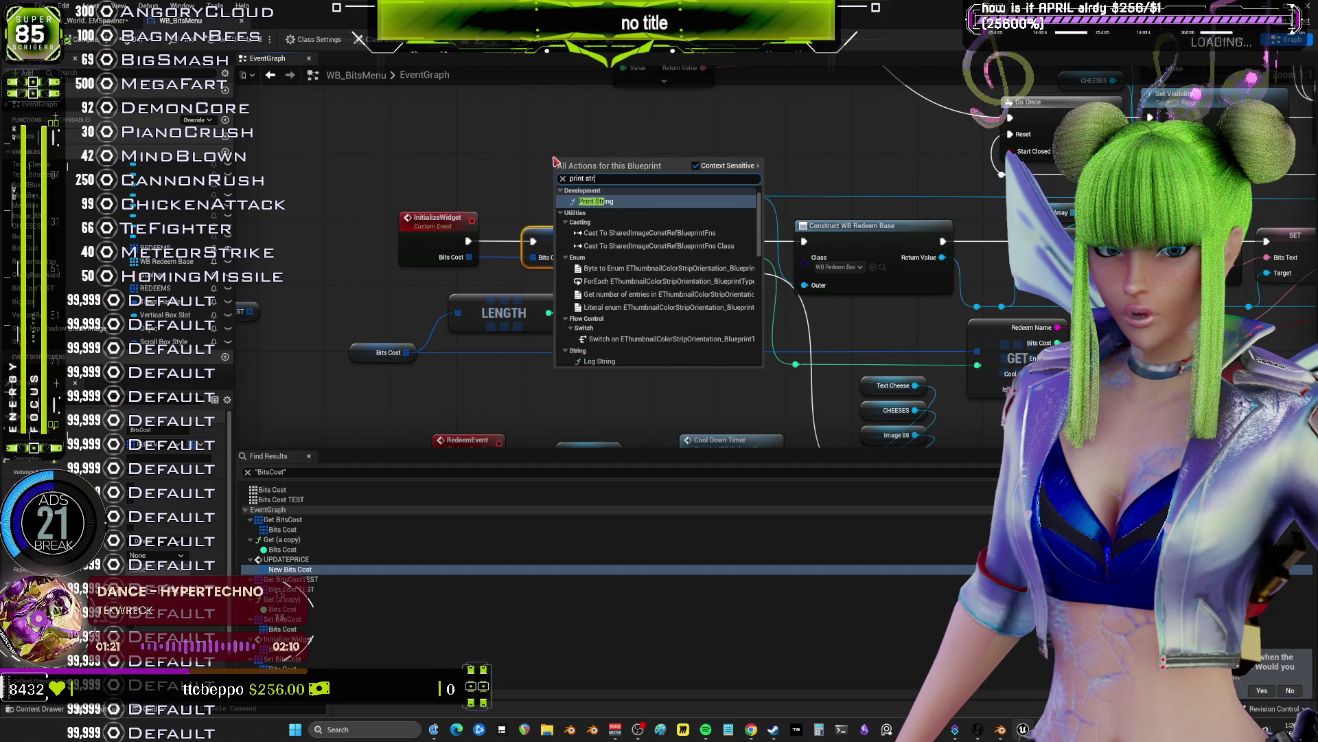
key("Return")
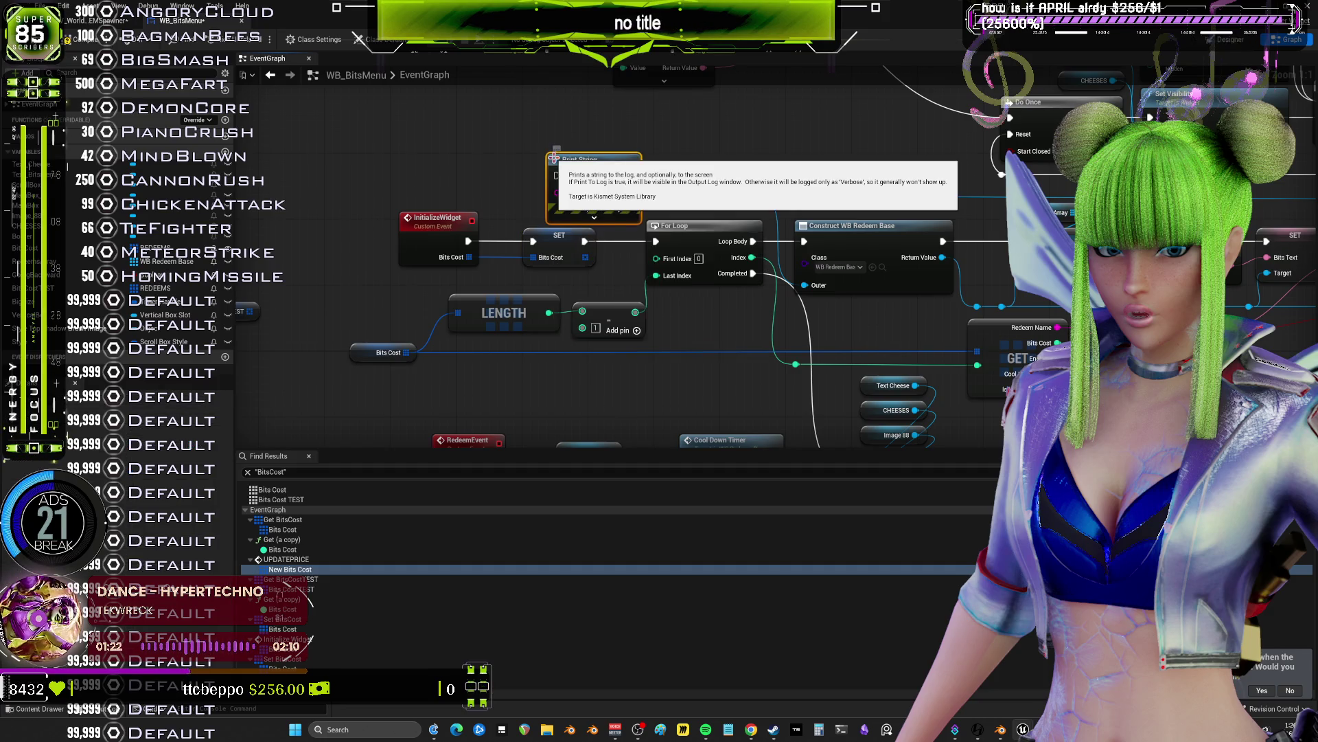
left_click_drag(530, 256, 423, 249)
- Print an Append of 'Length' and the LENGTH result, with SET's execution wired into Print String
left_click_drag(624, 235, 570, 227)
type("append")
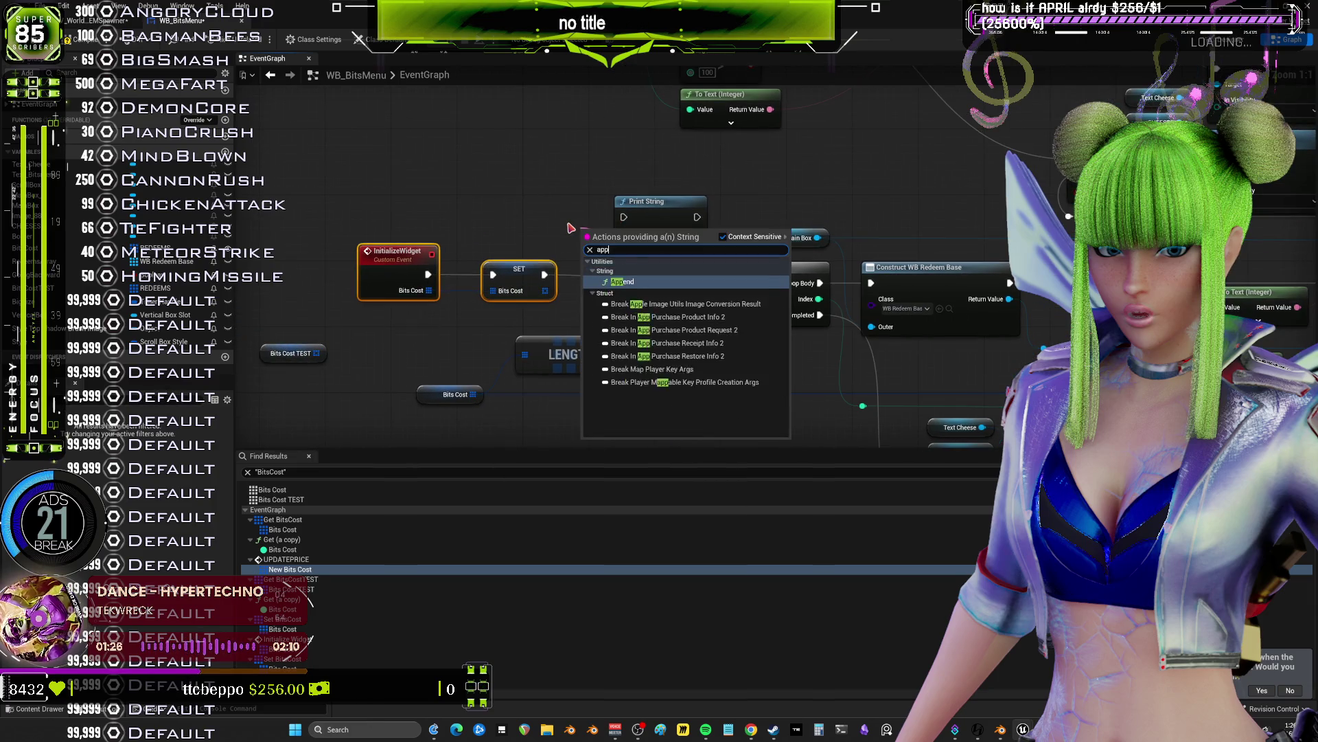
key("Return")
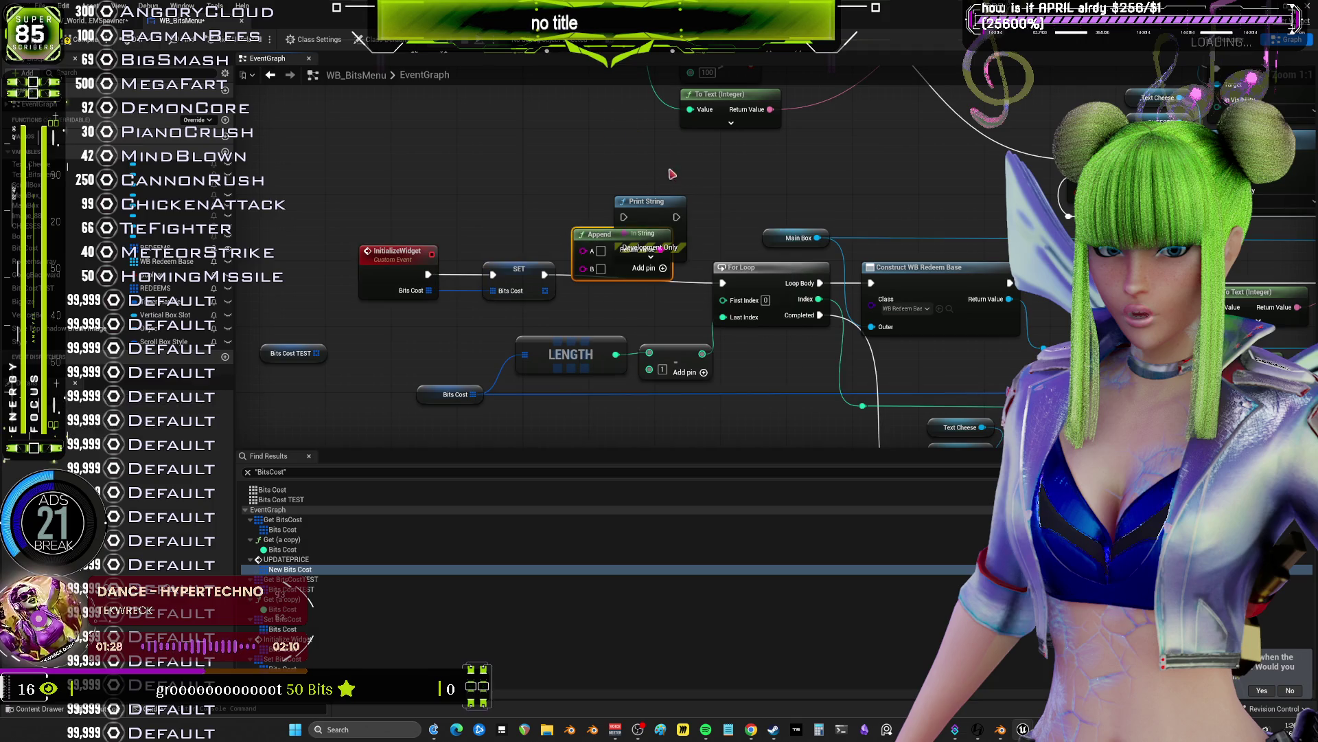
left_click_drag(671, 223, 736, 198)
left_click_drag(642, 237, 616, 205)
left_click_drag(545, 276, 742, 192)
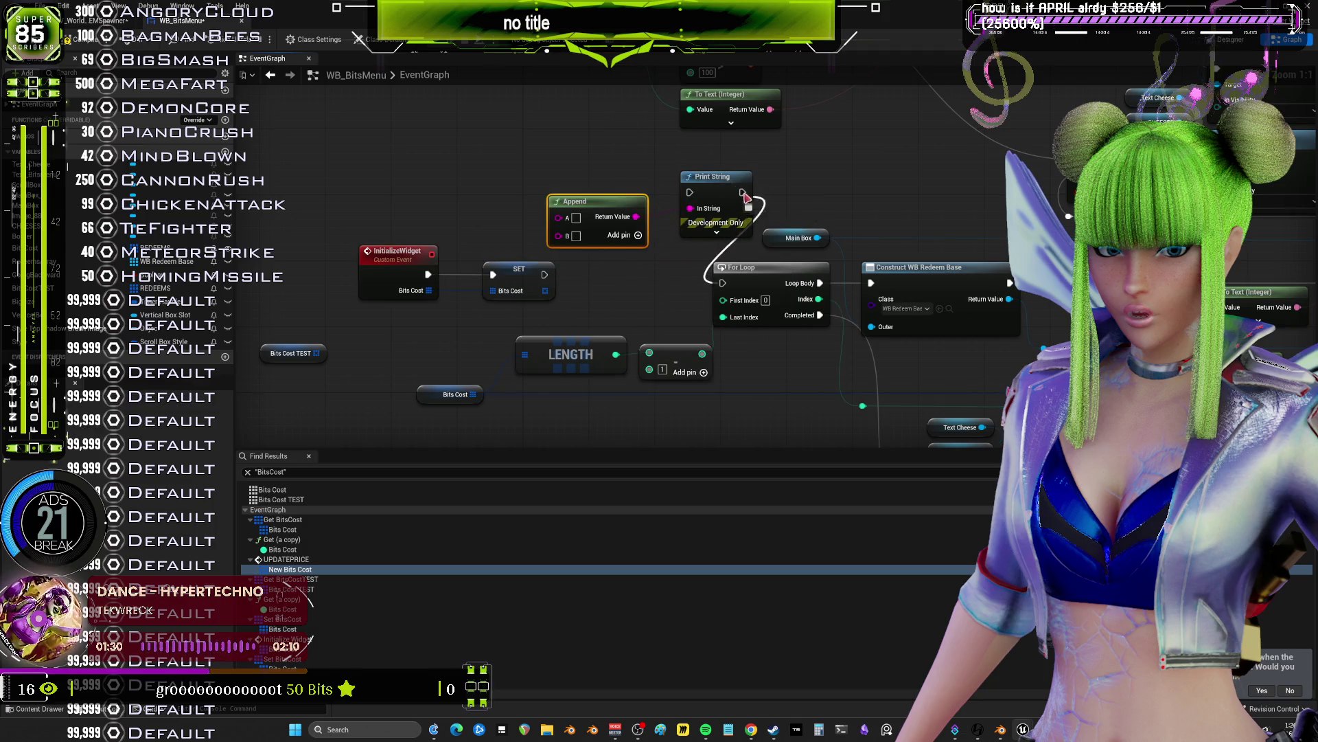
left_click_drag(545, 275, 634, 226)
left_click_drag(692, 195, 691, 193)
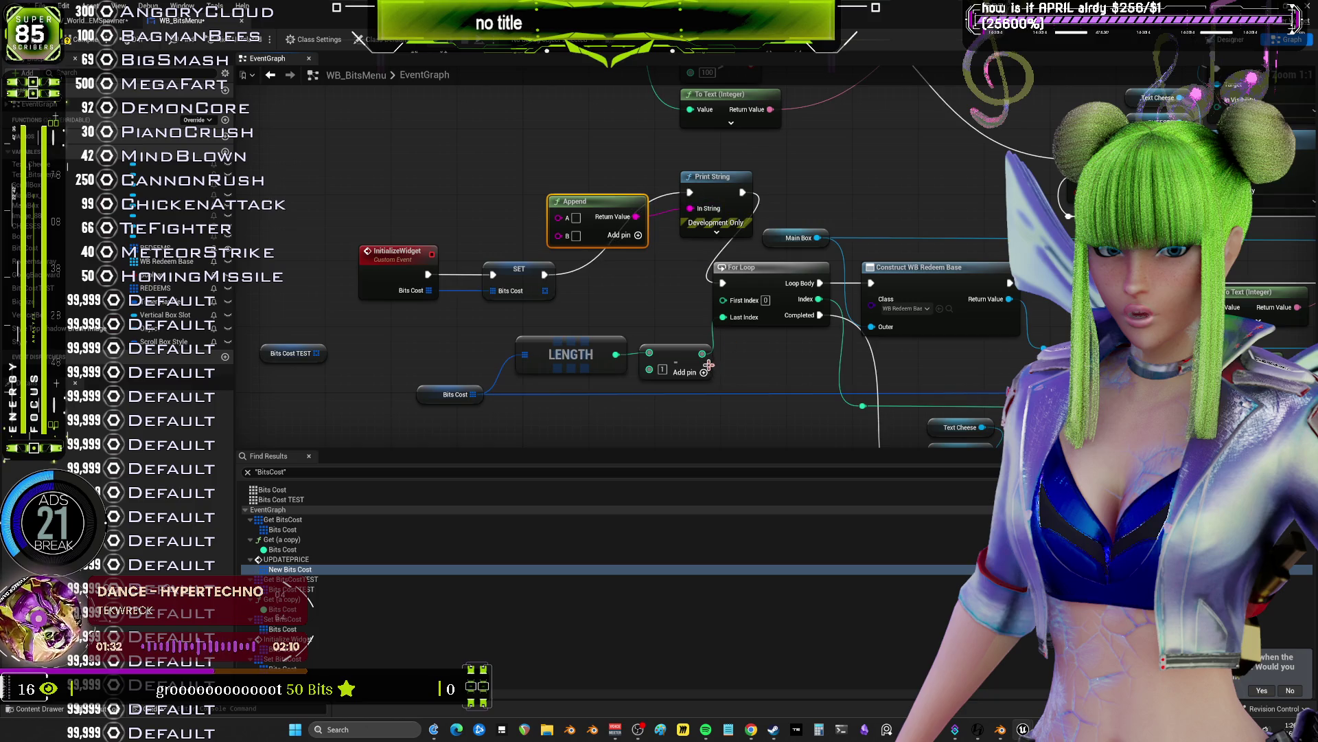
left_click_drag(616, 356, 558, 236)
type("gth")
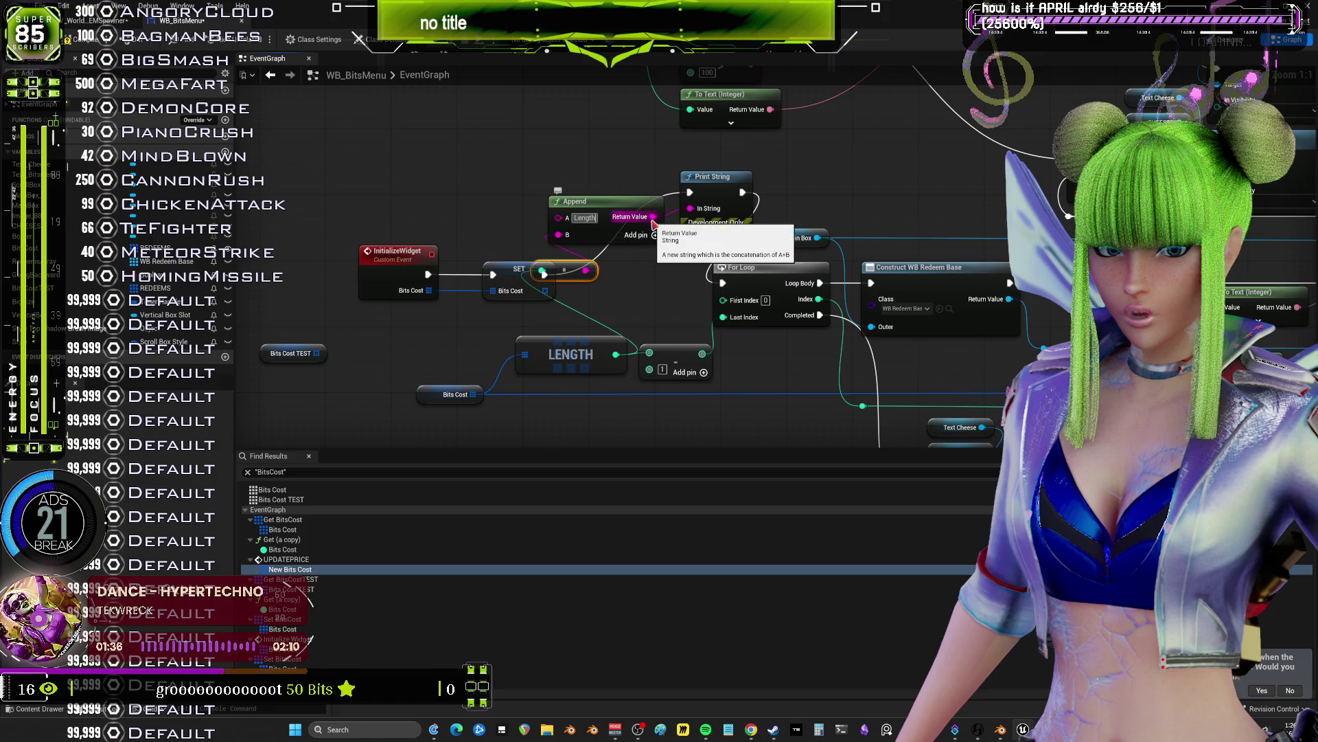
left_click(609, 293)
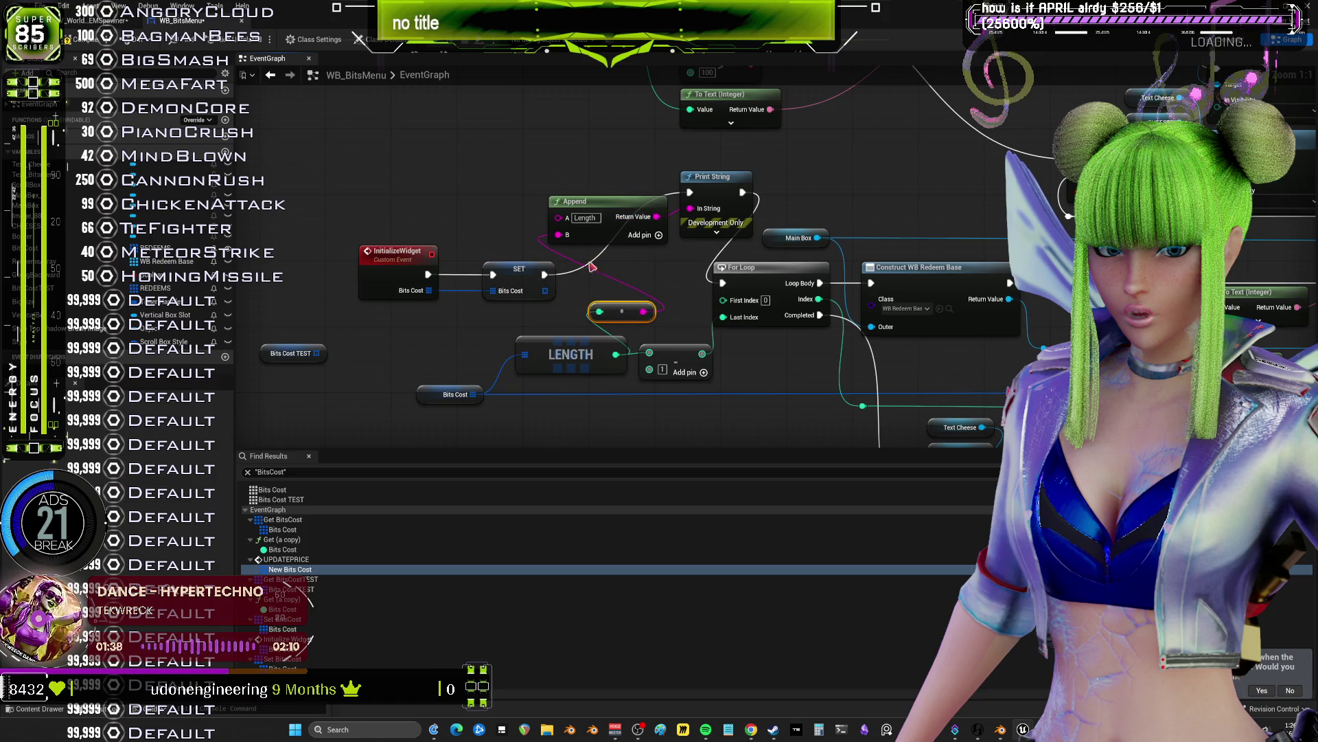
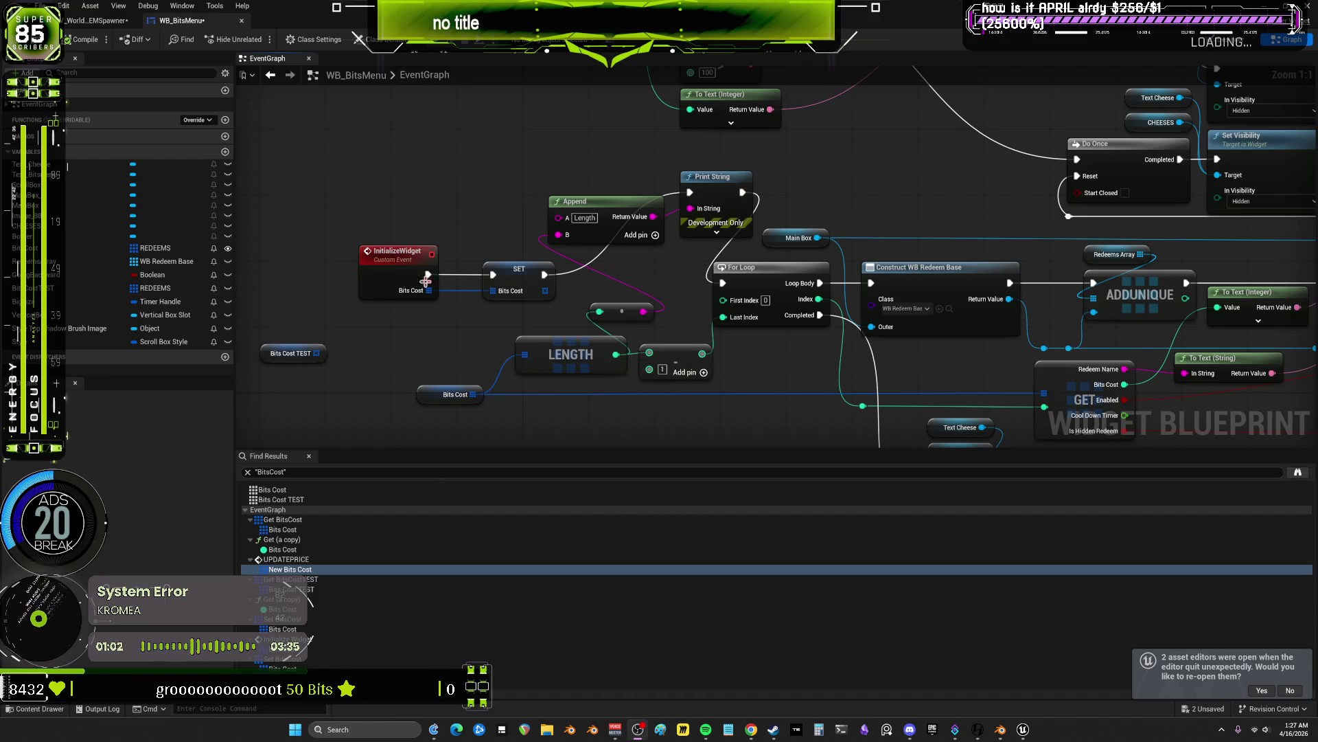
- Zoom out of the WB_BitsMenu EventGraph and close its editor tab
scroll(498, 150, "down", 4)
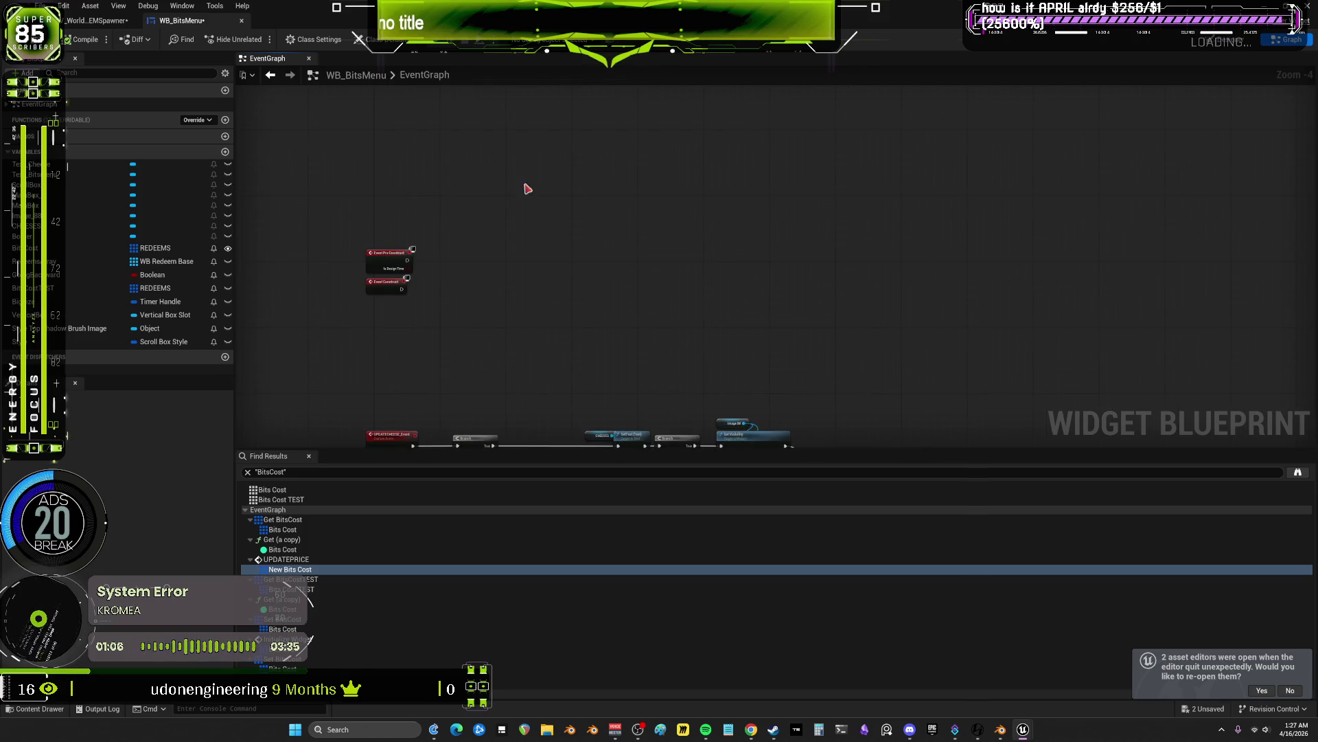
left_click(242, 21)
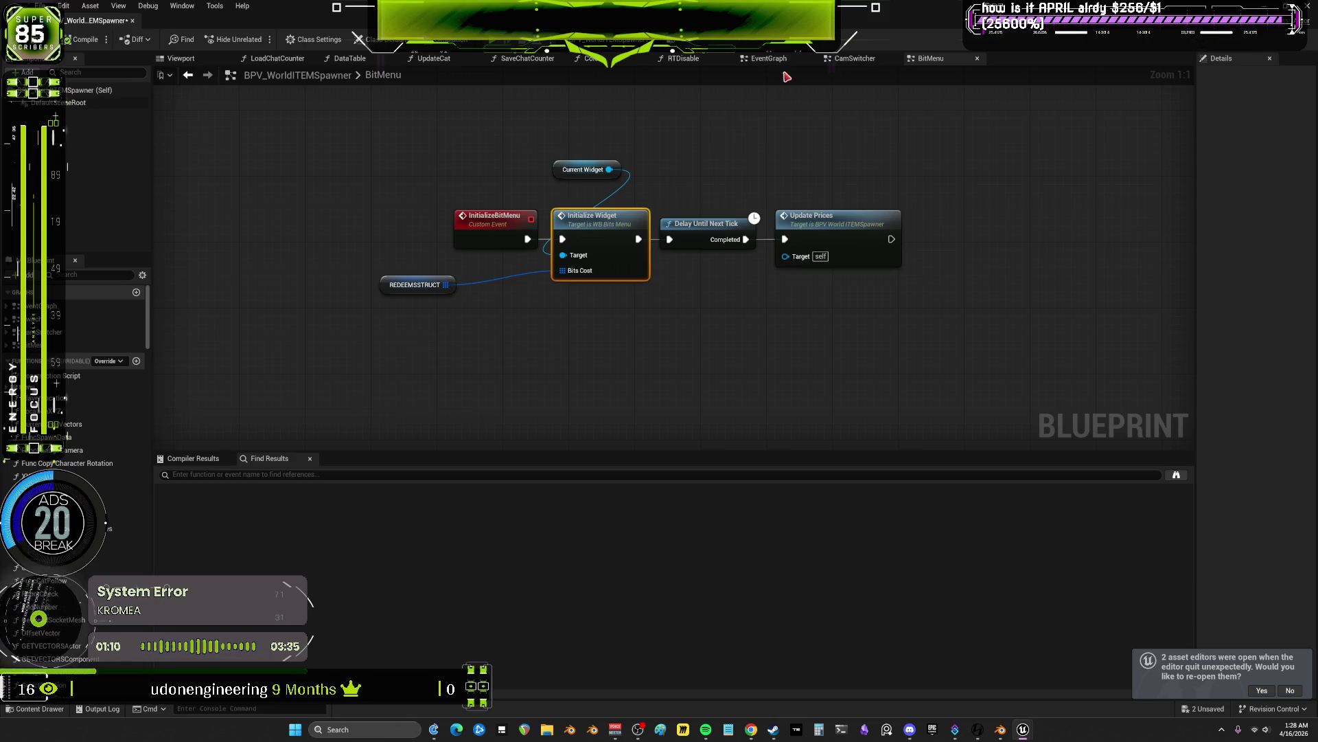
- Switch to the CamSwitcher graph, cancel the accidental rename, and pan toward the camera event chains
left_click(850, 60)
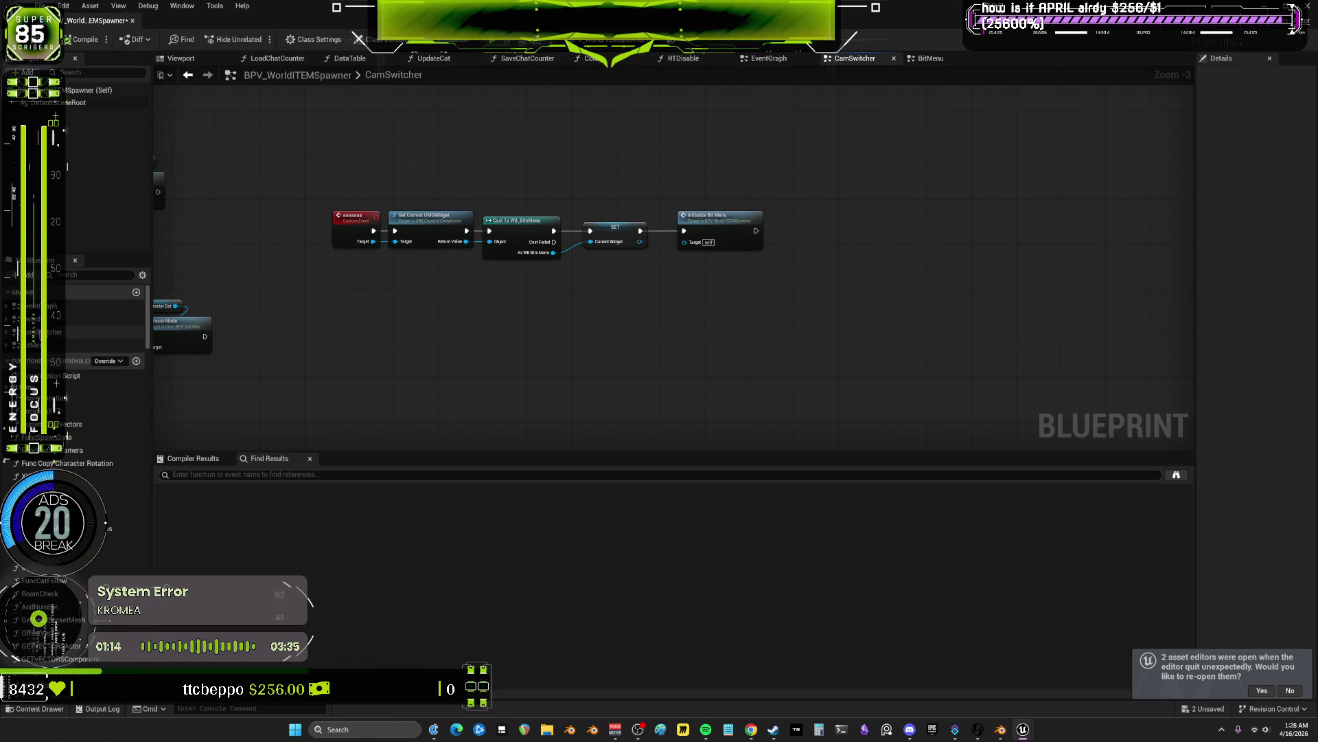
left_click(76, 332)
key("F2")
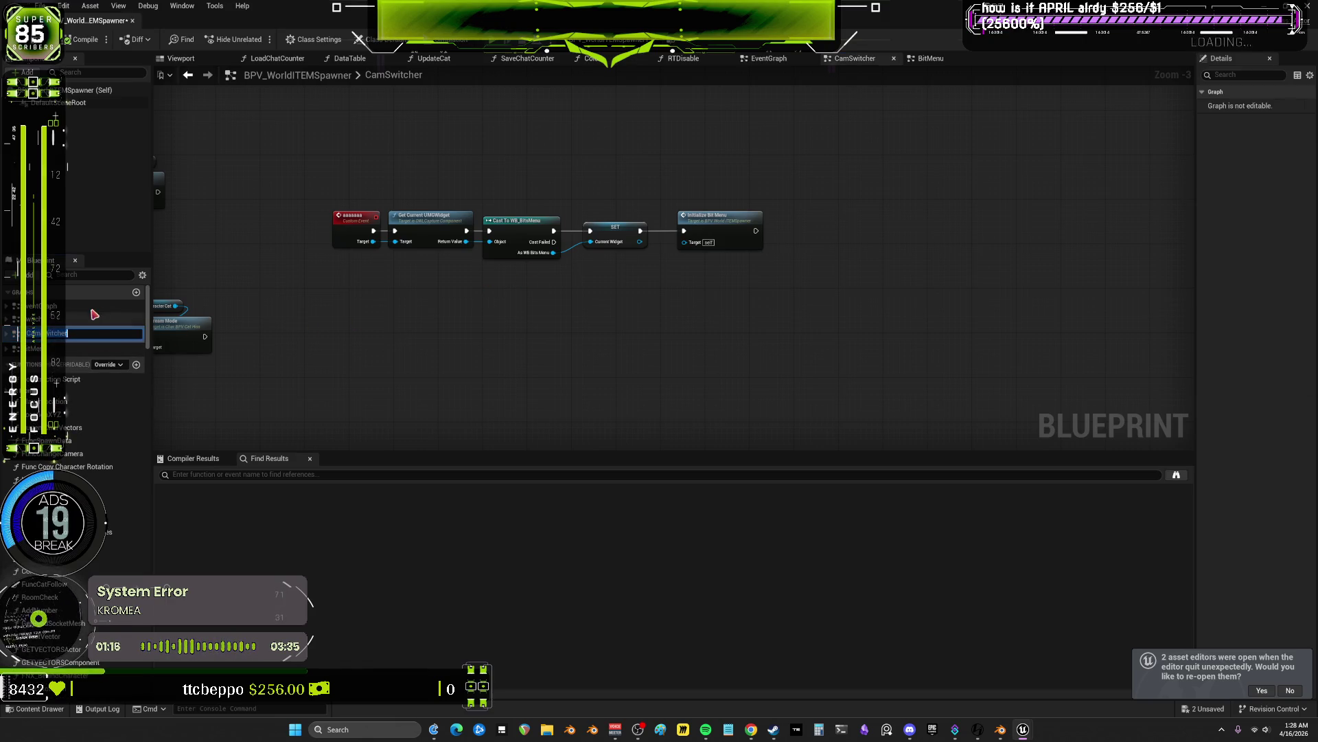
left_click(433, 279)
scroll(426, 274, "down", 4)
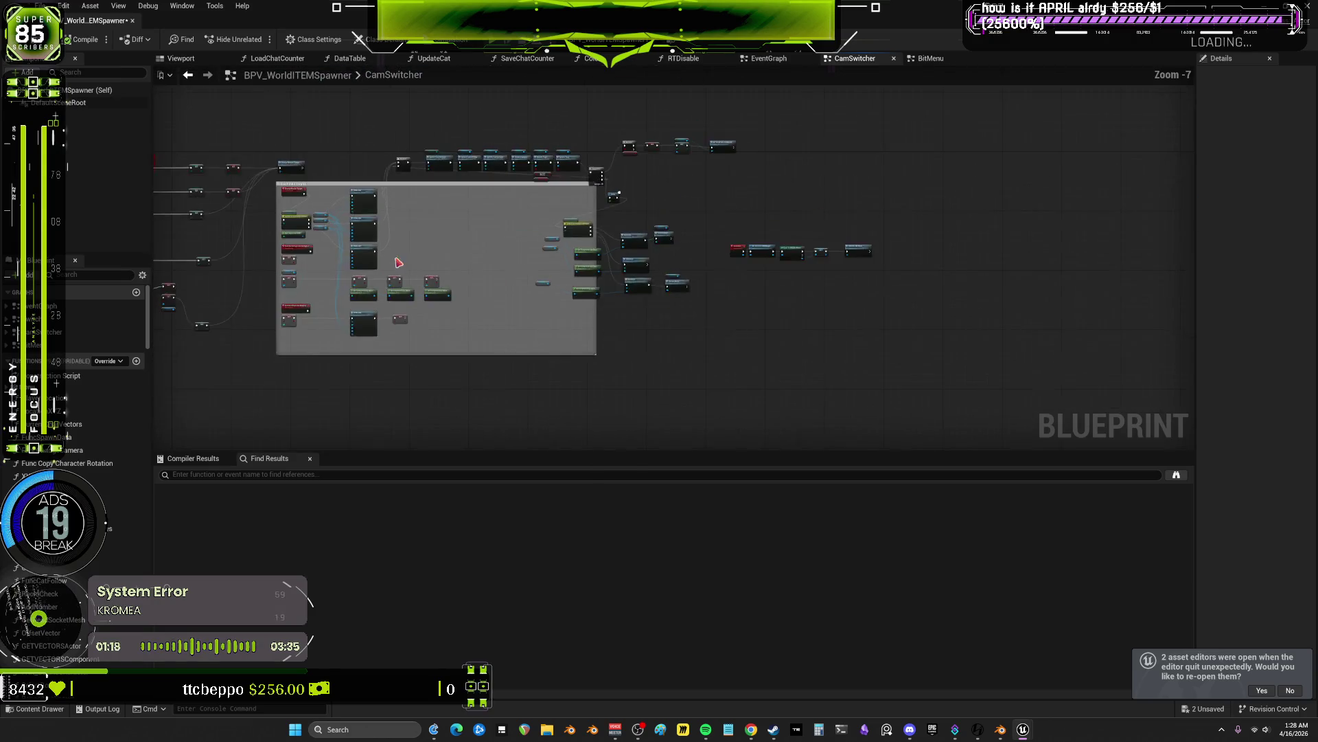
scroll(412, 264, "up", 5)
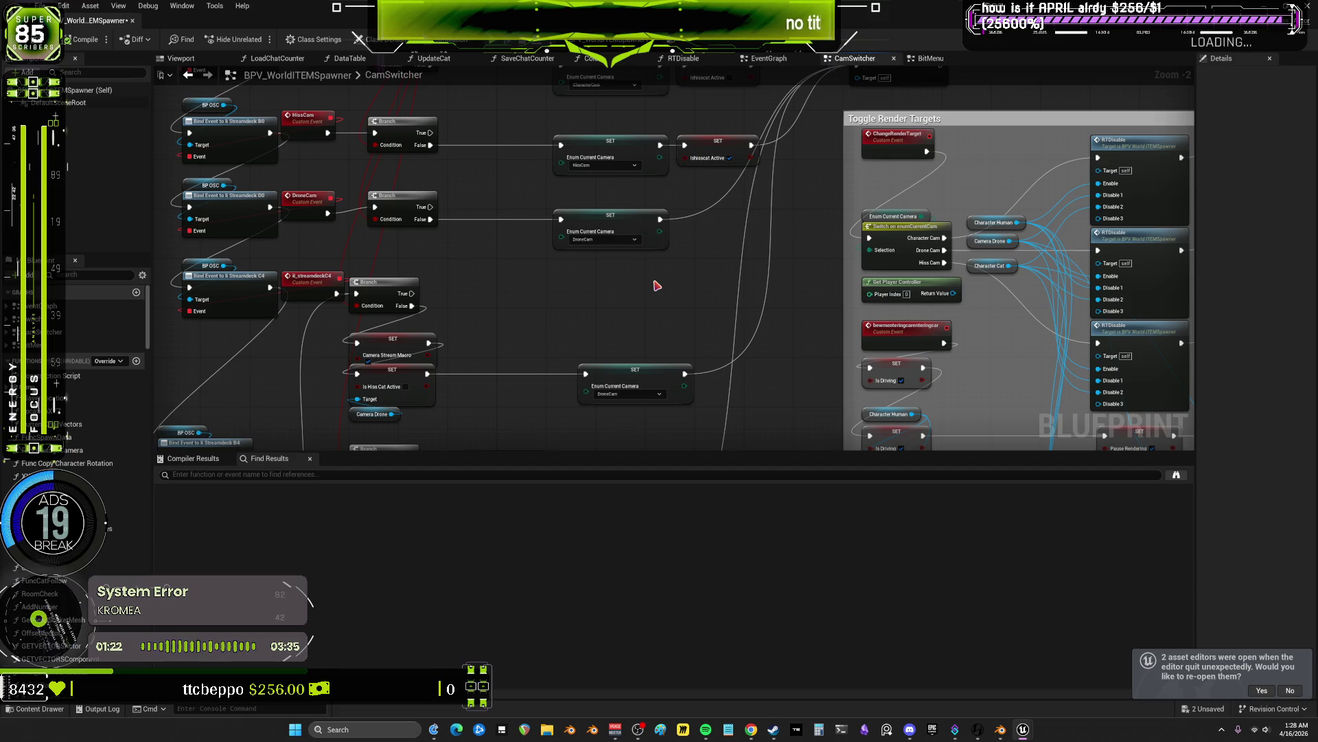
left_click_drag(550, 292, 613, 335)
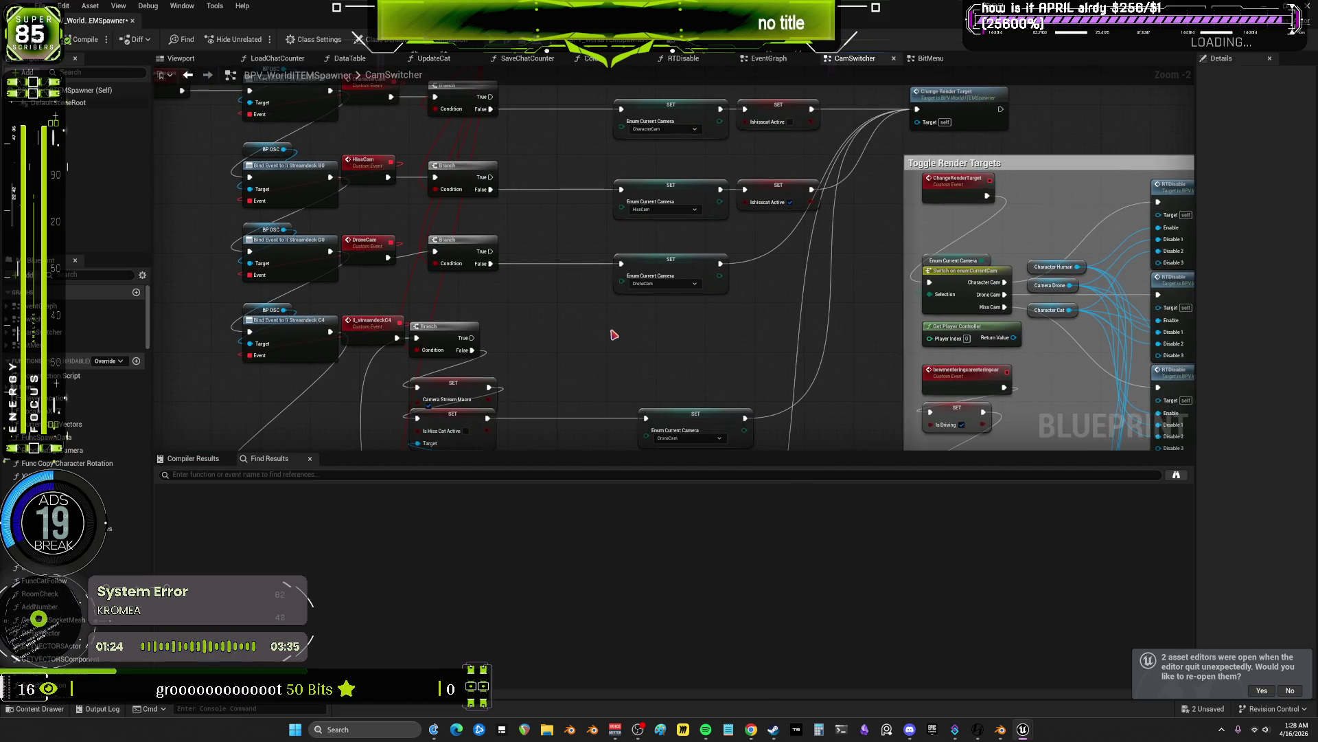
- Box-select the Enum Current Camera SET nodes, narrowing to just the CharacterCam SET
scroll(505, 212, "down", 1)
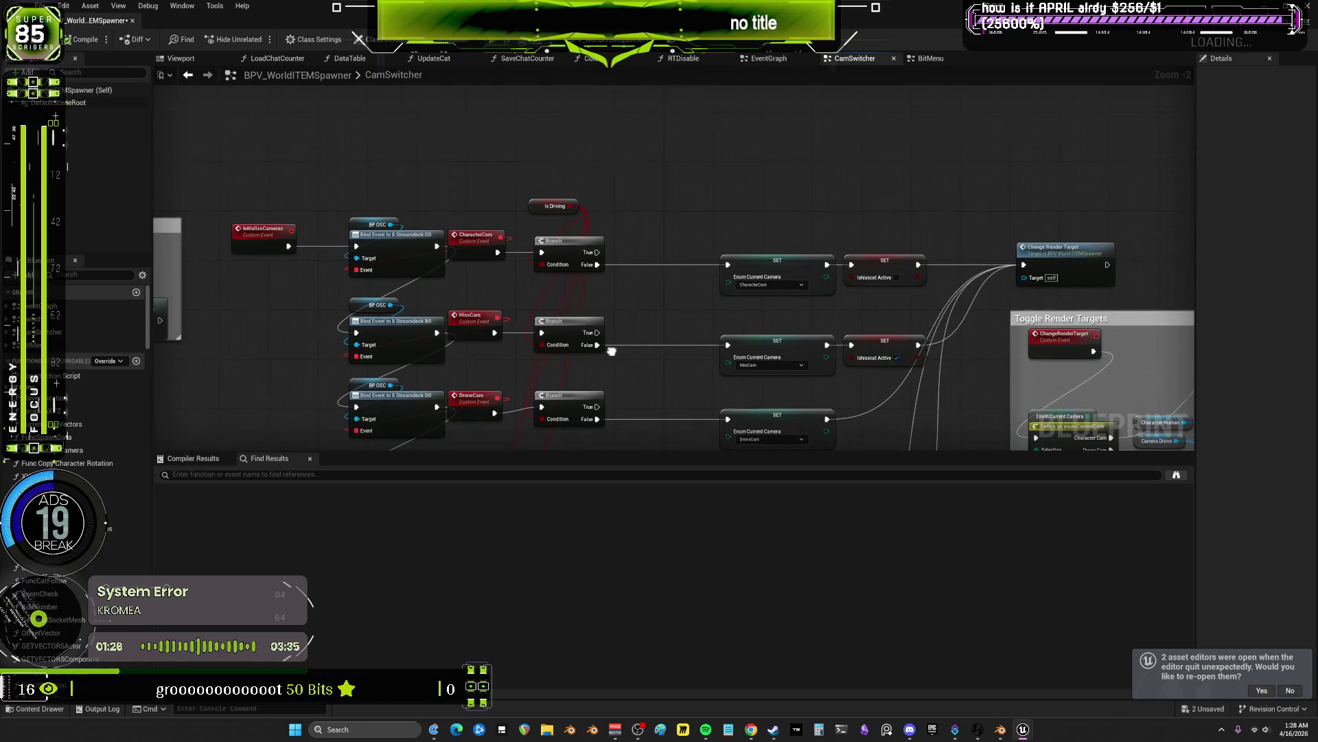
scroll(605, 205, "up", 4)
mouse_move(599, 221)
left_mouse_down()
mouse_move(417, 217)
mouse_move(627, 209)
mouse_move(607, 217)
left_mouse_up()
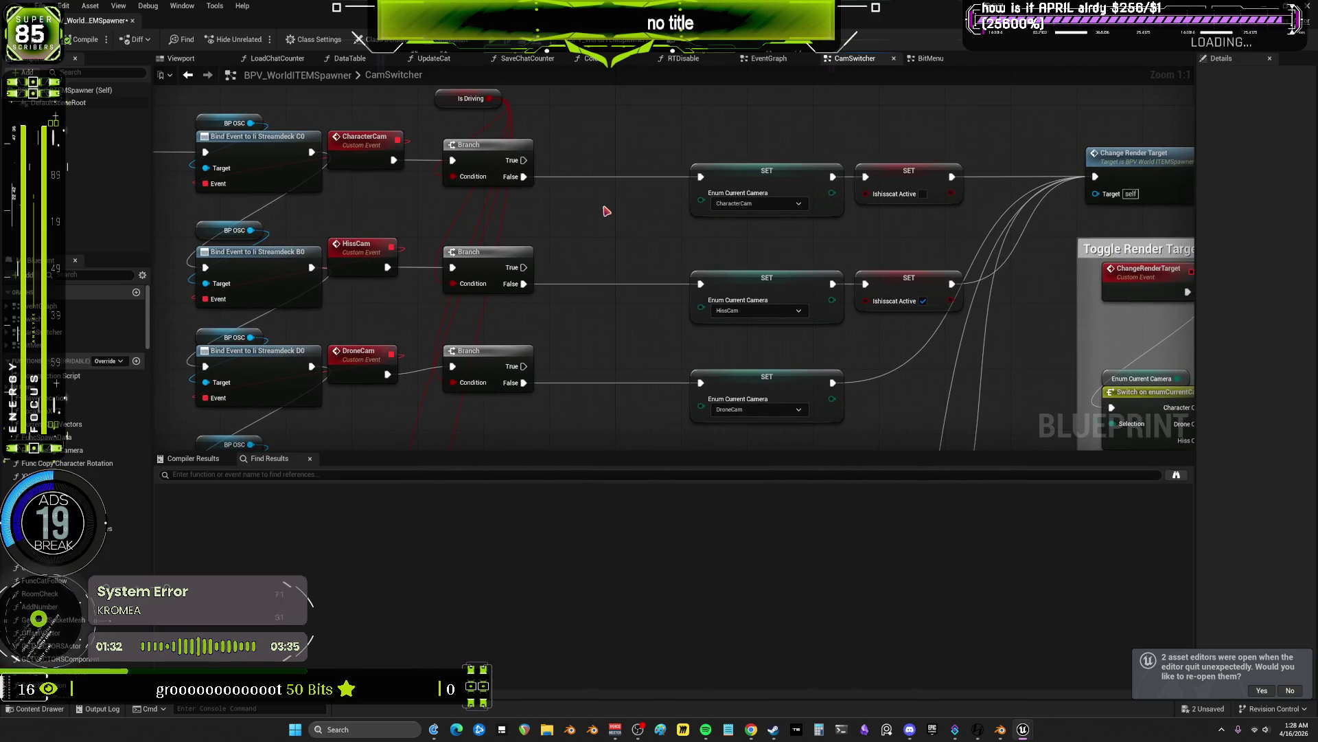
scroll(550, 136, "down", 3)
scroll(613, 237, "up", 1)
mouse_move(698, 393)
left_mouse_down()
mouse_move(624, 245)
mouse_move(627, 206)
left_mouse_up()
scroll(627, 212, "up", 1)
mouse_move(560, 136)
left_mouse_down()
mouse_move(638, 206)
mouse_move(724, 364)
mouse_move(720, 443)
mouse_move(699, 394)
left_mouse_up()
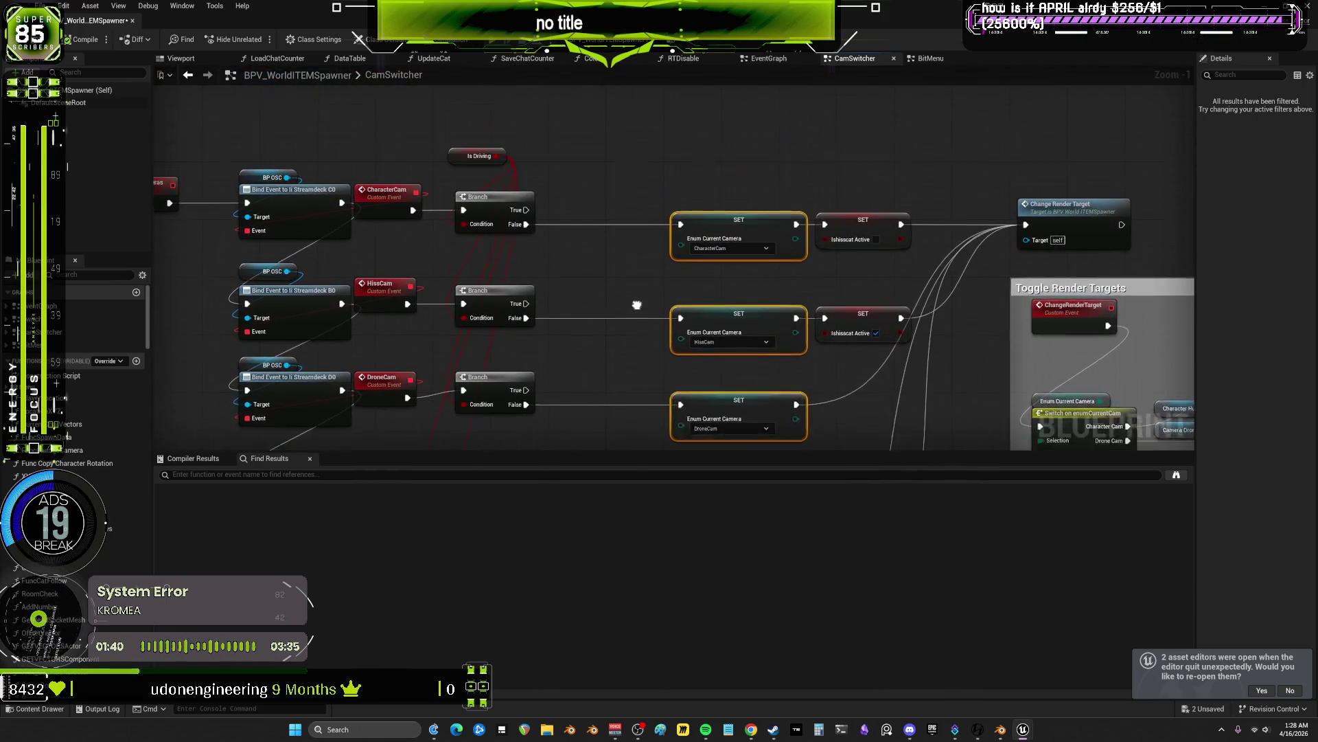
left_click_drag(725, 184, 729, 269)
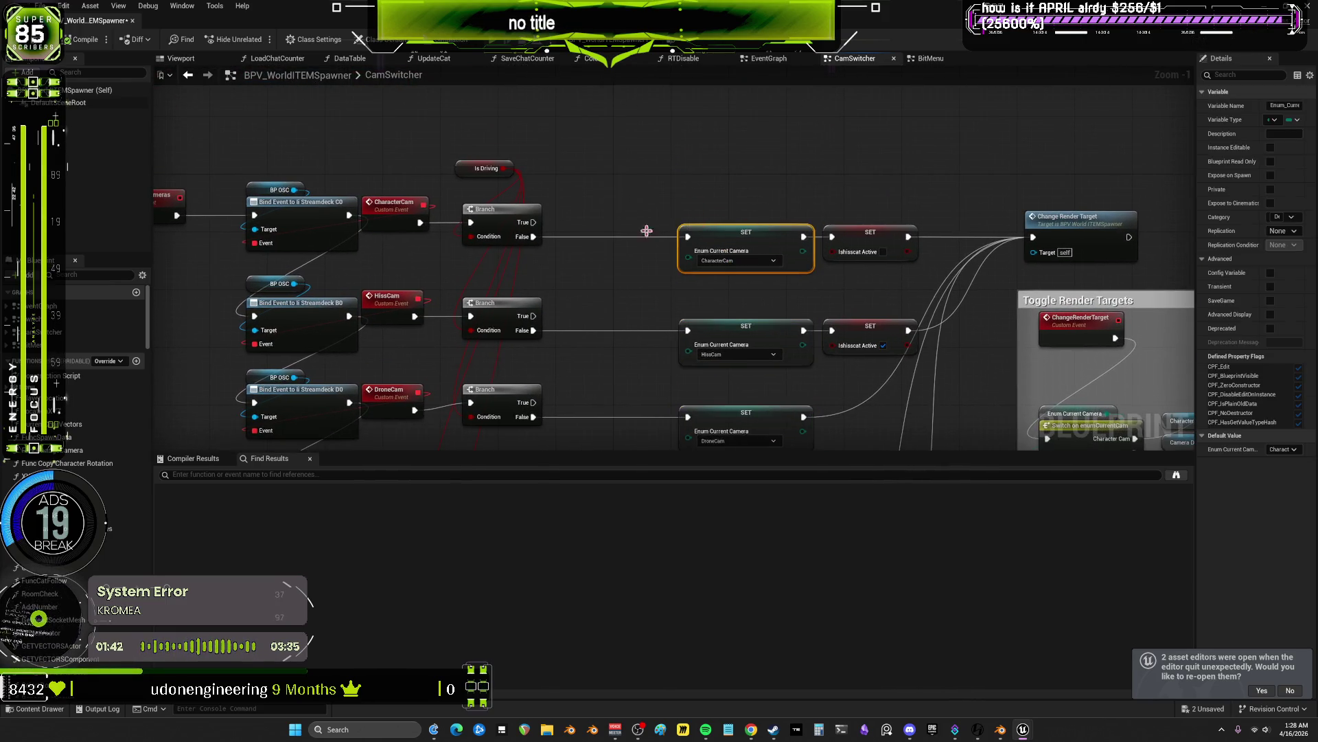
scroll(718, 206, "up", 1)
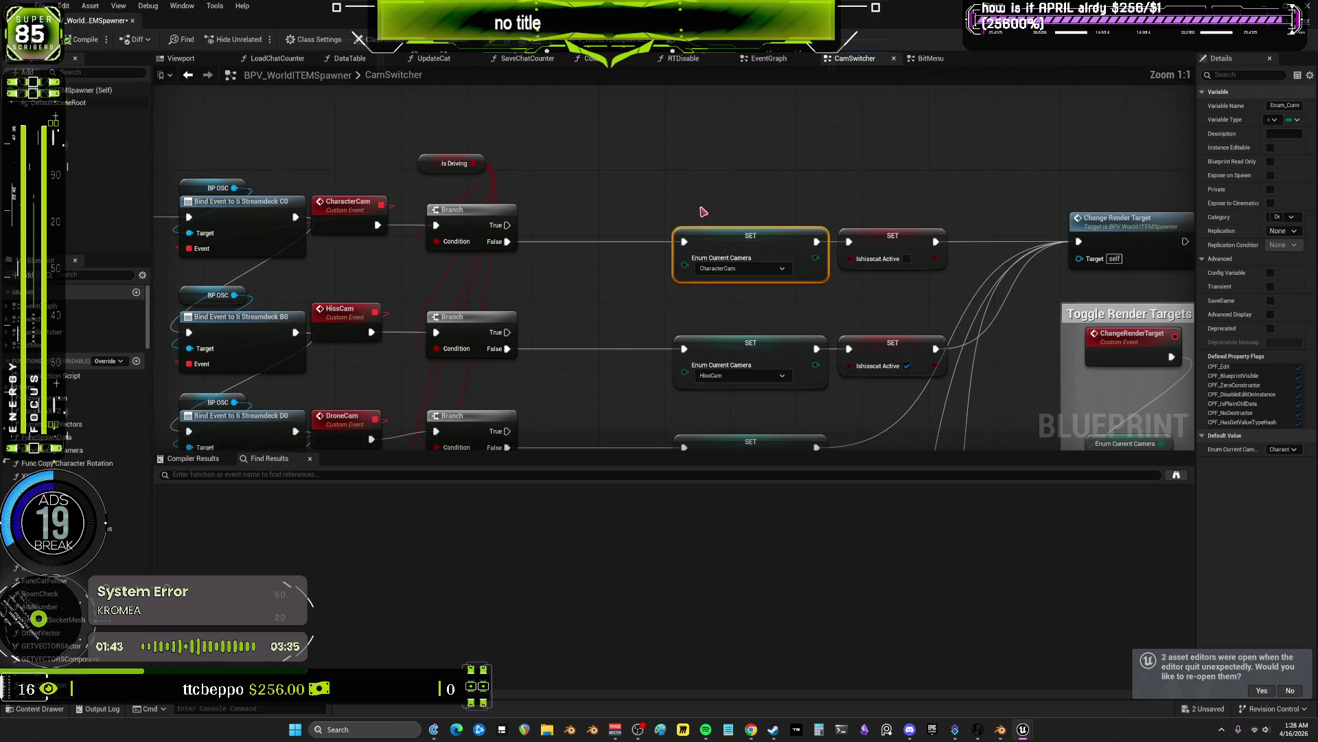
- Search for and place an Enum Current Camera getter, then delete it as unneeded
right_click(567, 165)
type("get enm")
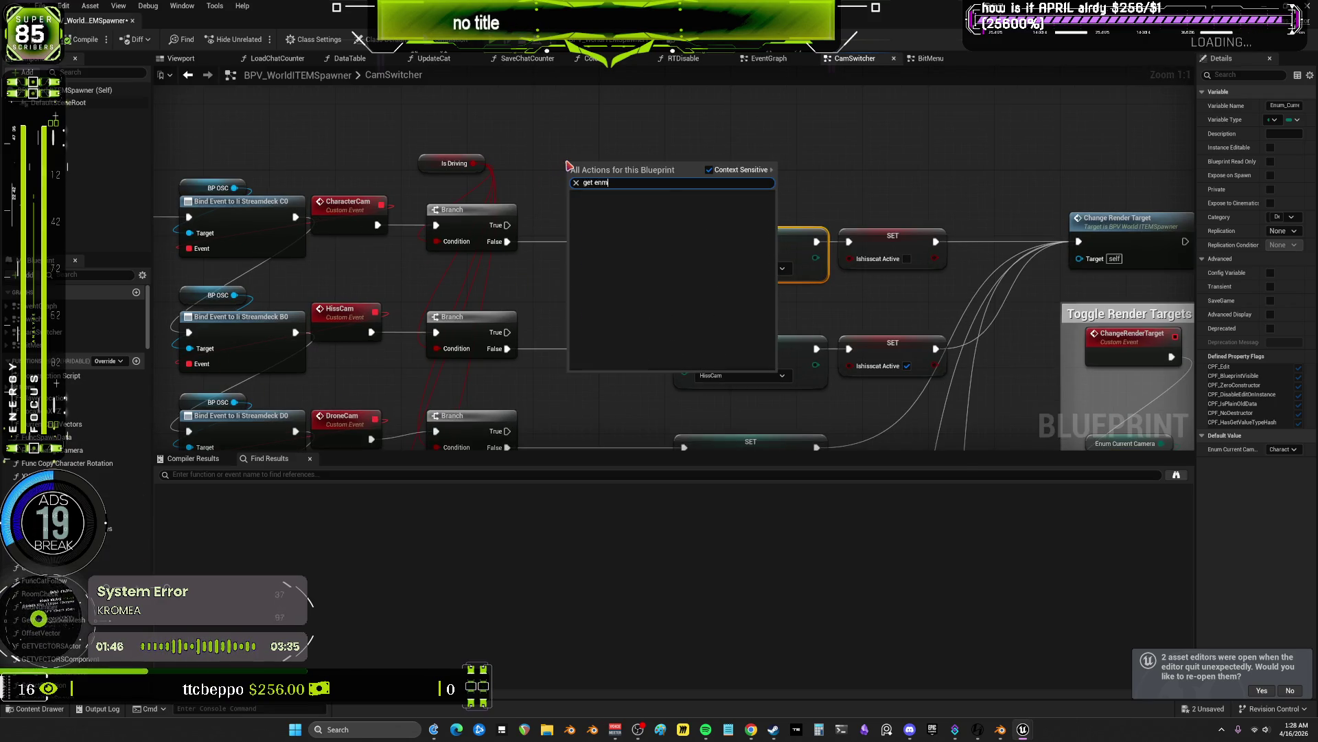
key("BackSpace")
type("b")
key("BackSpace")
key("BackSpace")
type("um c")
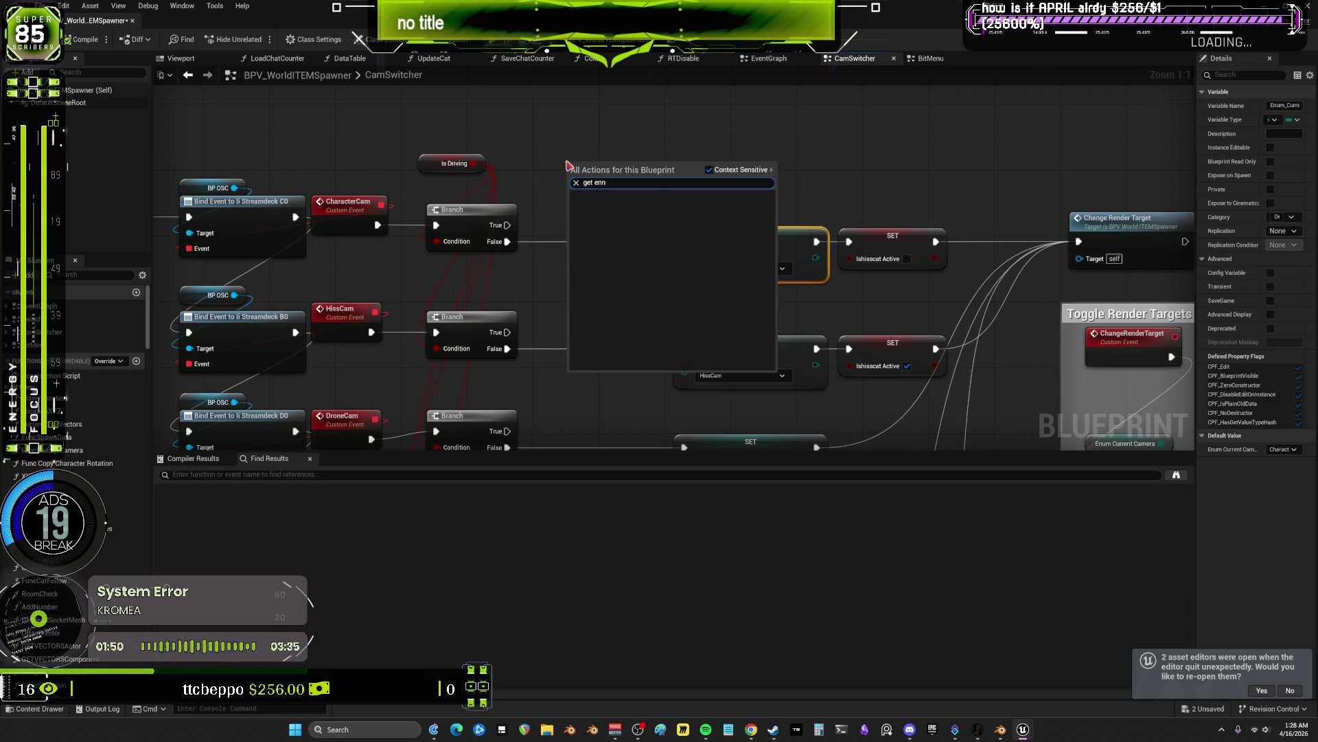
type("urre")
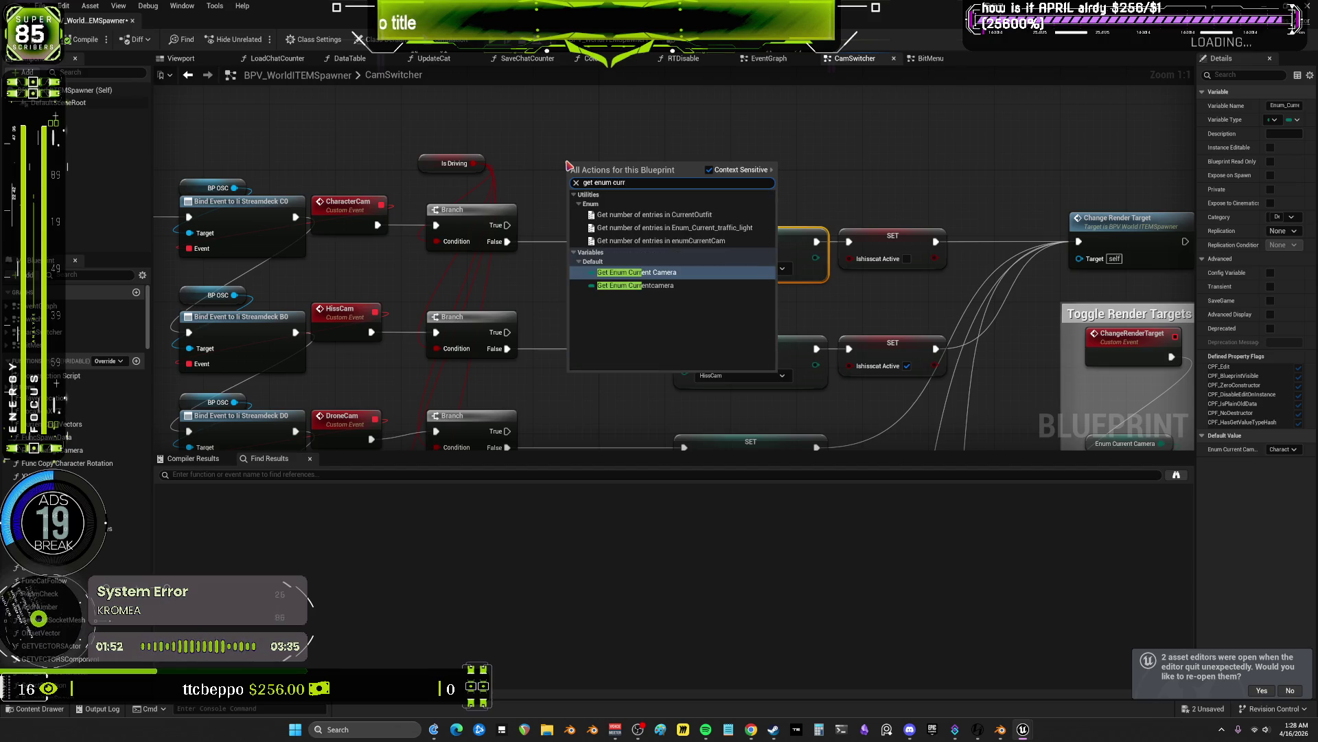
left_click(663, 286)
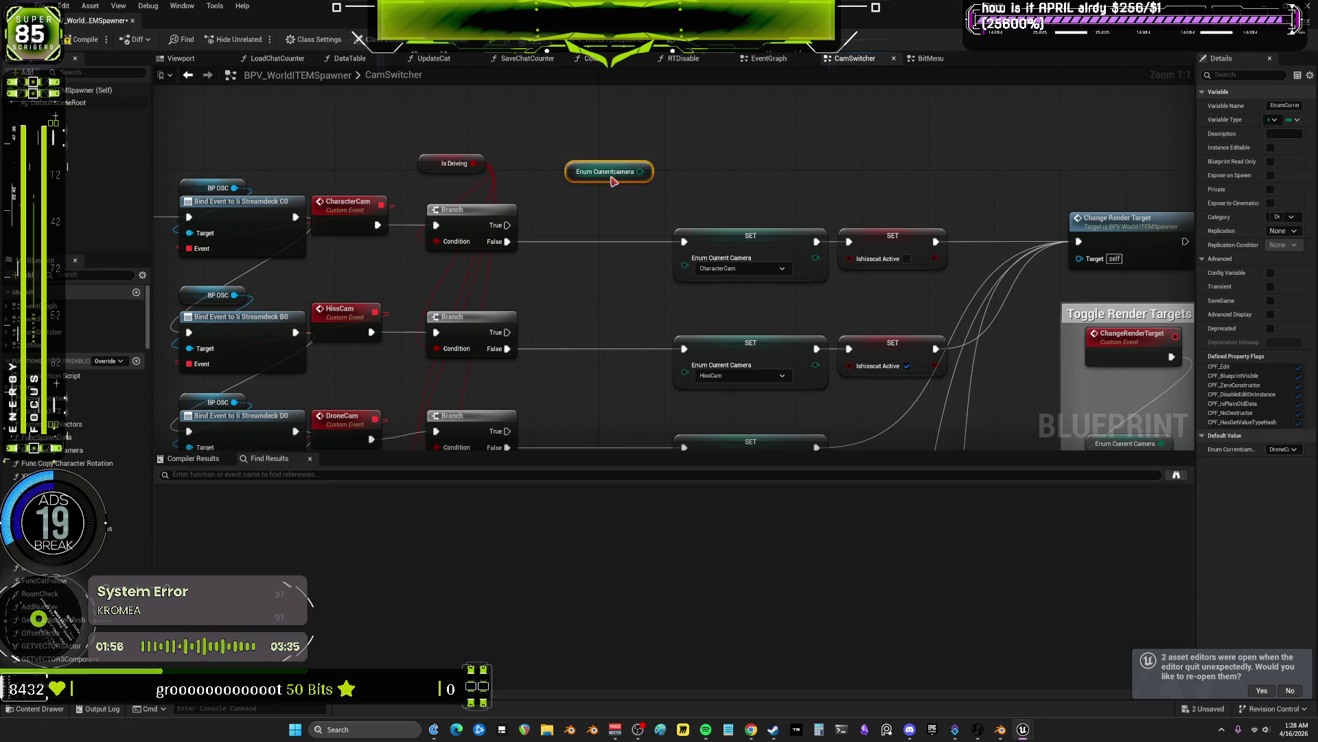
key("Delete")
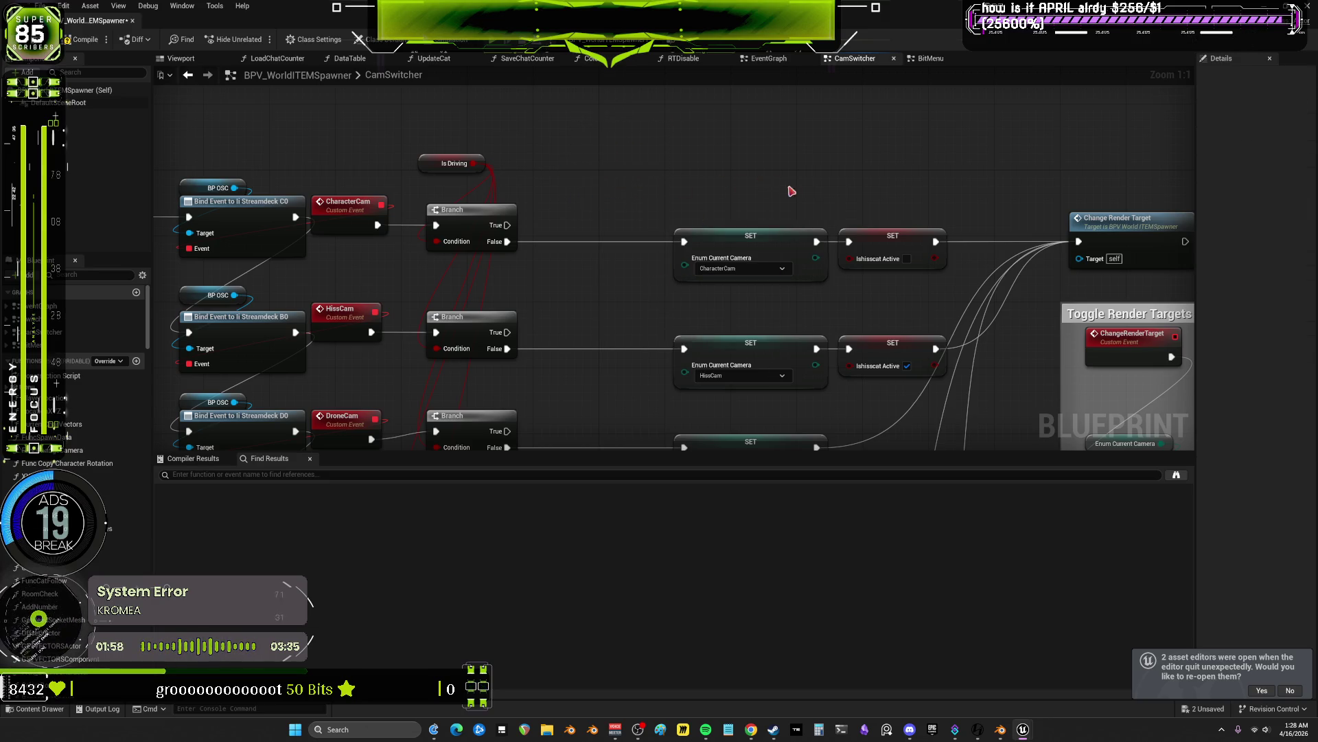
- Wire an Equal (Enum) node from the SET's Enum Current Camera output and undo the broken link
left_click_drag(814, 257, 663, 138)
type("==")
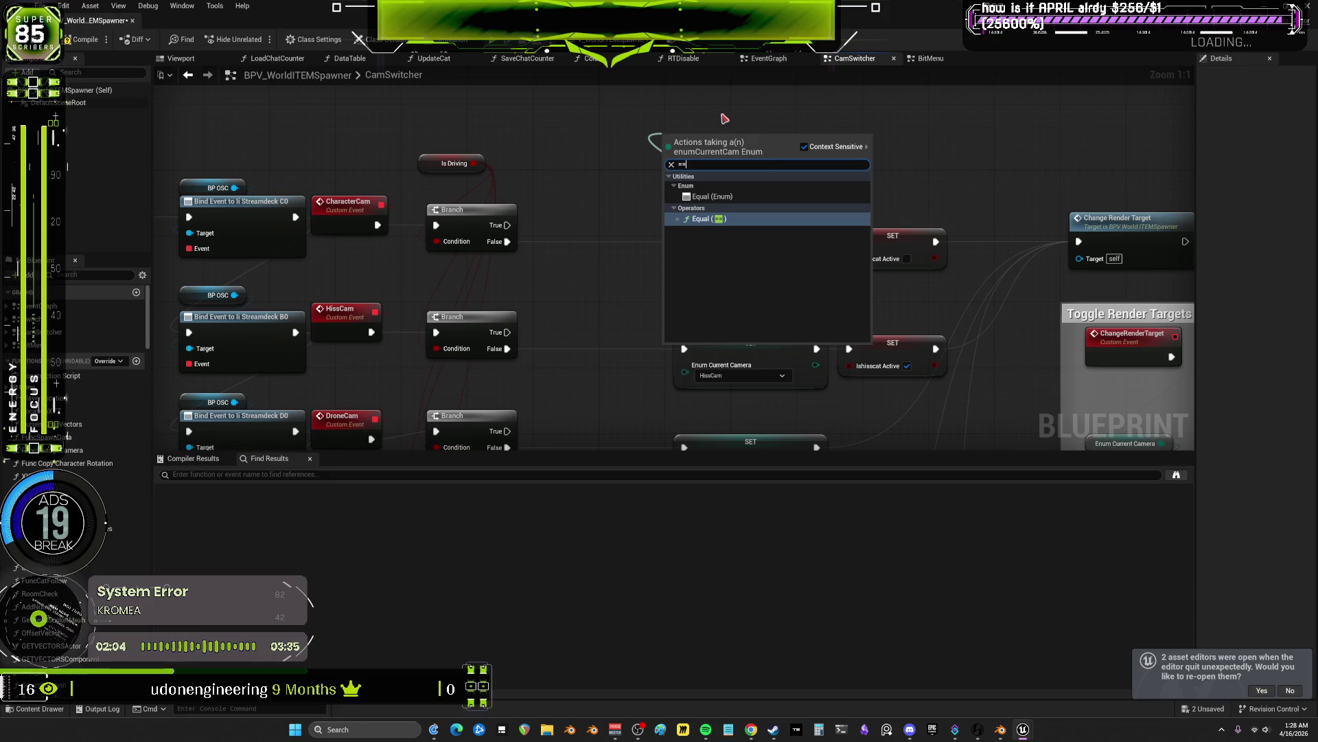
left_click(744, 196)
mouse_move(709, 138)
left_mouse_down()
mouse_move(737, 159)
mouse_move(622, 151)
left_mouse_up()
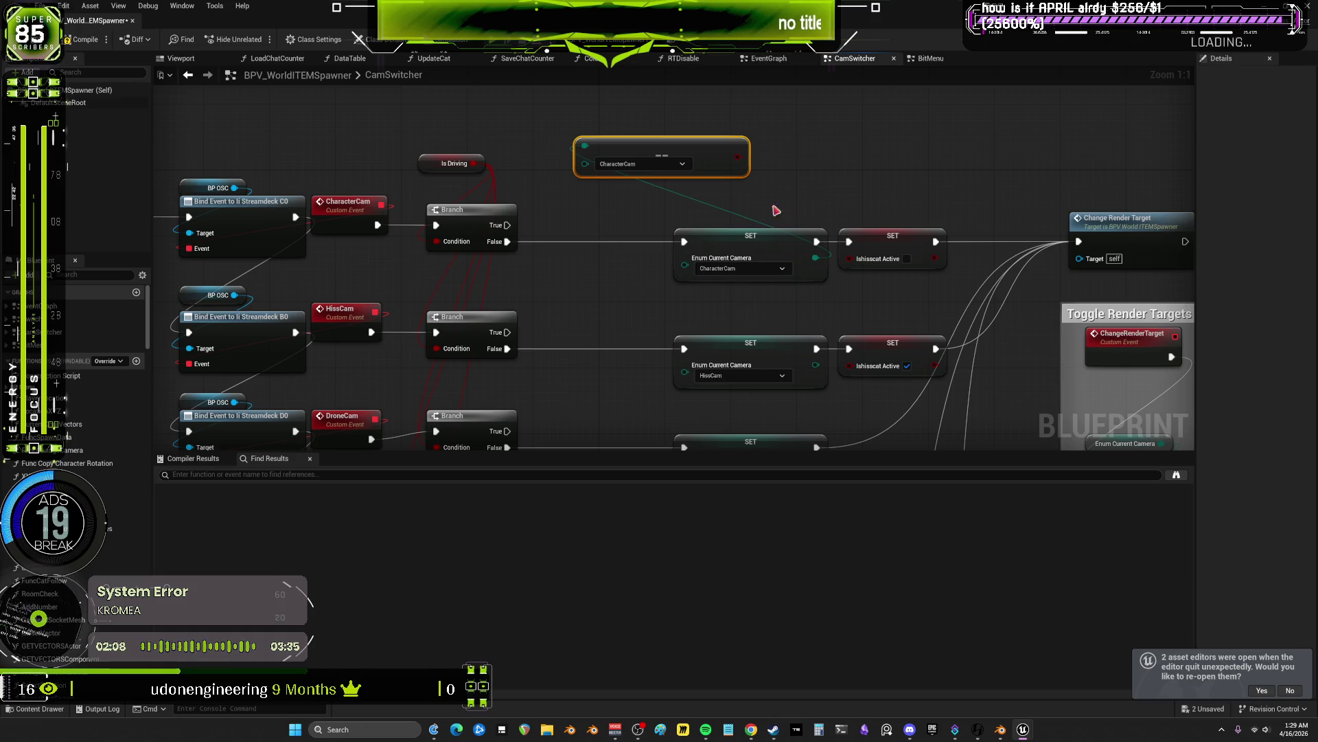
left_click(584, 145, "alt")
key("ctrl+z")
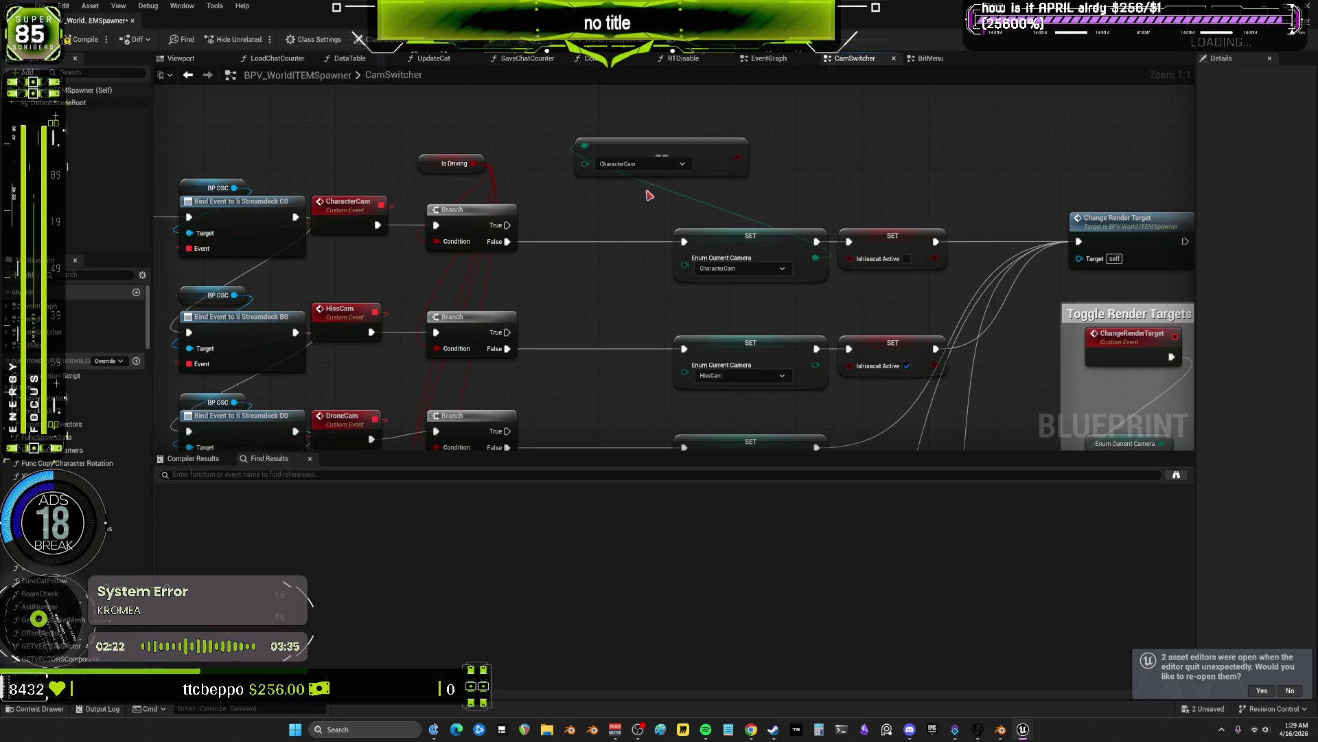
- Center the Initialize Bit Menu chain and double-click it to open the BitMenu graph
scroll(687, 213, "down", 5)
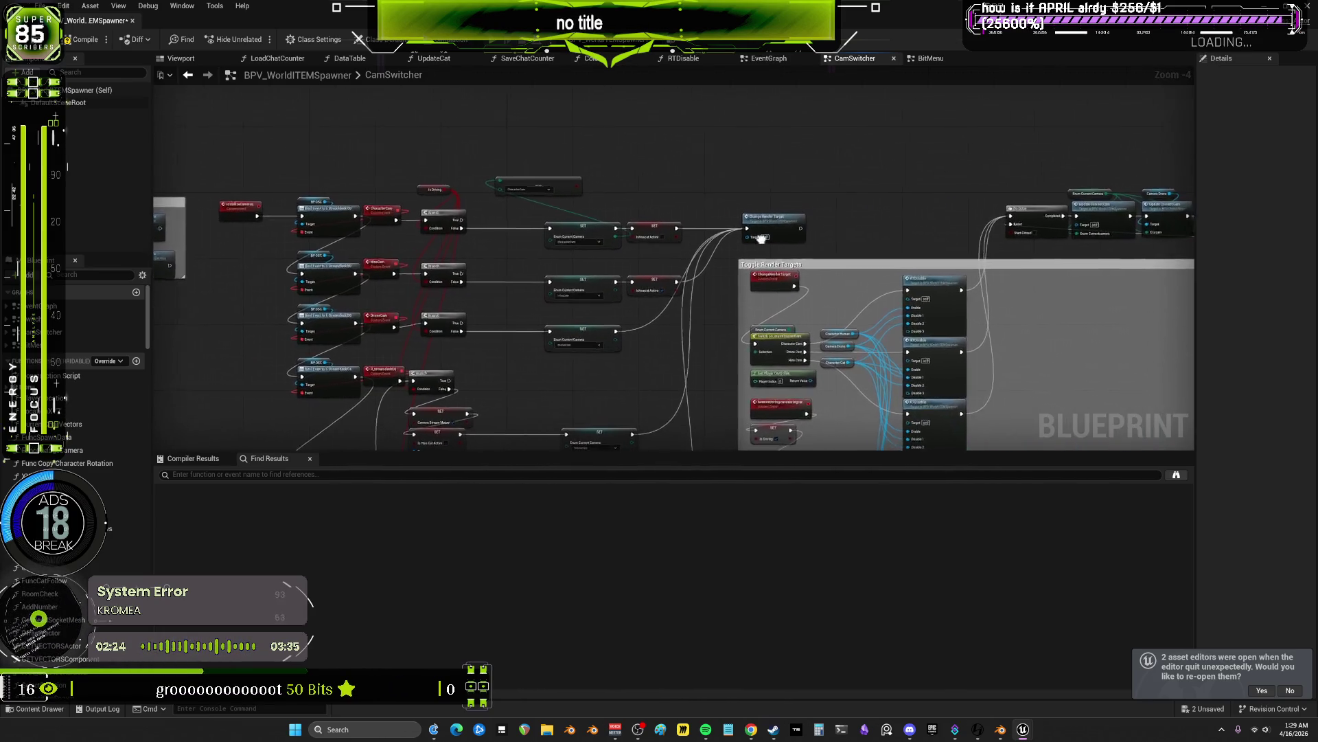
scroll(761, 238, "up", 5)
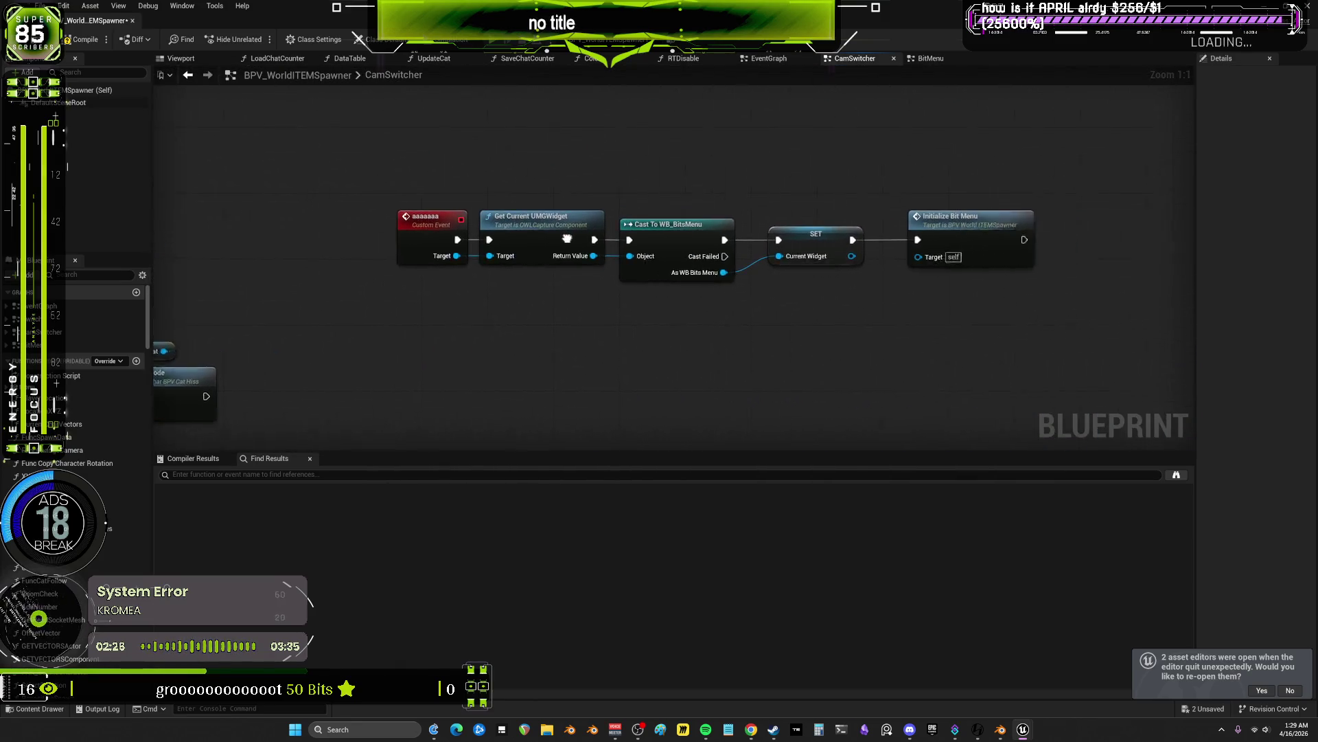
left_click_drag(567, 238, 516, 238)
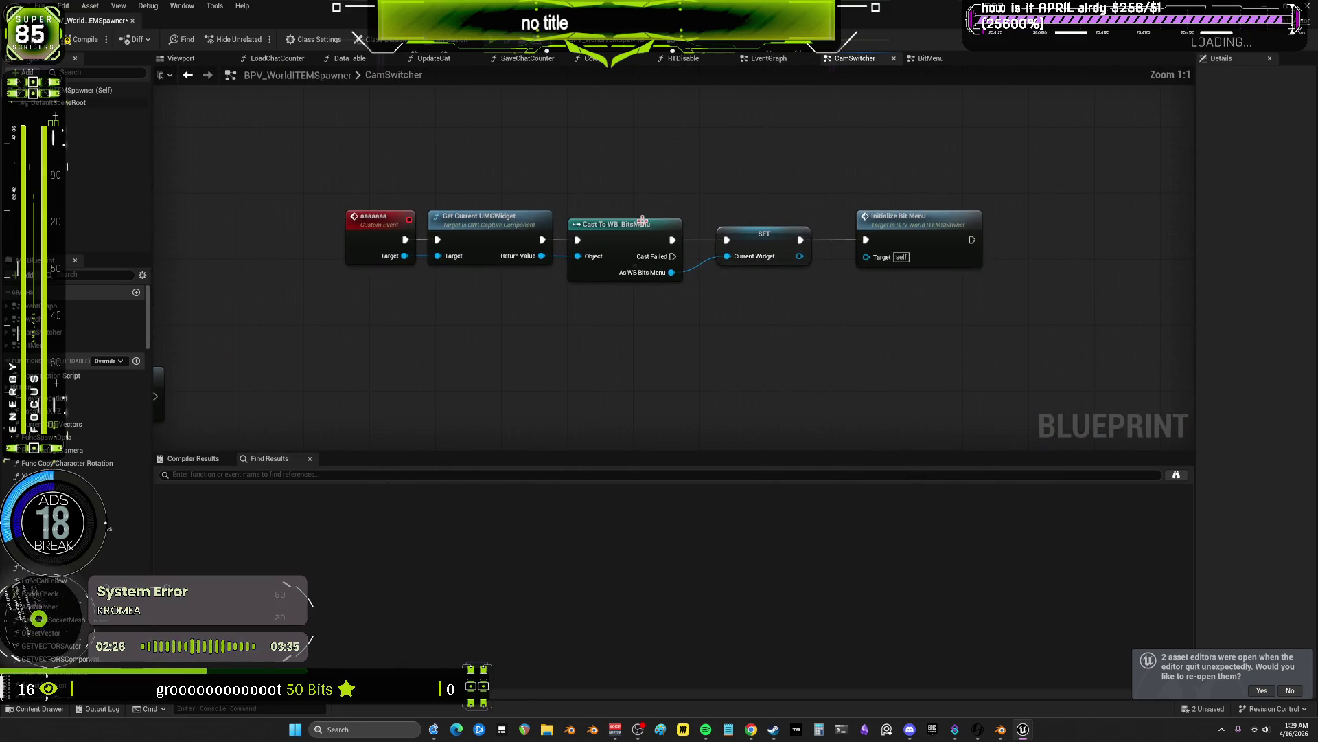
double_click(897, 227)
- Move the REDEEMSSTRUCT node below Initialize Widget and reselect the Current Widget node
mouse_move(592, 144)
left_mouse_down()
mouse_move(1049, 378)
mouse_move(971, 358)
left_mouse_up()
left_click(763, 198)
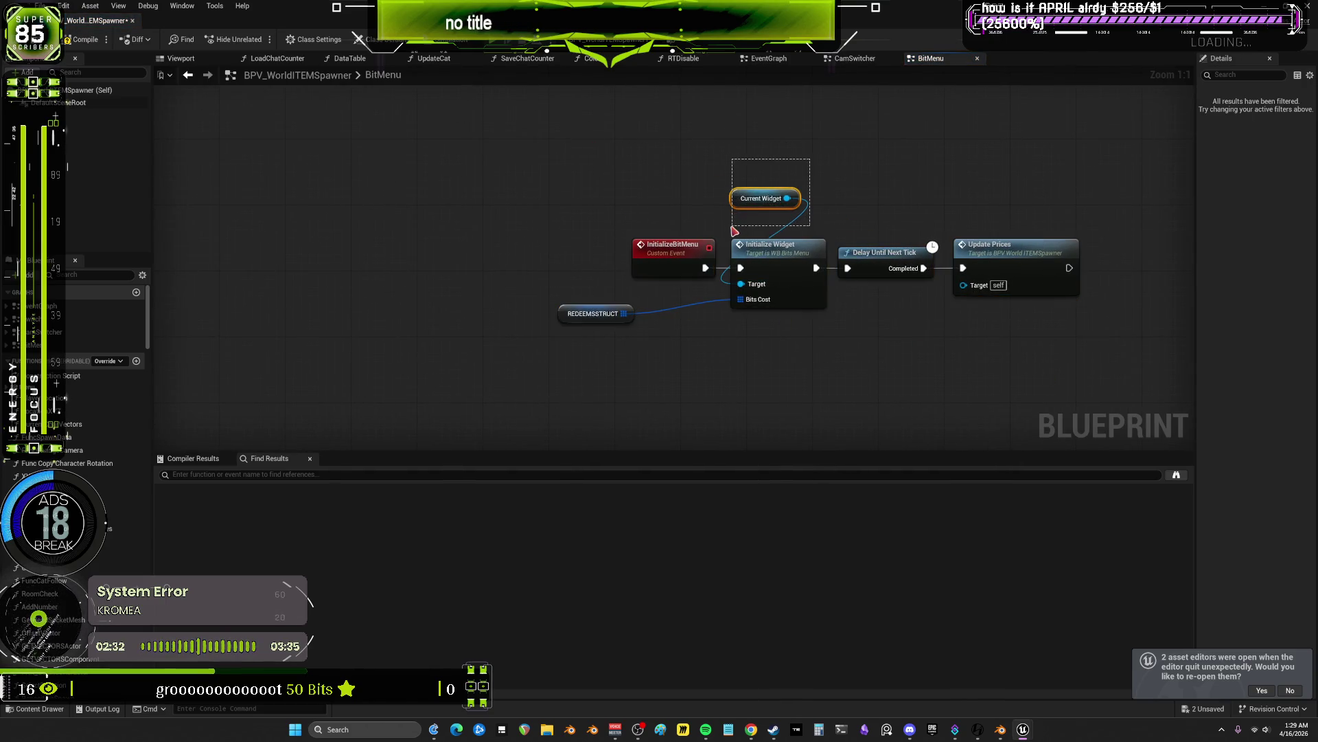
mouse_move(593, 313)
left_mouse_down()
mouse_move(751, 359)
mouse_move(767, 344)
mouse_move(687, 351)
mouse_move(705, 374)
mouse_move(691, 351)
left_mouse_up()
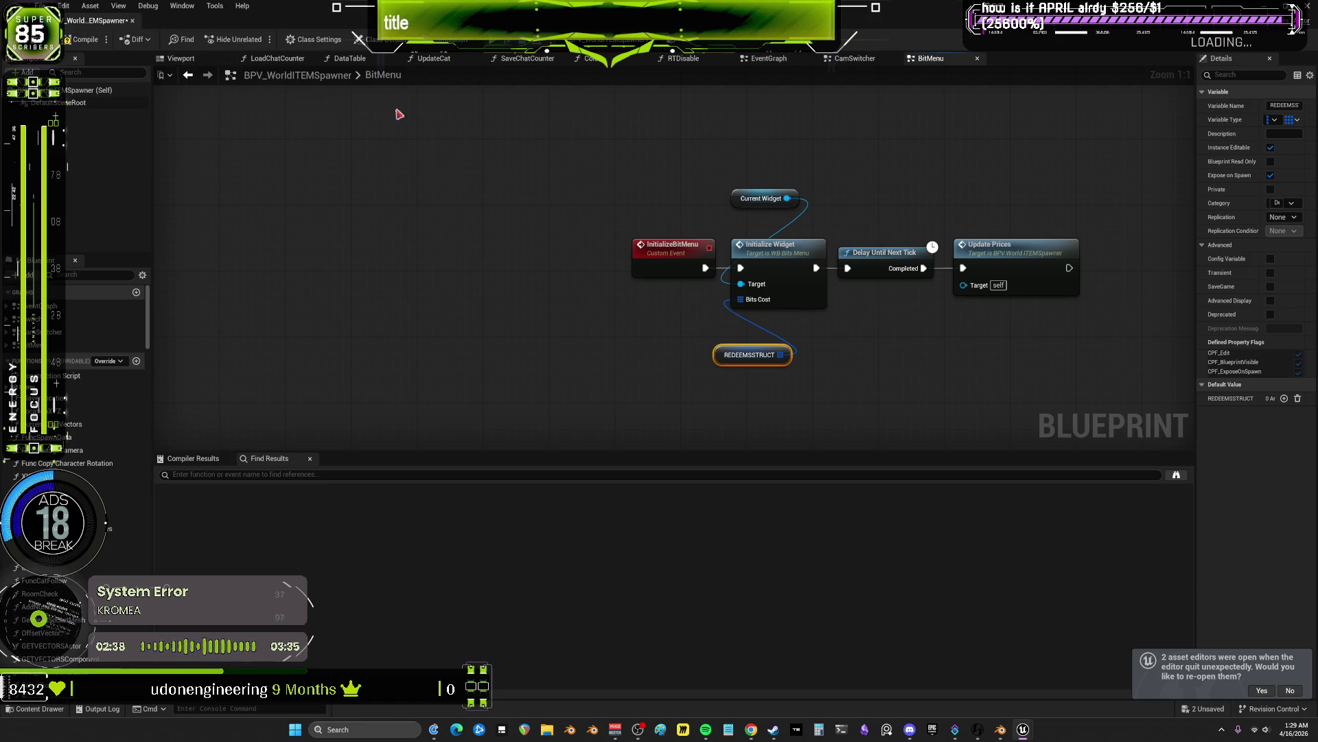
left_click(759, 198)
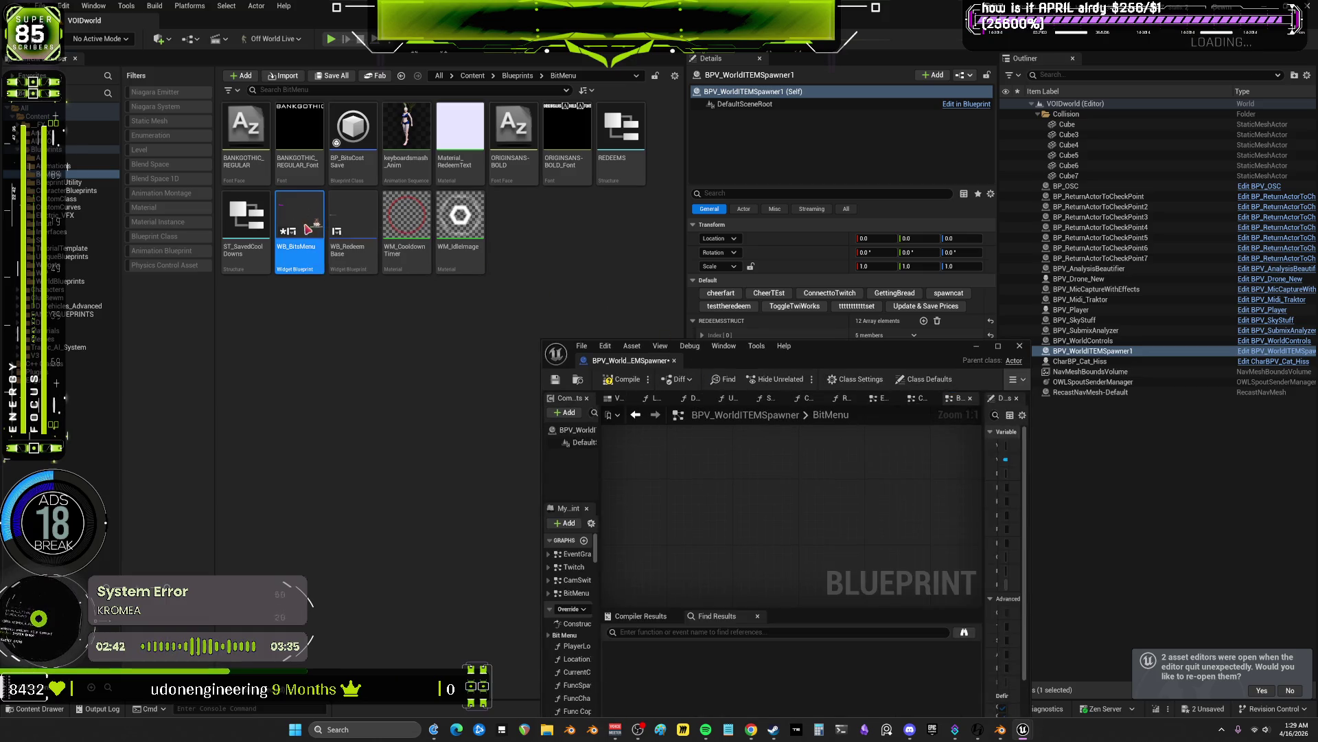
left_click(998, 345)
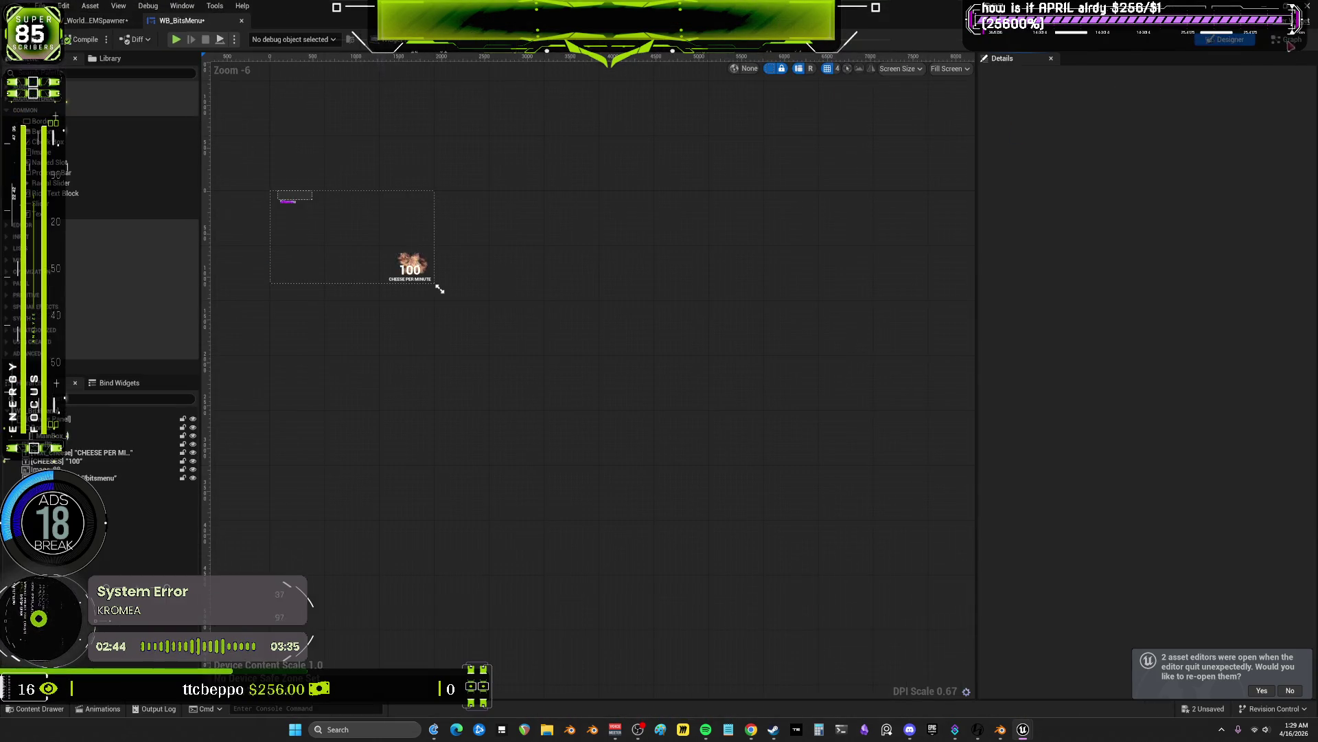
left_click(1291, 39)
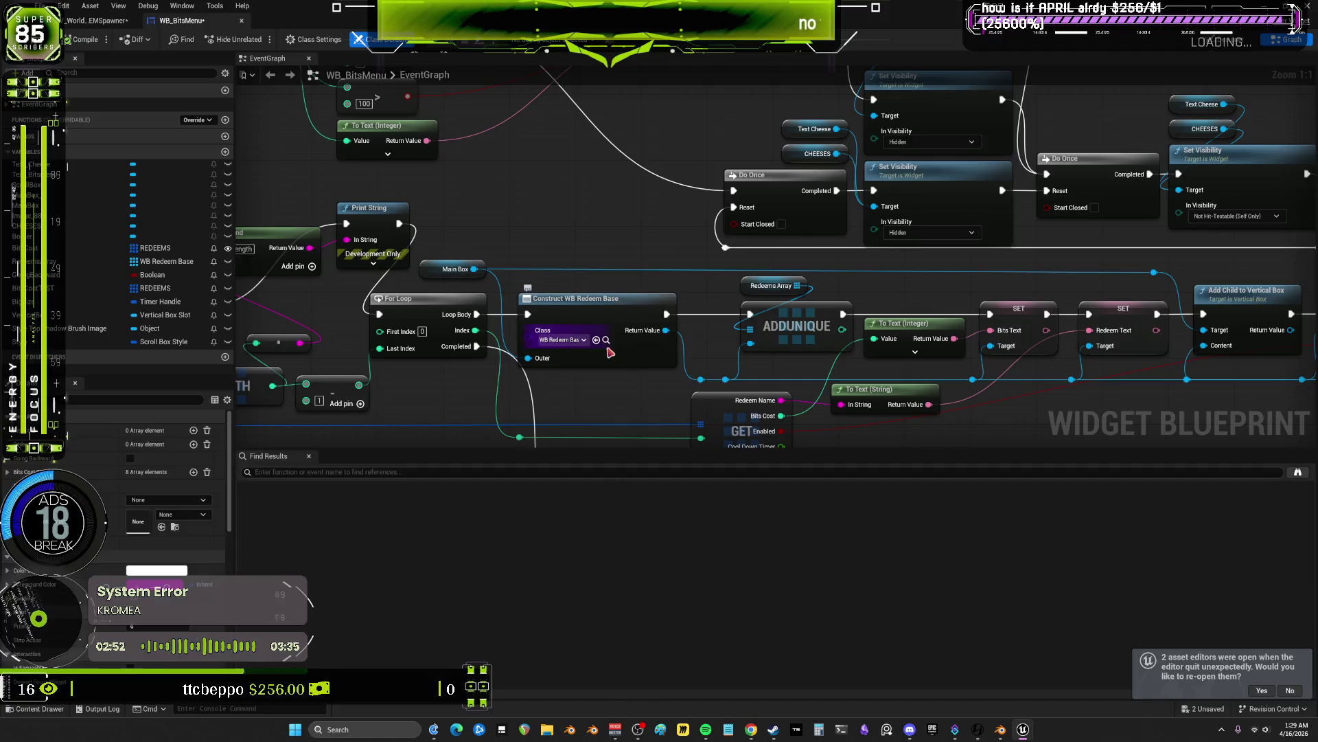
left_click(606, 340)
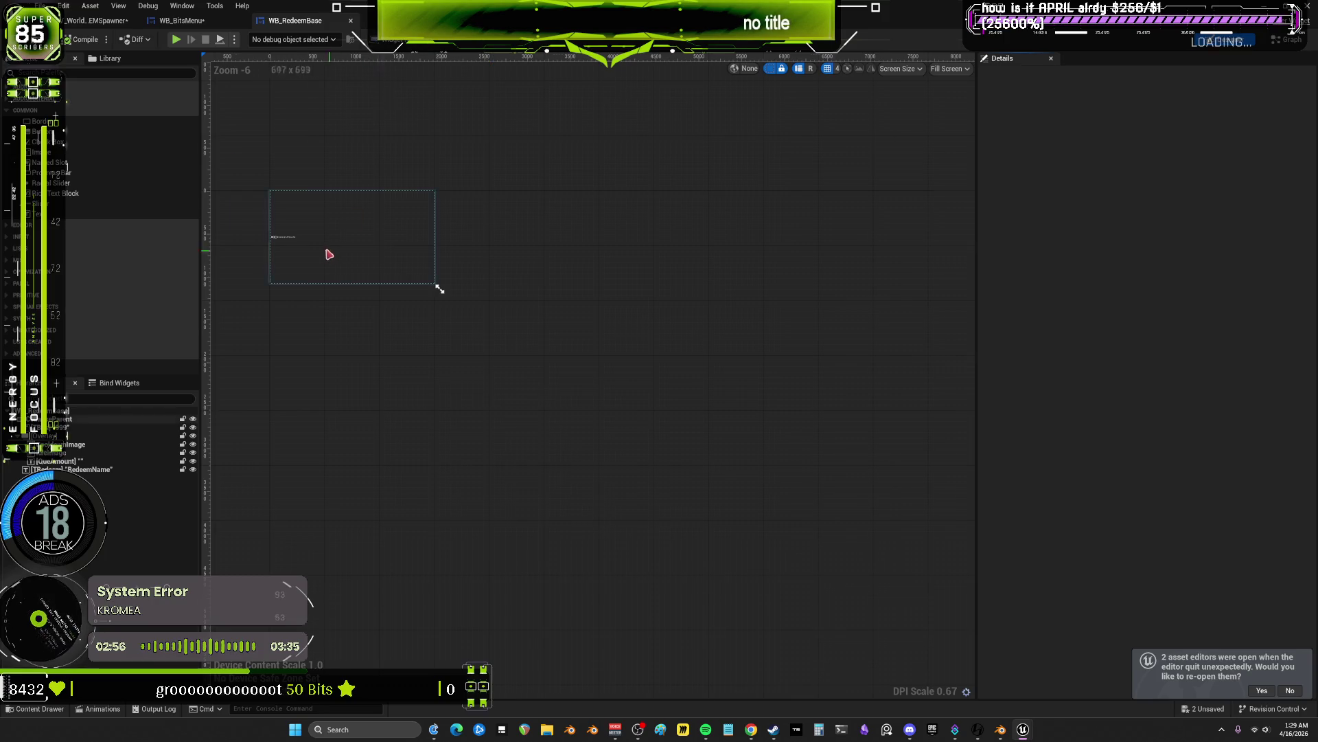
scroll(327, 254, "up", 4)
scroll(362, 288, "up", 6)
left_click_drag(362, 288, 615, 383)
scroll(624, 394, "up", 1)
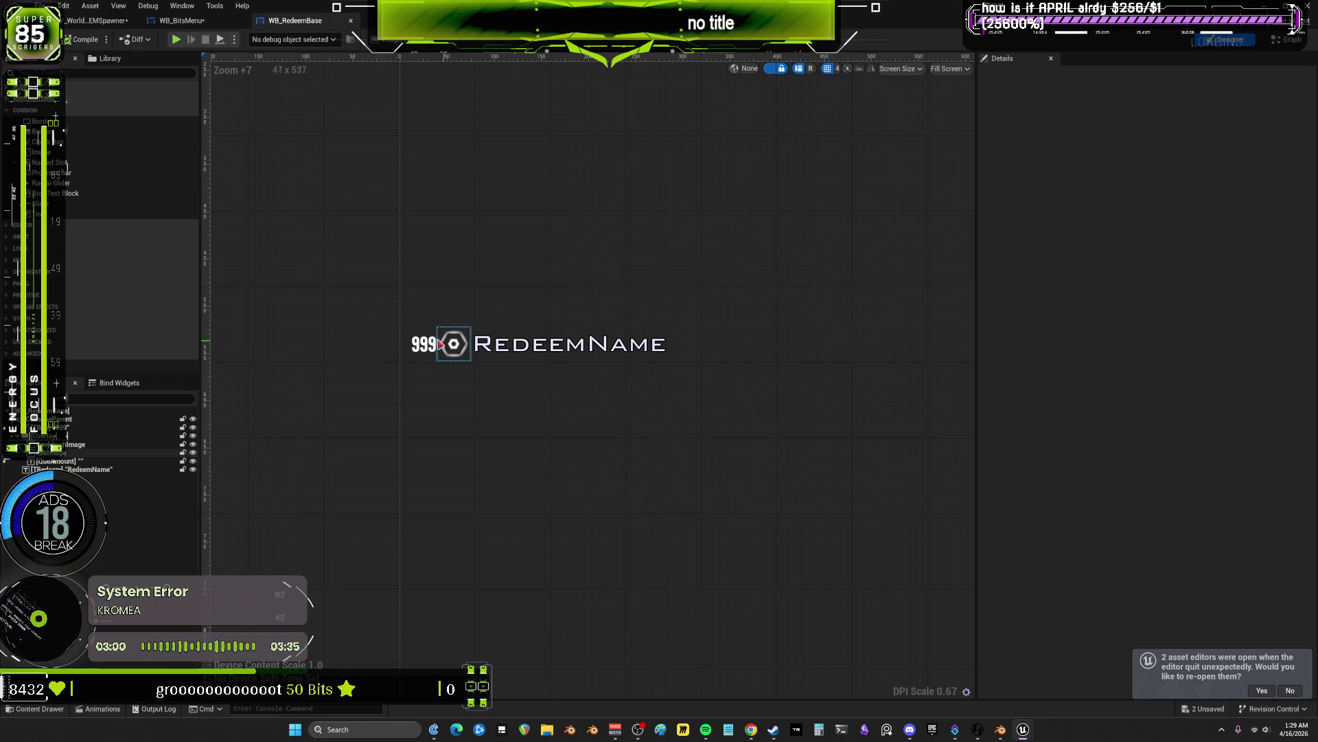
scroll(476, 343, "up", 1)
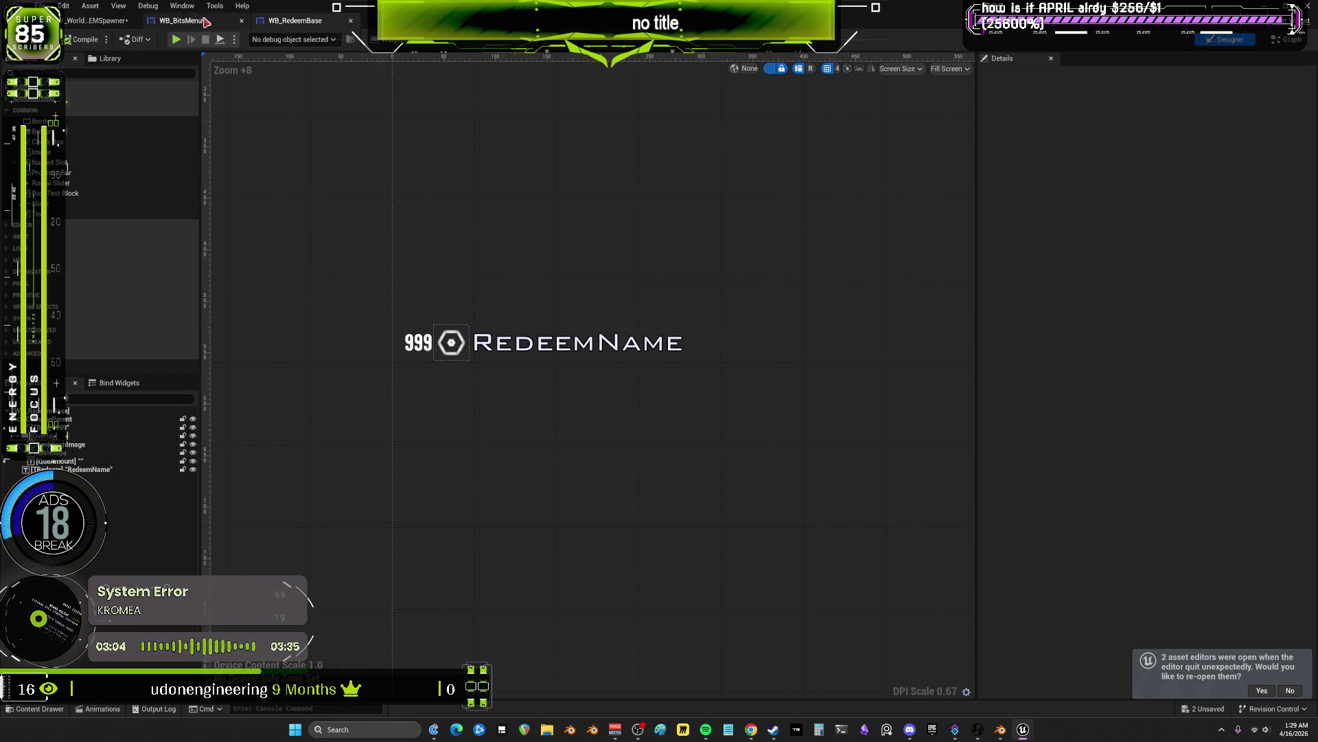
left_click(180, 21)
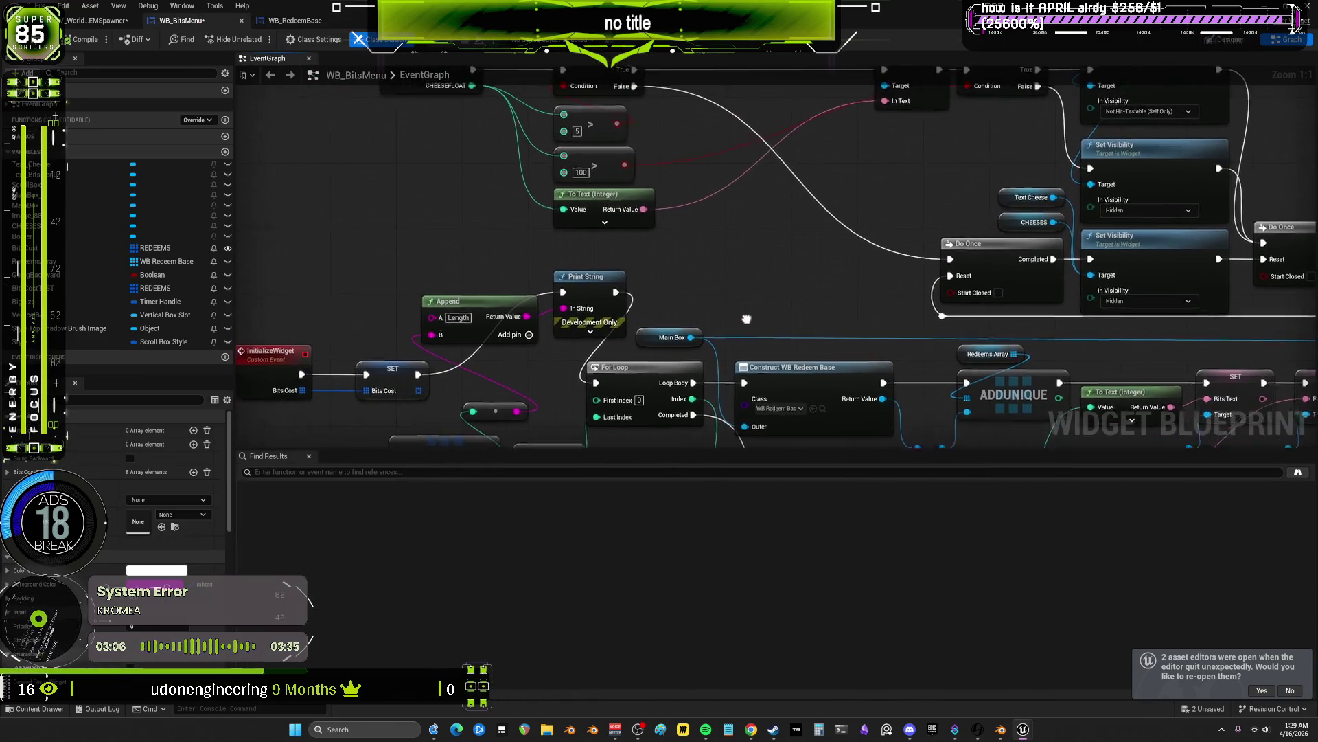
left_click(1230, 39)
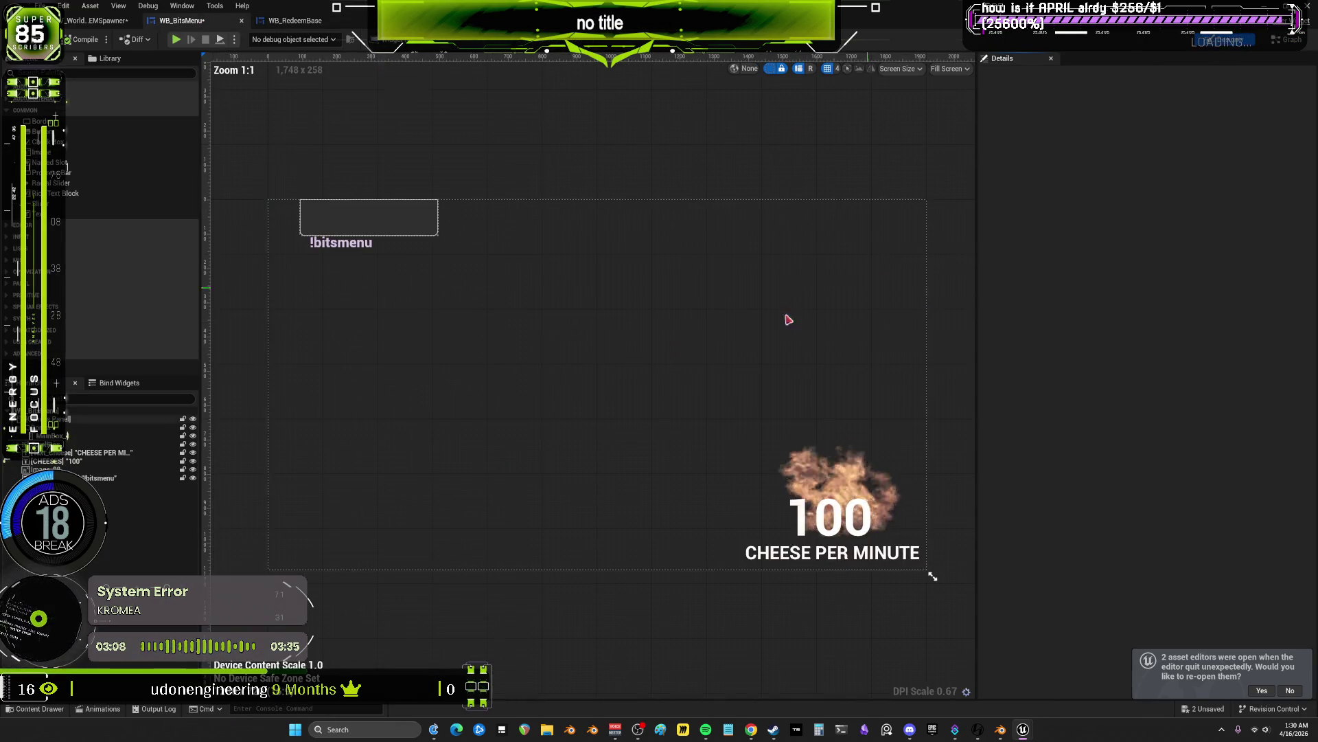
scroll(502, 275, "up", 3)
scroll(481, 240, "up", 6)
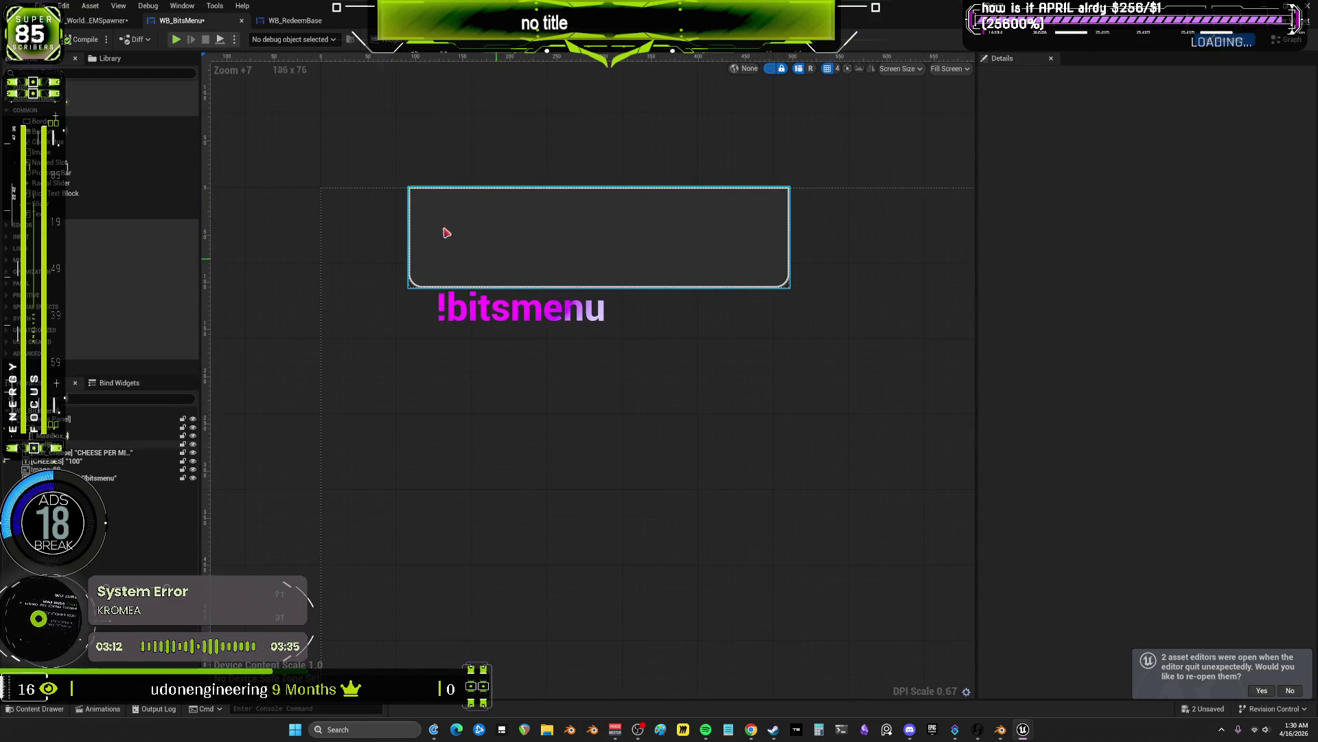
left_click(295, 21)
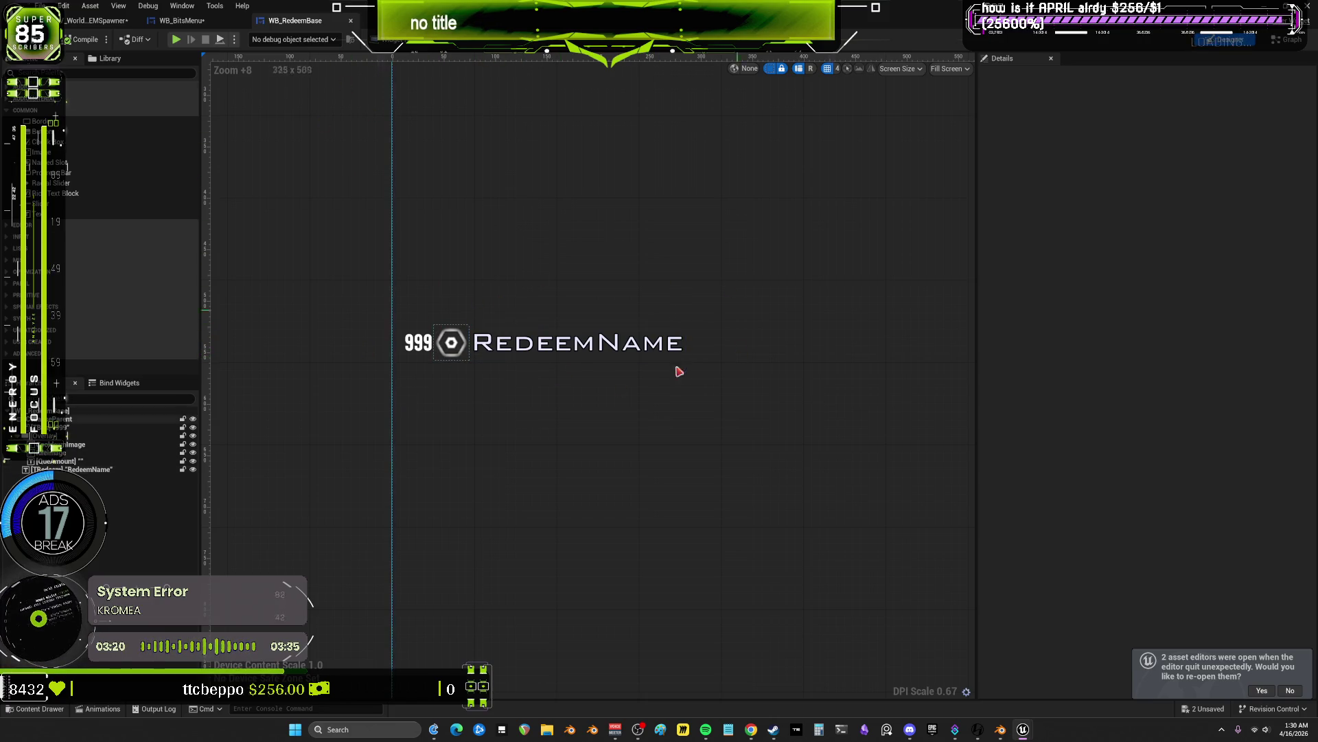
mouse_move(332, 26)
left_mouse_down()
mouse_move(538, 266)
mouse_move(596, 215)
left_mouse_up()
scroll(670, 408, "down", 15)
scroll(632, 309, "up", 10)
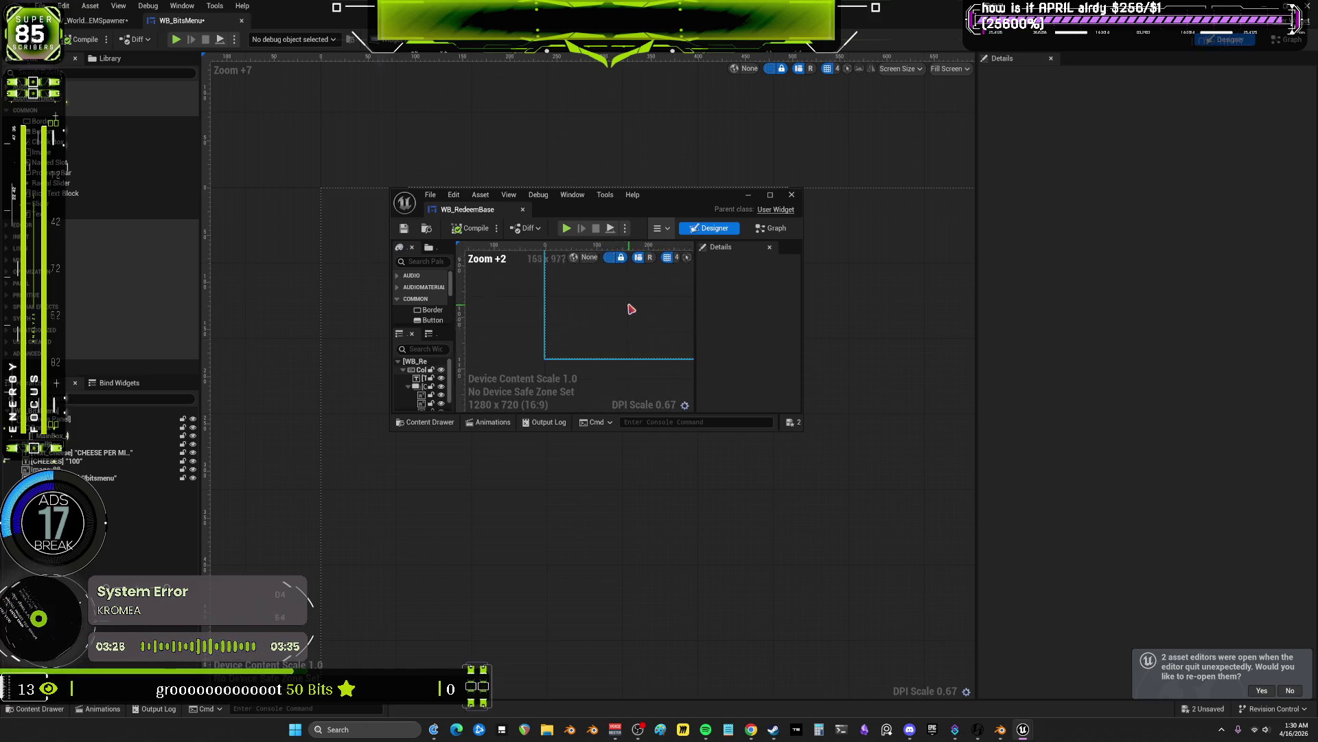
mouse_move(618, 342)
left_mouse_down()
mouse_move(591, 309)
mouse_move(537, 332)
left_mouse_up()
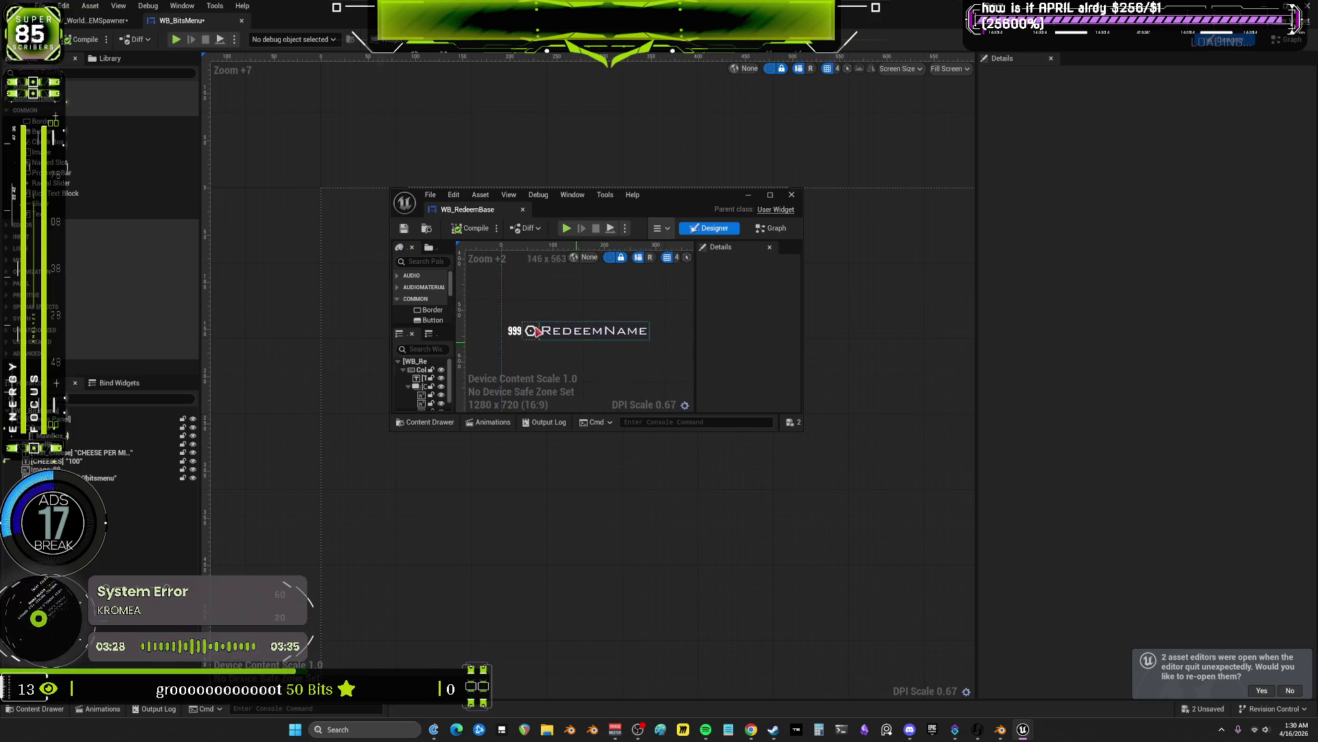
mouse_move(694, 188)
left_mouse_down()
mouse_move(756, 185)
mouse_move(612, 228)
left_mouse_up()
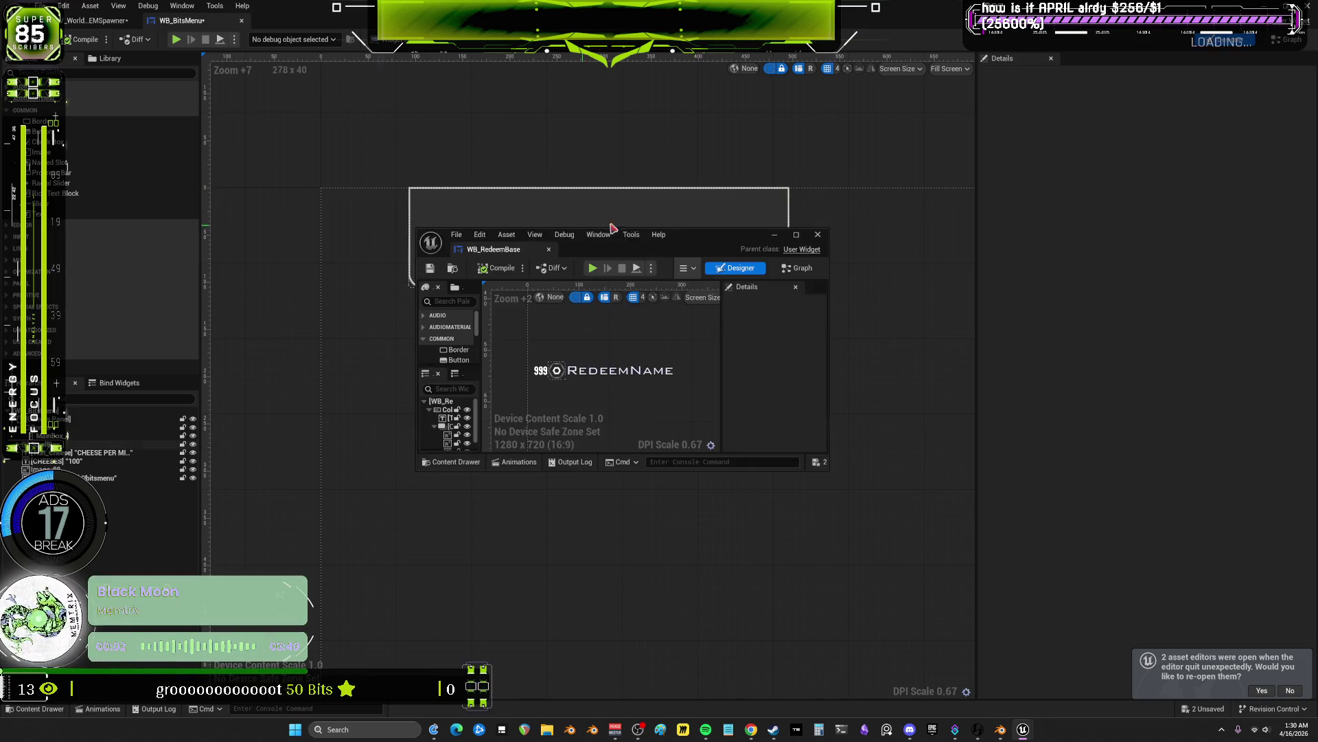
left_click(549, 250)
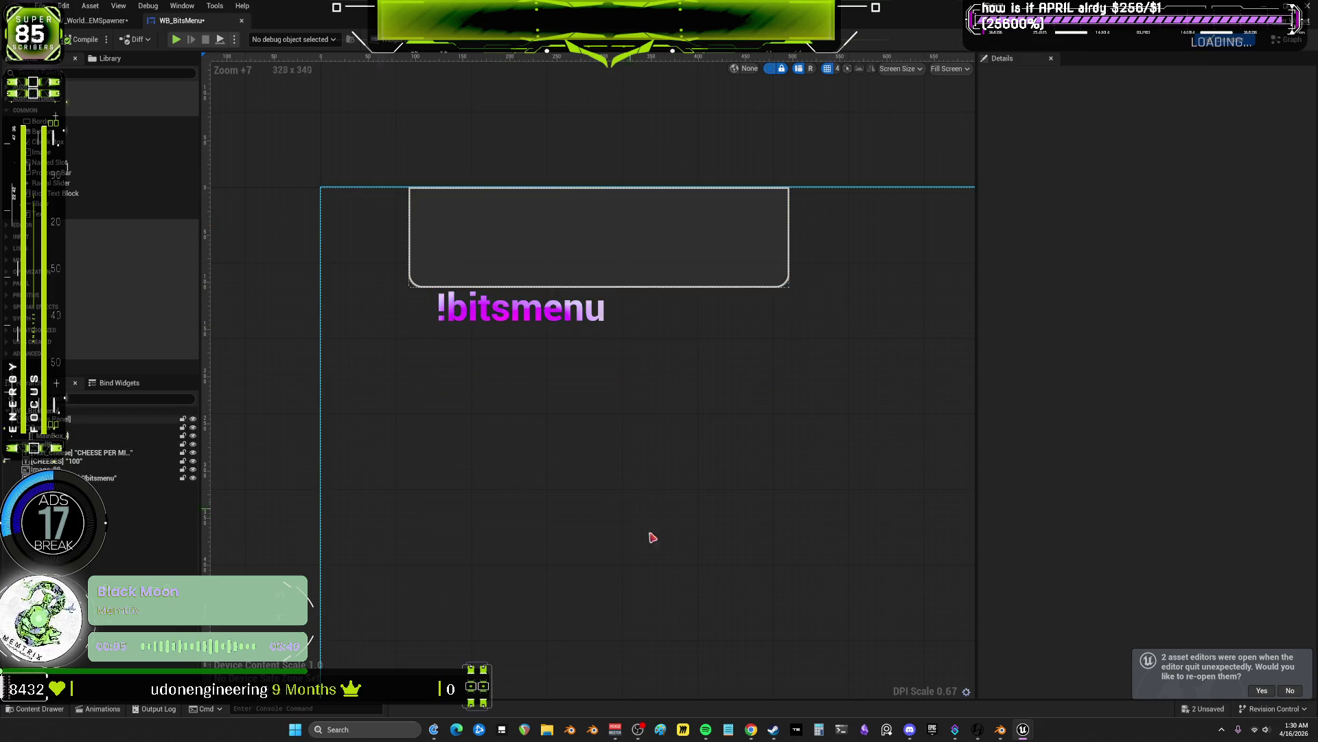
left_click(1291, 40)
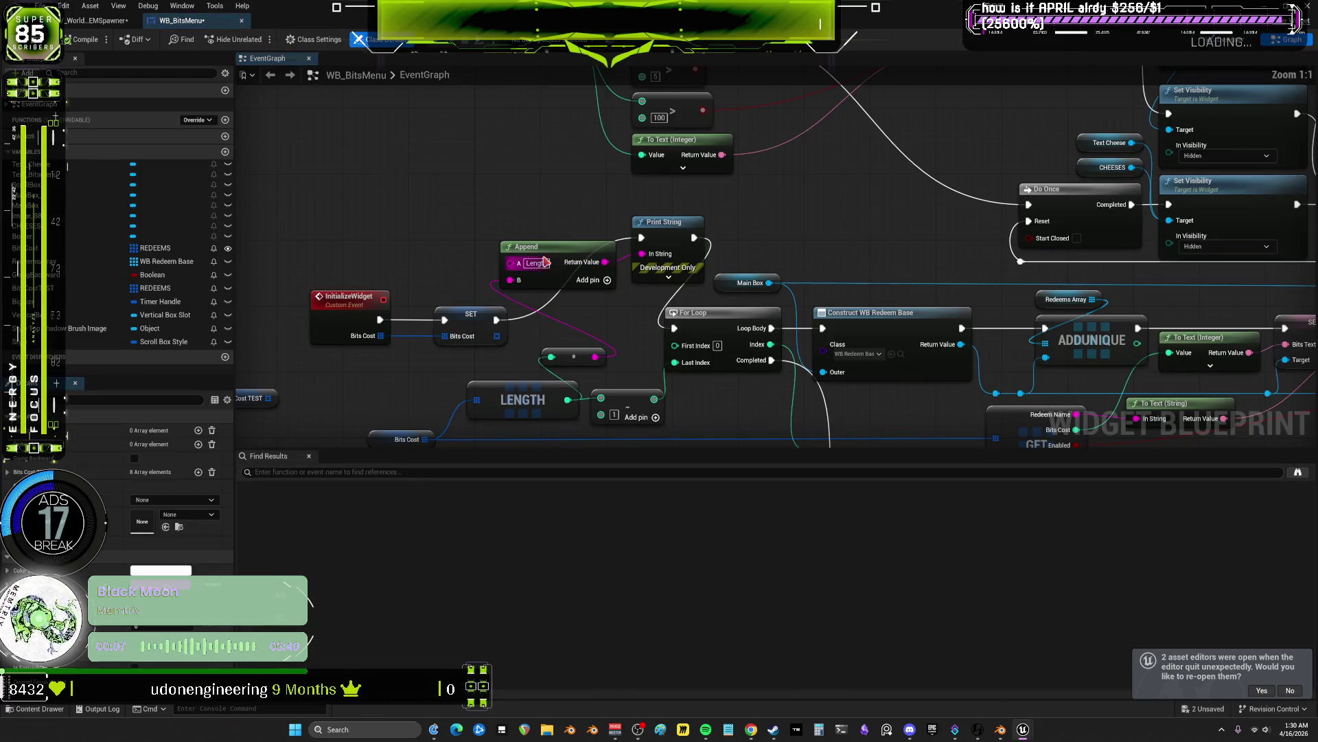
- Select the LENGTH, Bits Cost and InitializeWidget nodes, then return to the BPV_WorldITEMSpawner editor
left_click_drag(524, 329, 433, 265)
mouse_move(935, 272)
left_mouse_down()
mouse_move(740, 307)
mouse_move(743, 241)
mouse_move(719, 217)
mouse_move(1179, 233)
mouse_move(1078, 252)
left_mouse_up()
left_click(542, 229)
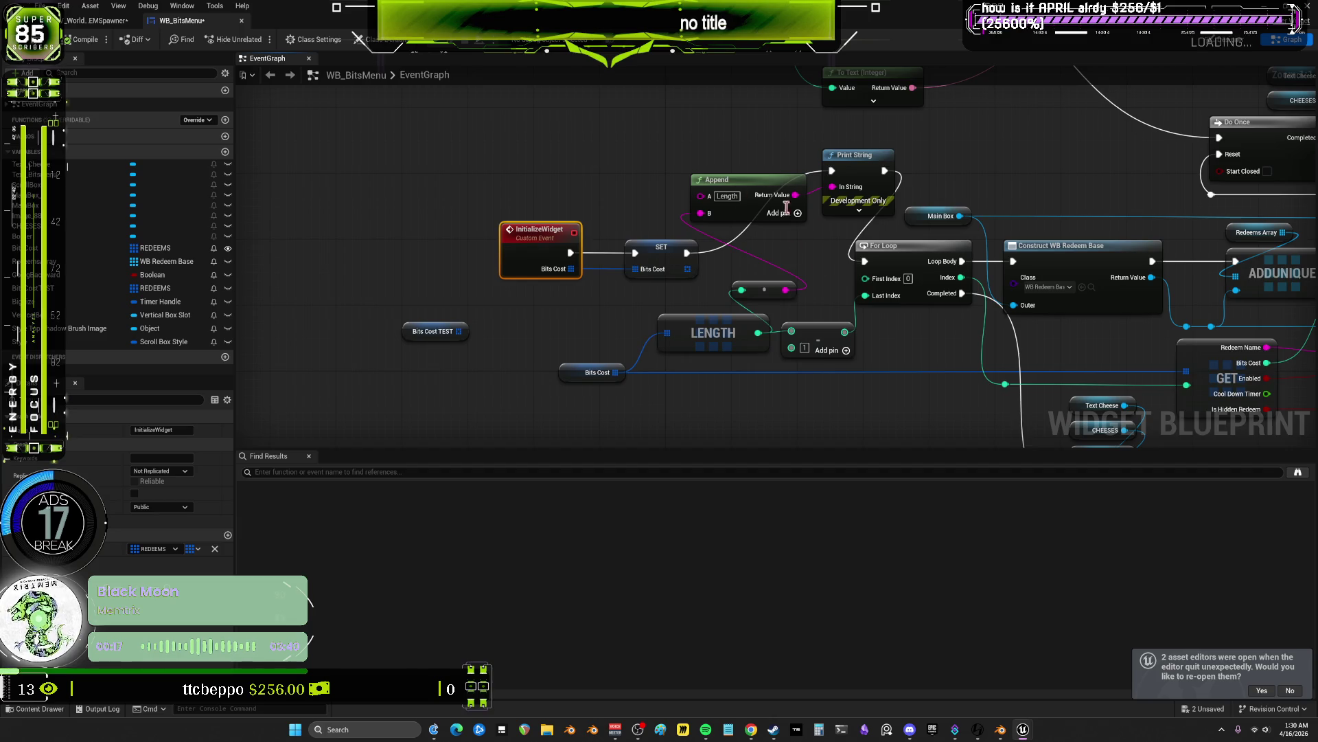
left_click_drag(456, 192, 404, 186)
left_click(96, 21)
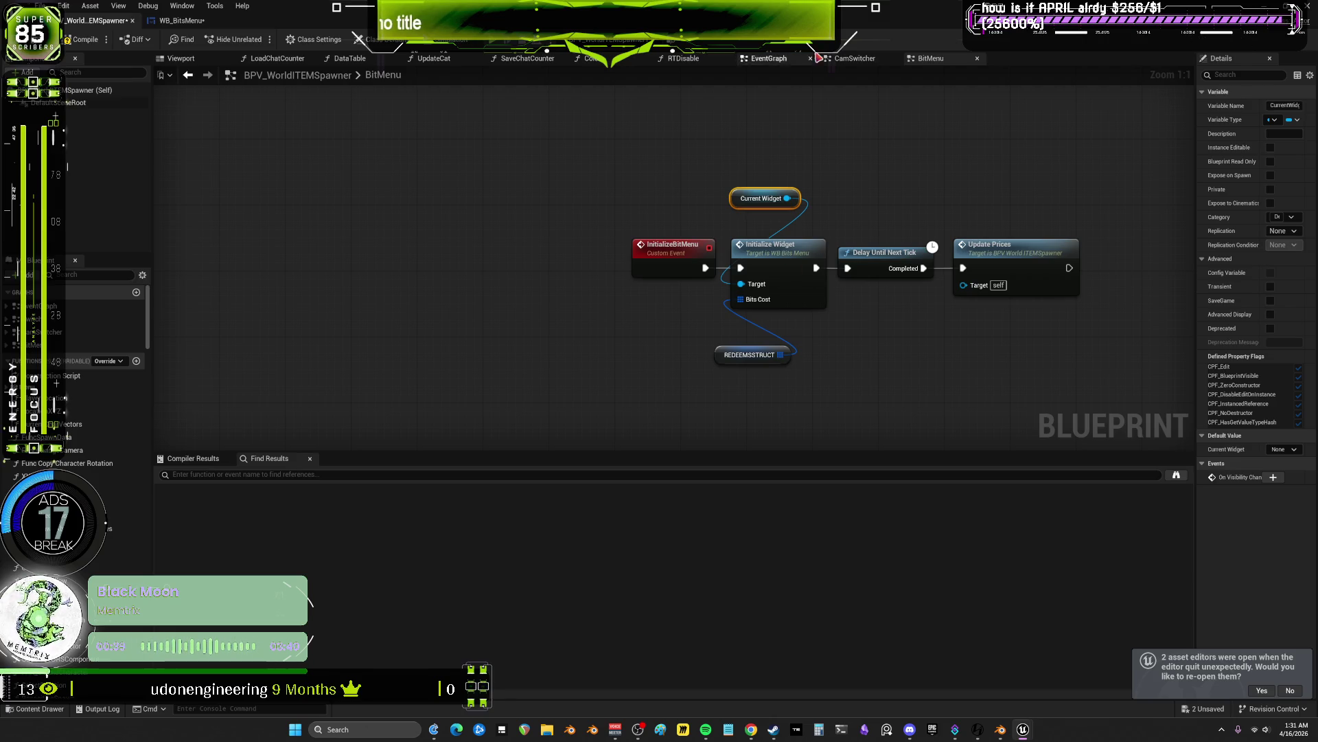
- Nudge the REDEEMSSTRUCT node, check its options and tooltip, then deselect it
mouse_move(745, 355)
left_mouse_down()
mouse_move(768, 347)
mouse_move(729, 351)
left_mouse_up()
right_click(768, 347)
mouse_move(752, 352)
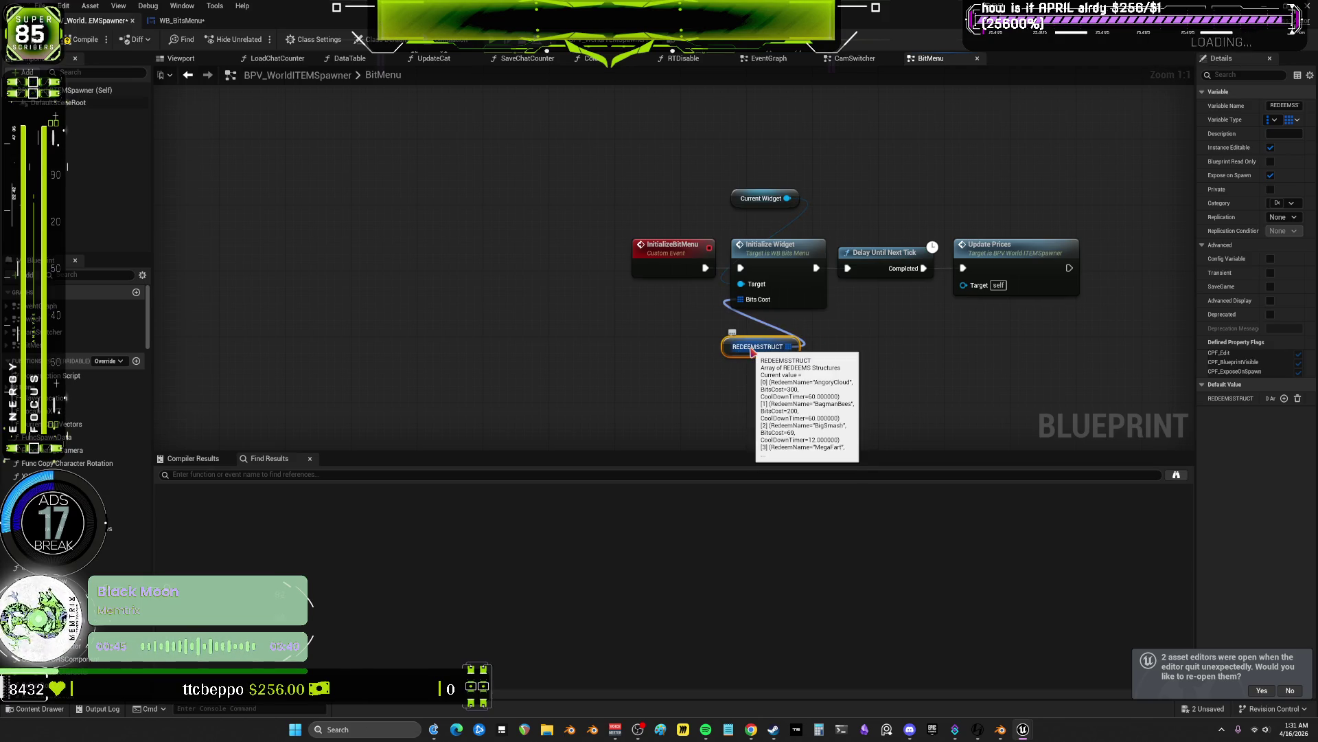
left_click(332, 183)
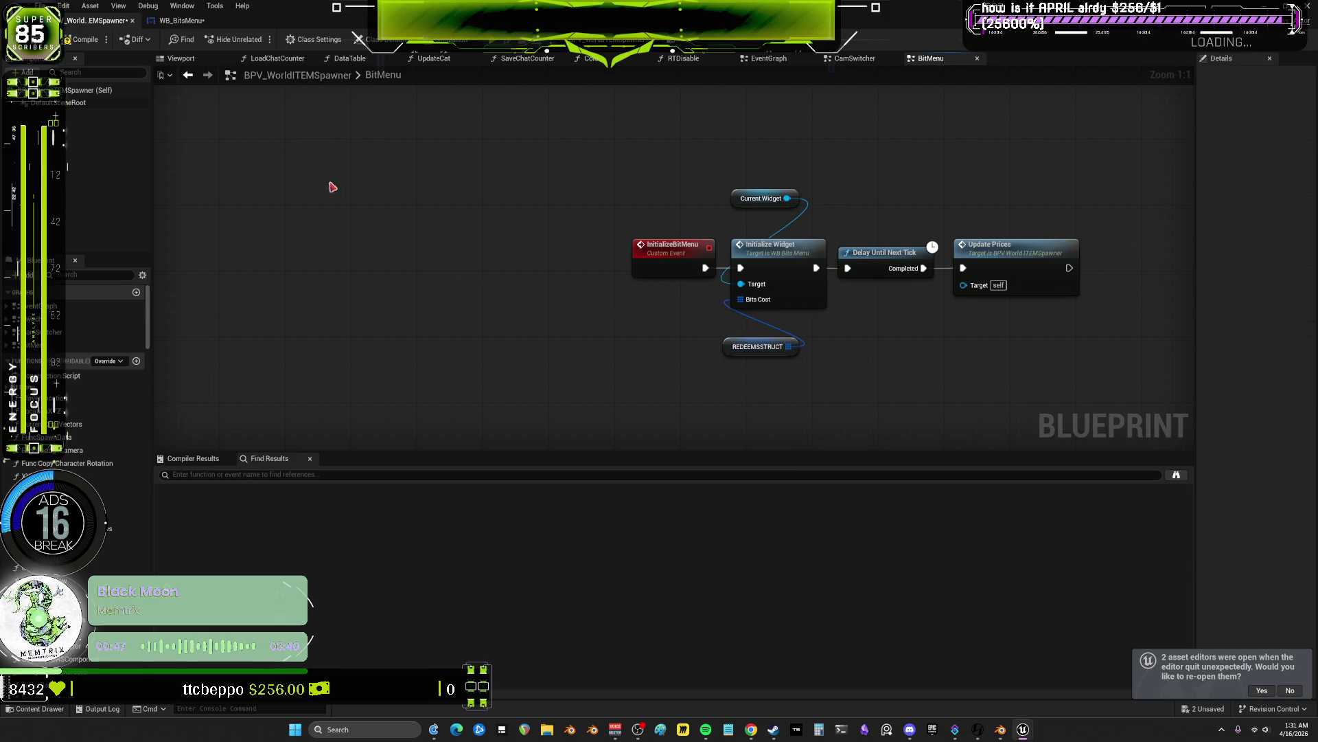
scroll(584, 183, "down", 2)
scroll(810, 143, "down", 1)
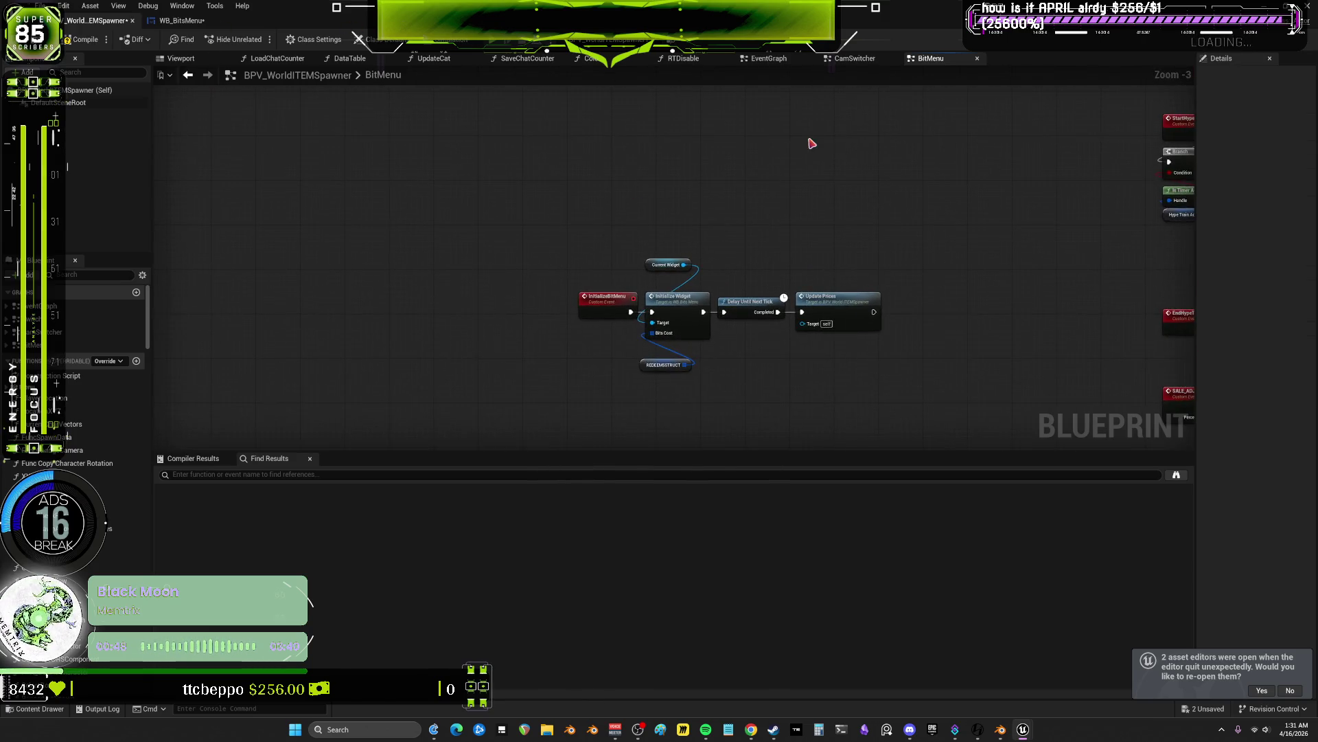
- Open the CamSwitcher graph and zoom to view the Stream Deck camera events
left_click(867, 60)
scroll(504, 248, "down", 4)
scroll(682, 177, "up", 6)
scroll(695, 262, "down", 1)
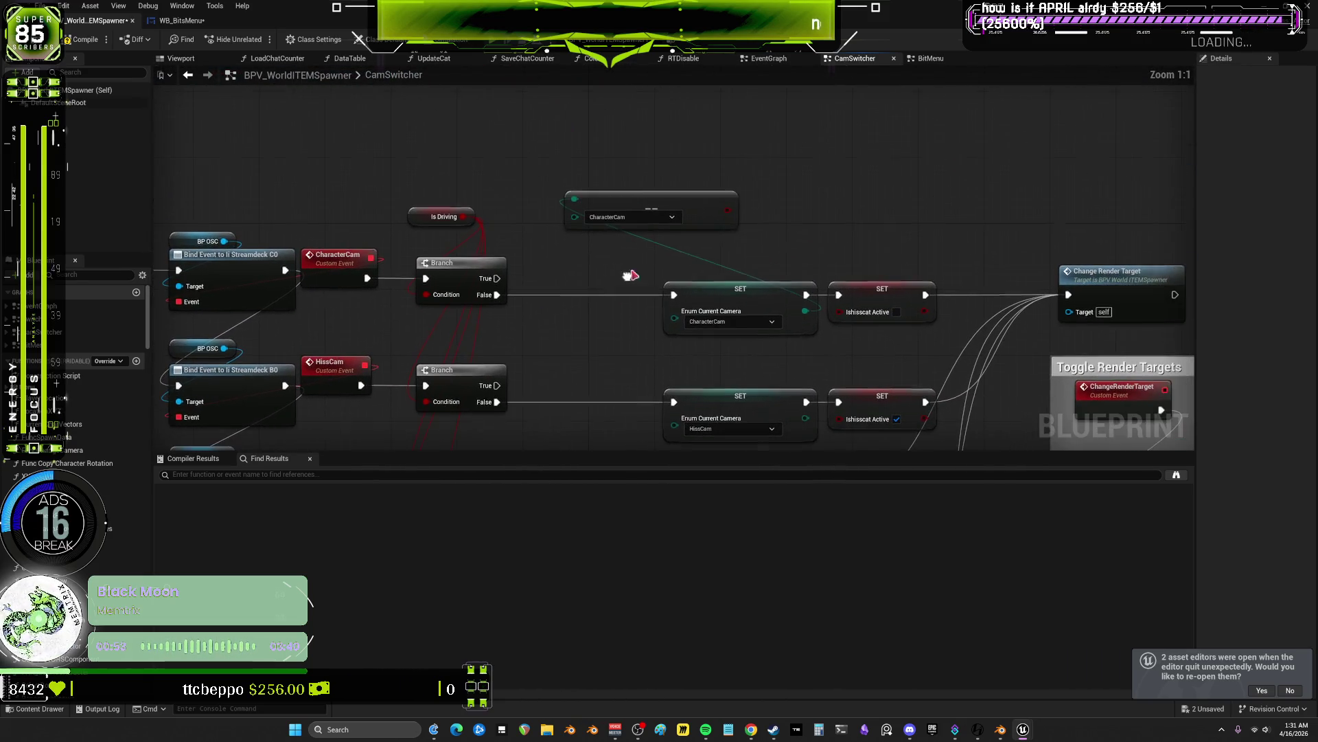
scroll(498, 216, "up", 1)
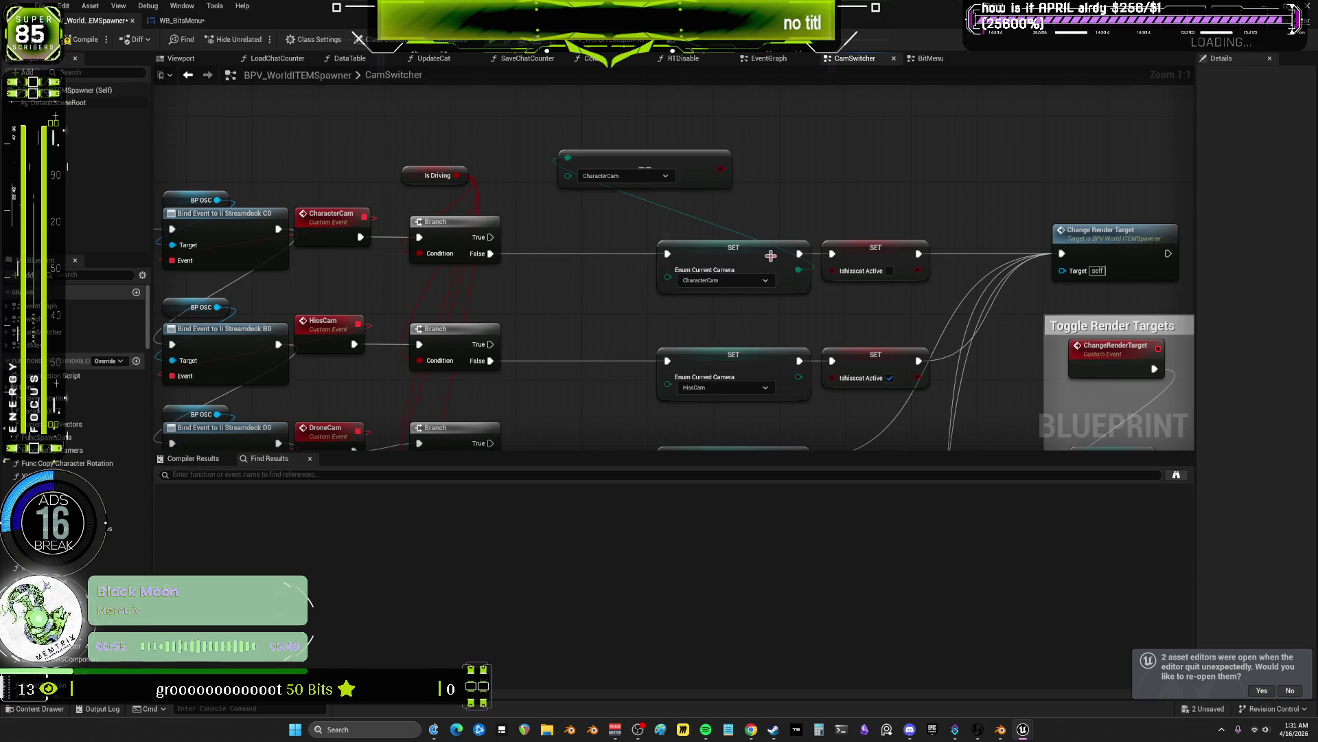
- Select the camera-switching nodes, clear the selection, and paste two Branch nodes
left_click_drag(537, 228, 608, 328)
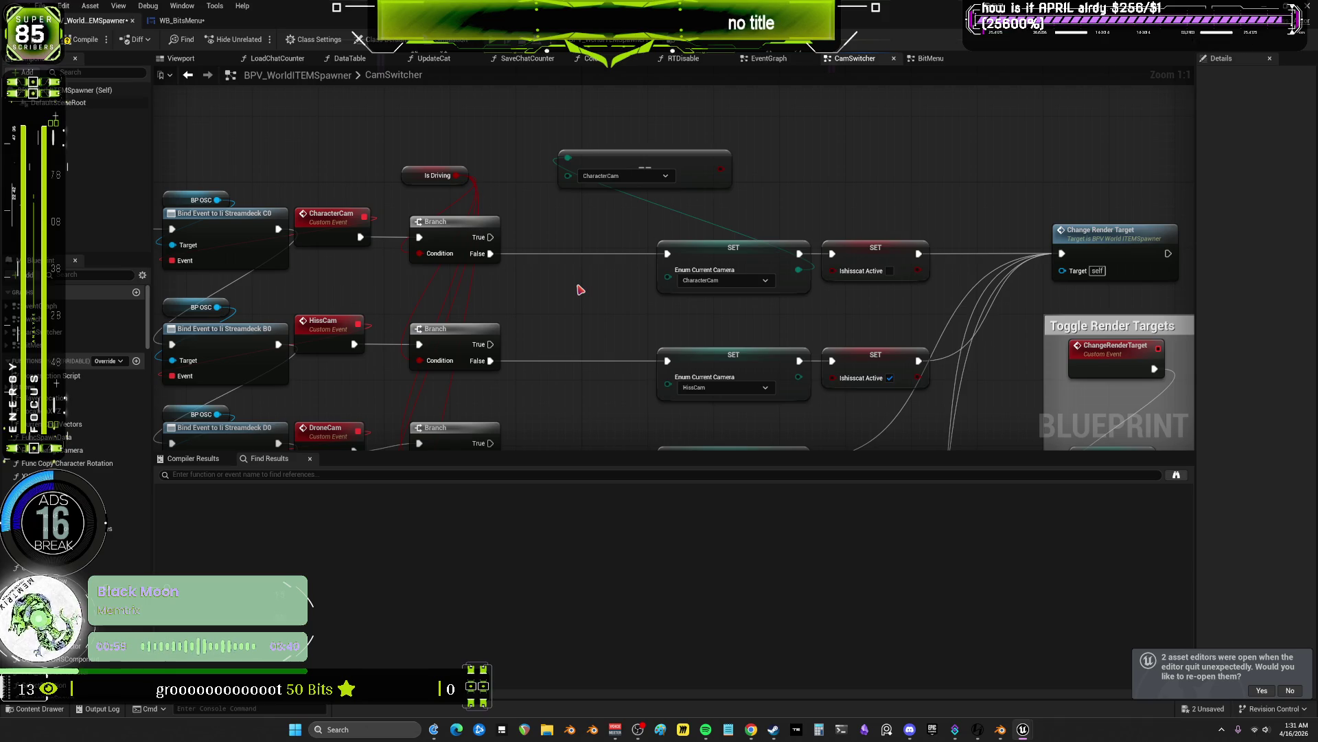
scroll(549, 296, "down", 7)
left_click_drag(490, 403, 754, 142)
scroll(776, 282, "up", 5)
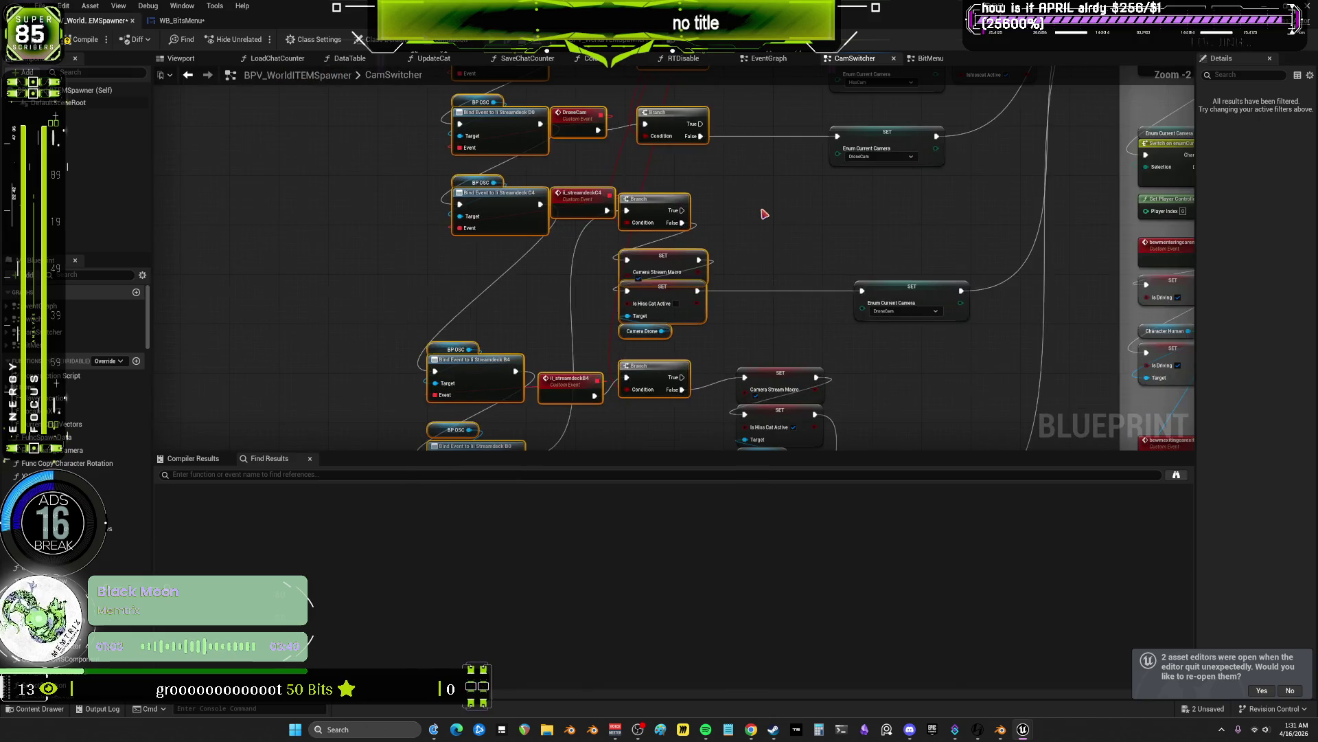
scroll(691, 288, "up", 3)
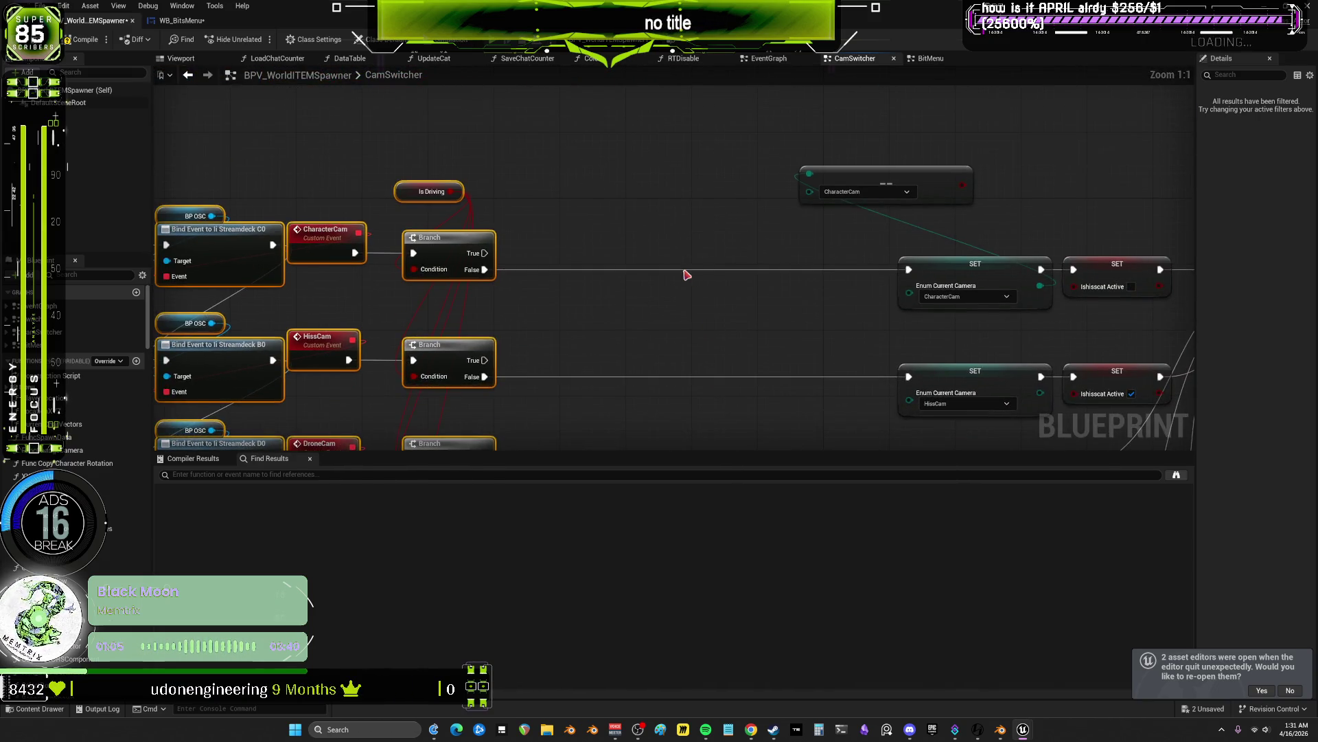
left_click(717, 286)
key("ctrl+v")
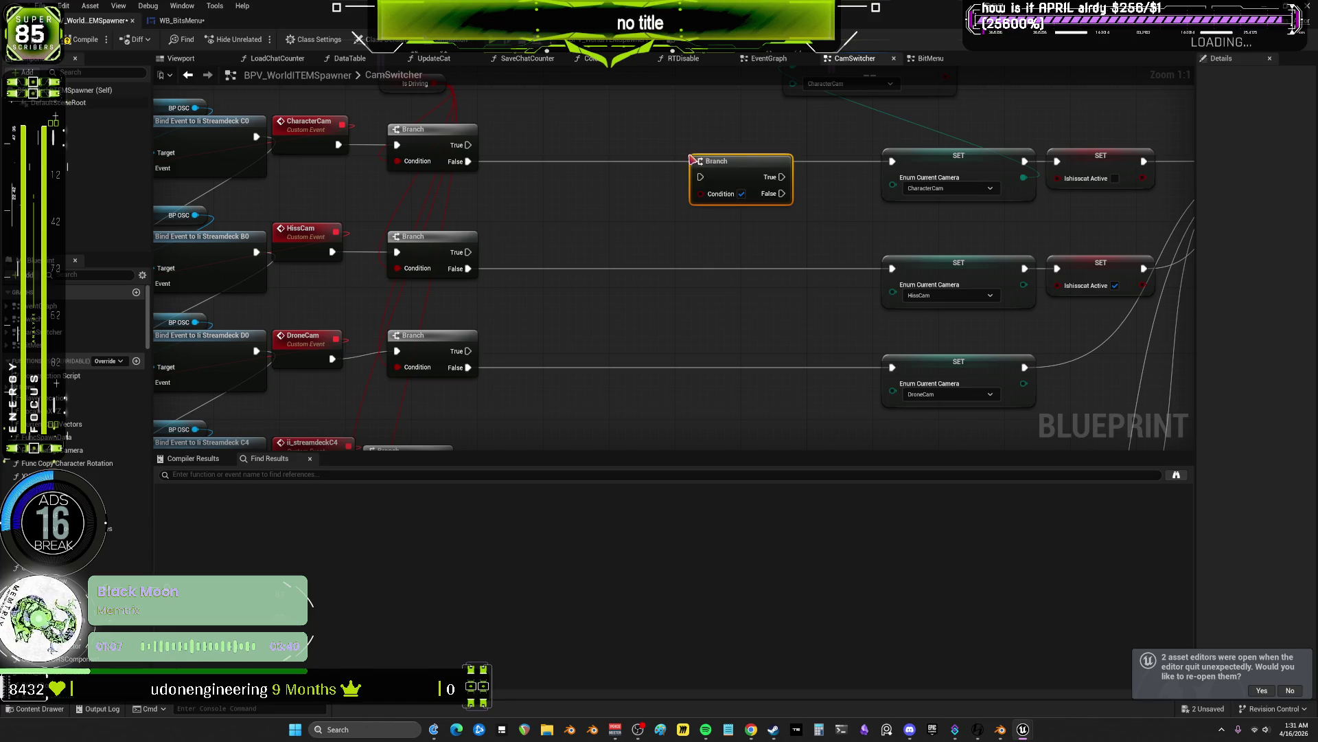
key("ctrl+v")
key("ctrl+v")
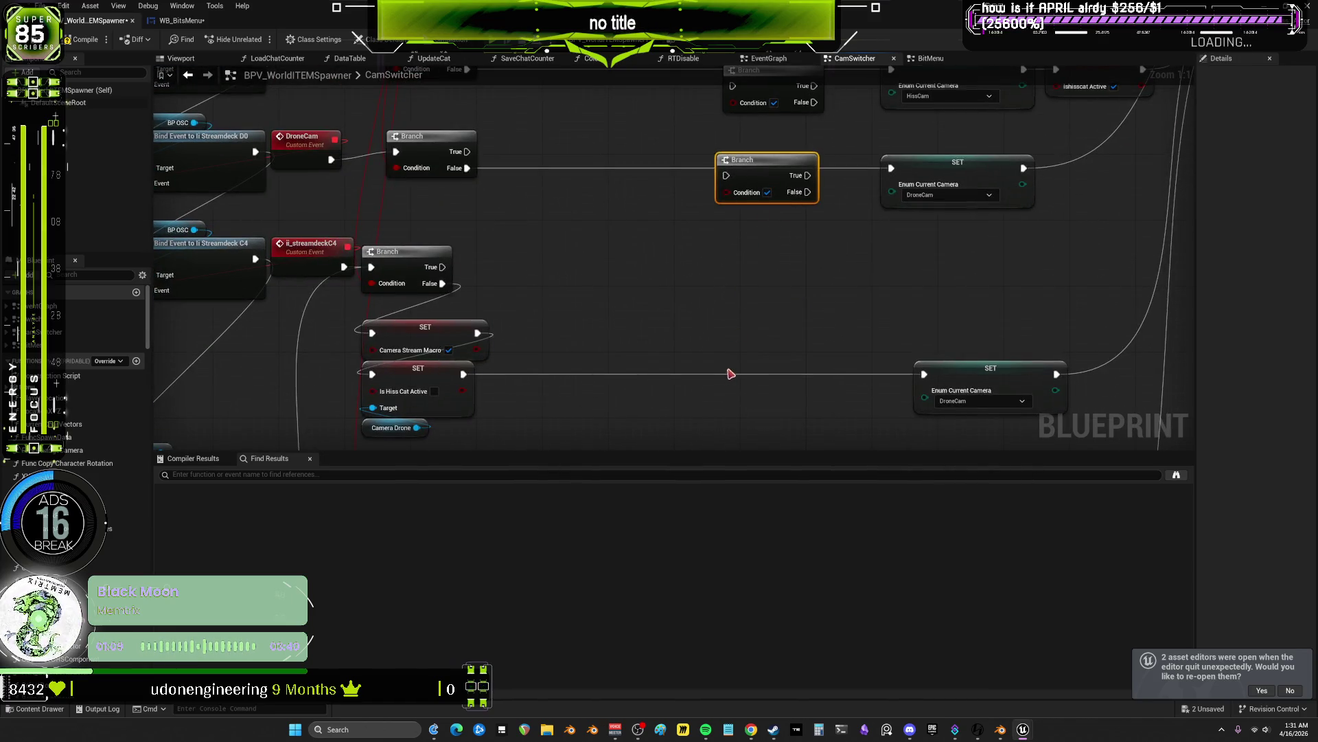
- Add a third Branch and reposition it before the DroneCam SET node
left_click_drag(731, 373, 732, 200)
key("ctrl+v")
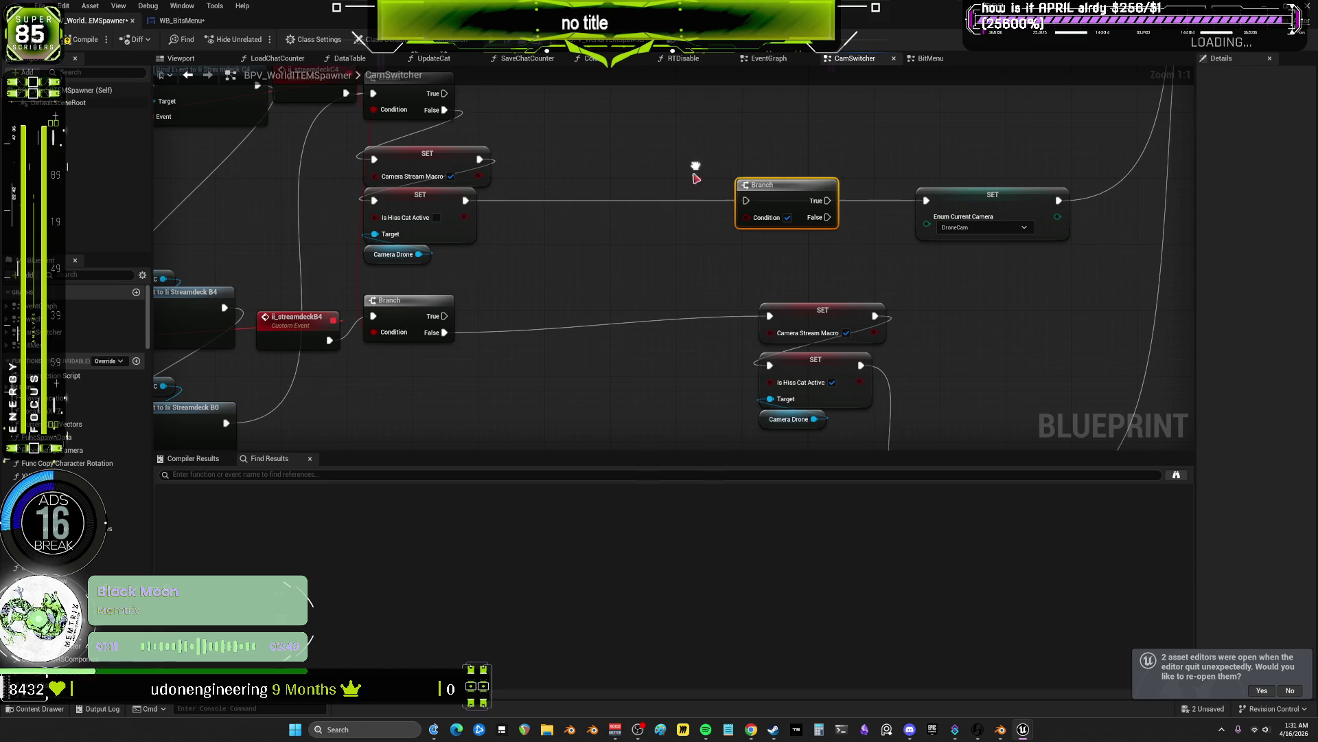
key("ctrl+x")
key("ctrl+v")
mouse_move(618, 311)
left_mouse_down()
mouse_move(733, 215)
mouse_move(760, 313)
mouse_move(743, 200)
mouse_move(786, 171)
left_mouse_up()
left_click_drag(940, 300, 775, 301)
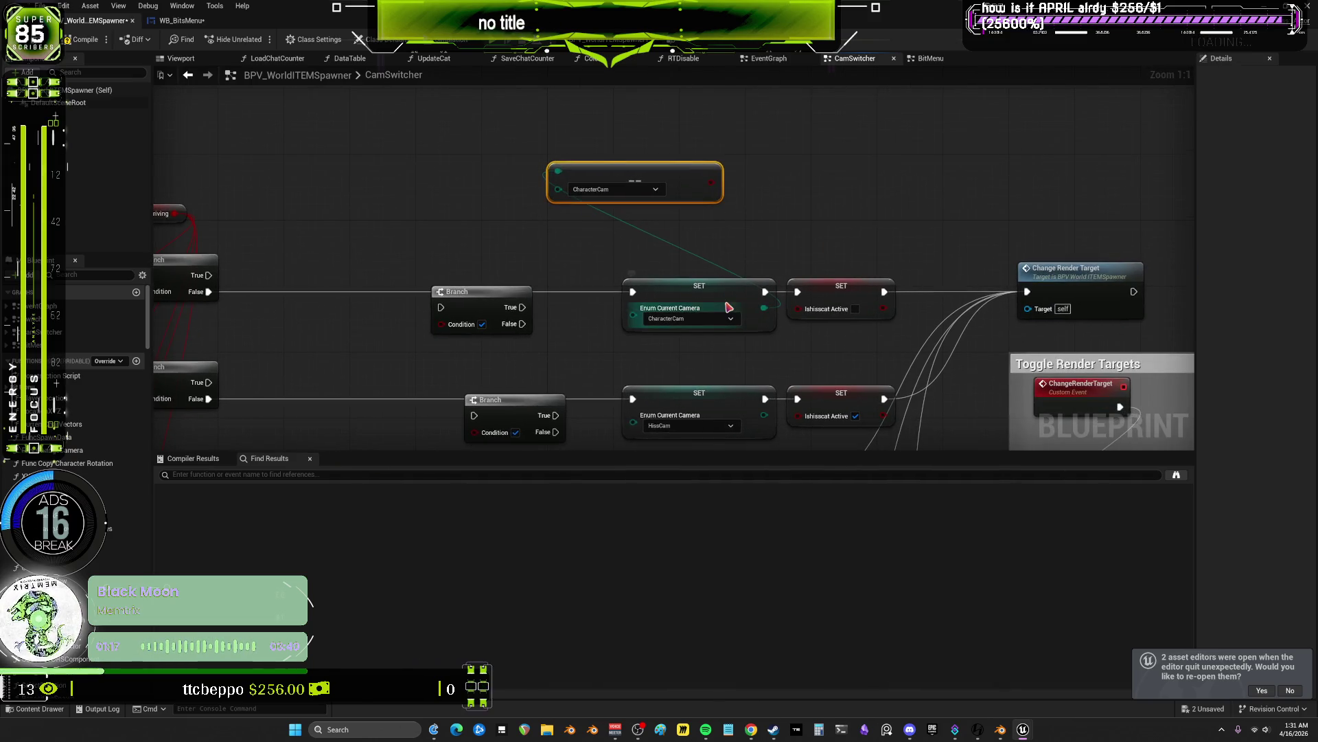
- Drop an Enum Current Camera getter into the graph and inspect the variable's default value
scroll(82, 378, "down", 5)
mouse_move(141, 374)
left_mouse_down()
mouse_move(153, 511)
mouse_move(152, 494)
left_mouse_up()
left_click_drag(83, 395, 445, 232)
left_click(481, 242)
scroll(60, 420, "up", 5)
scroll(62, 421, "up", 5)
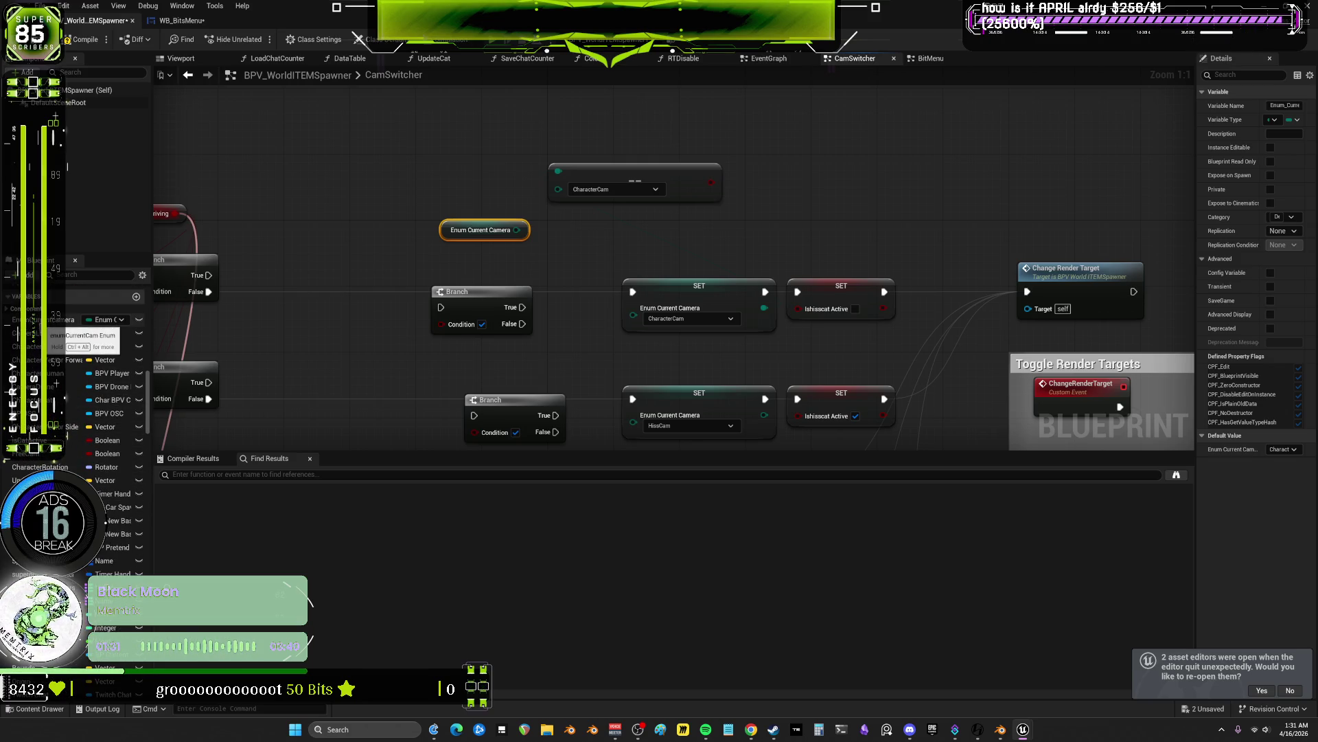
left_click(48, 320)
- Move both camera enum getters above the == node, then select the EnumCurrentcamera variable
left_click_drag(481, 189, 429, 173)
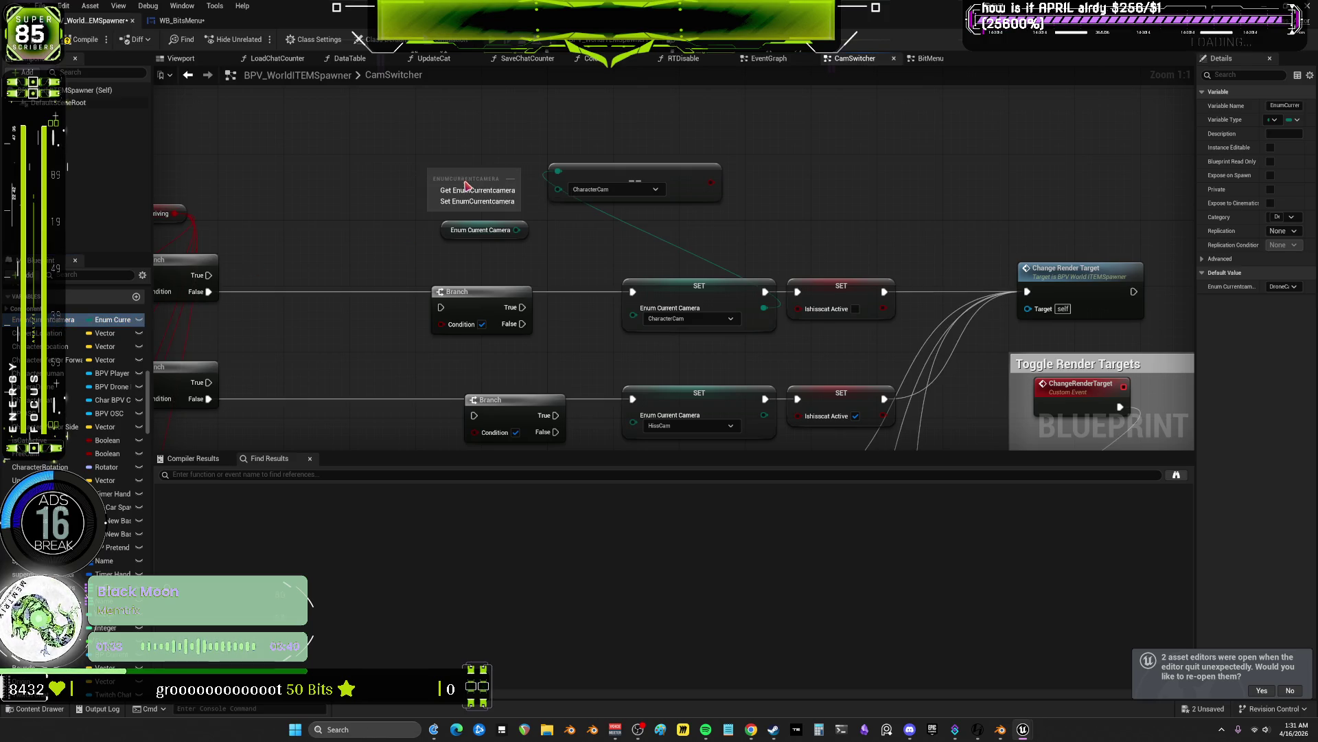
mouse_move(456, 229)
left_mouse_down()
mouse_move(413, 220)
mouse_move(506, 235)
mouse_move(632, 315)
mouse_move(538, 279)
mouse_move(502, 173)
mouse_move(638, 314)
mouse_move(572, 276)
left_mouse_up()
left_click(573, 136)
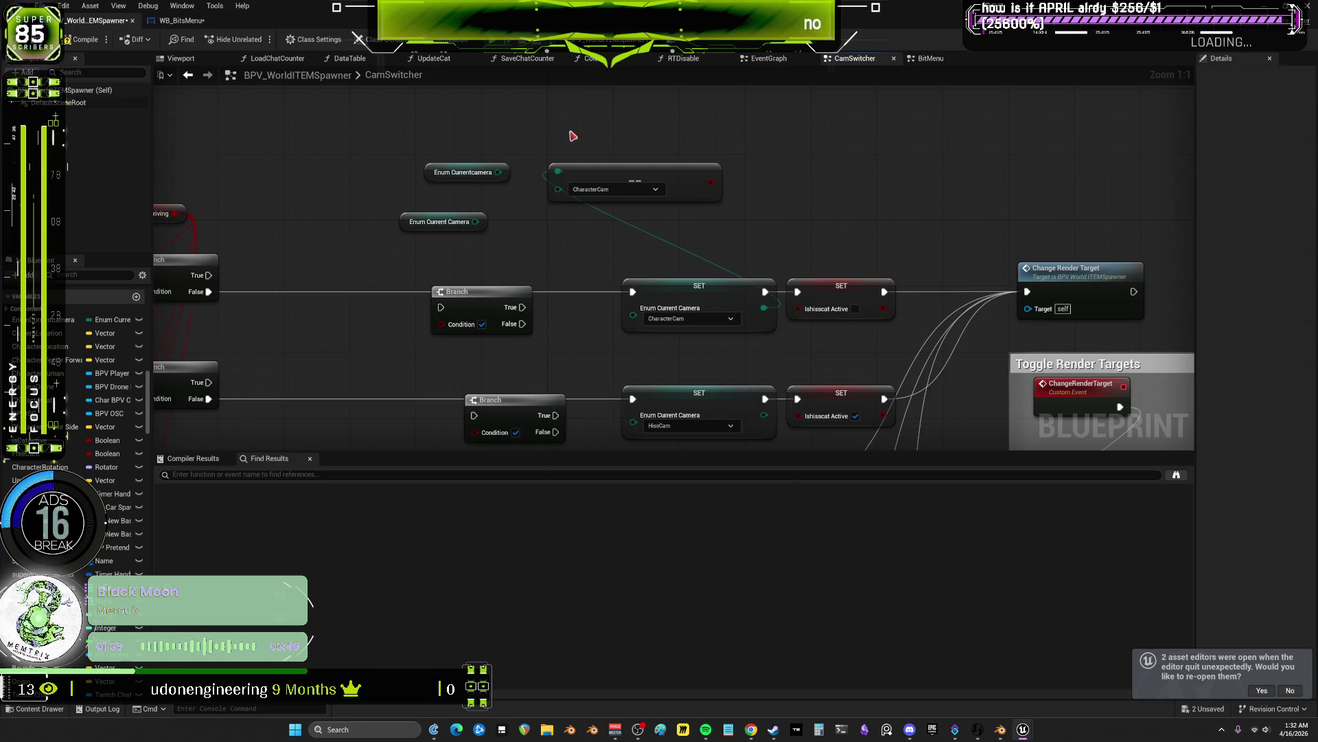
scroll(573, 136, "down", 3)
scroll(611, 241, "up", 3)
left_click_drag(549, 230, 628, 289)
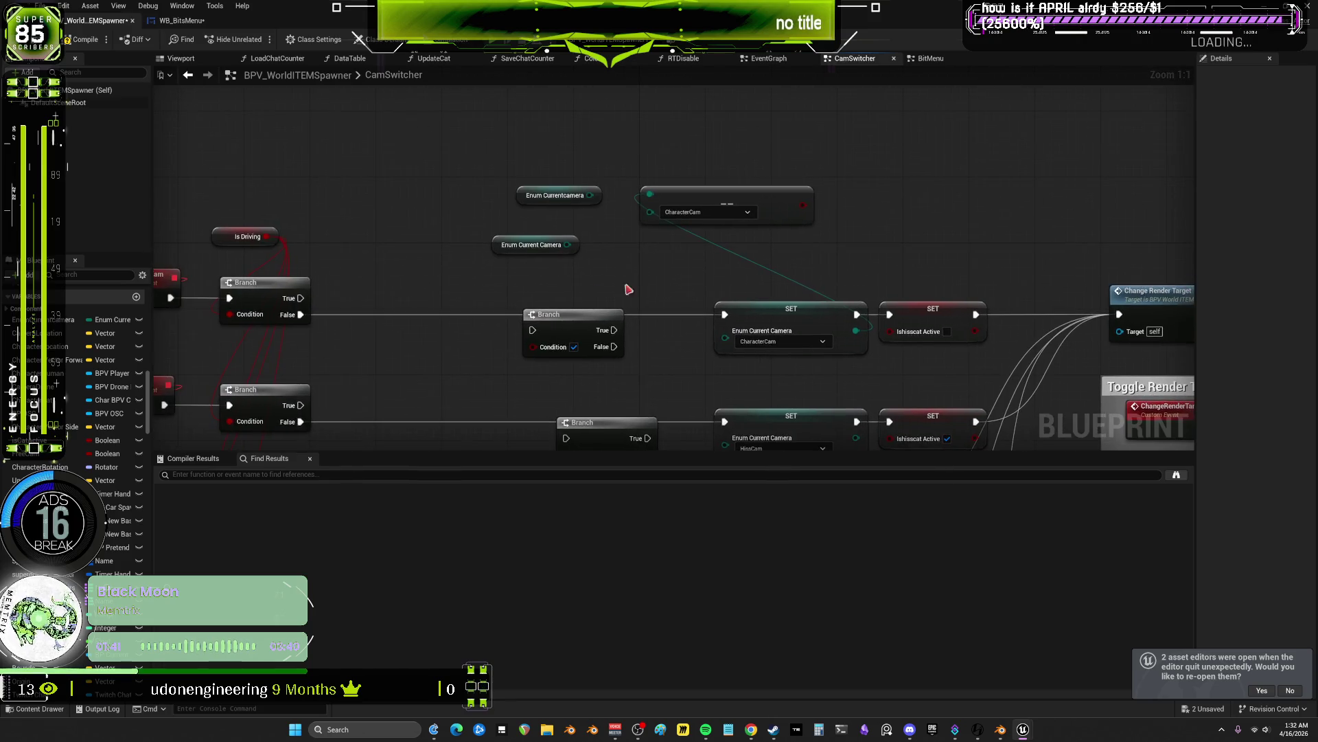
left_click(53, 320)
- Attempt to delete EnumCurrentcamera but keep the in-use variable
key("Delete")
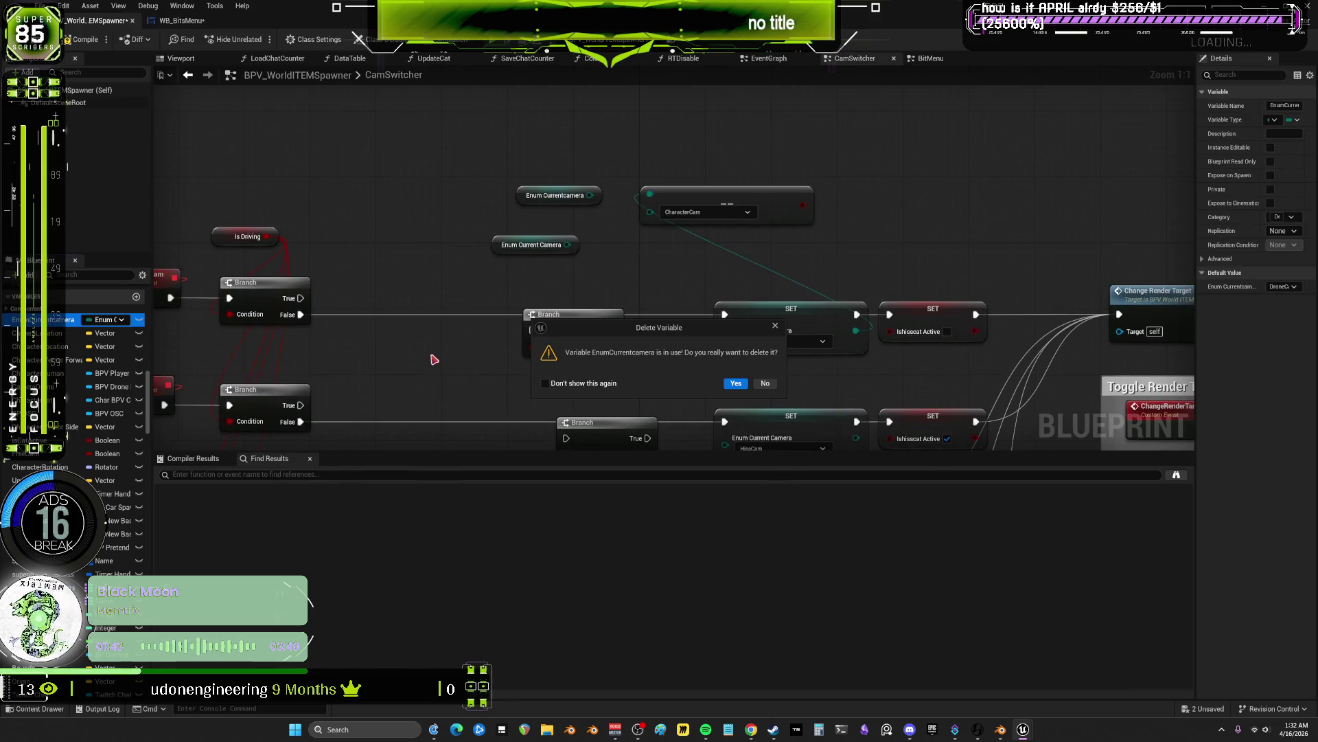
left_click(765, 383)
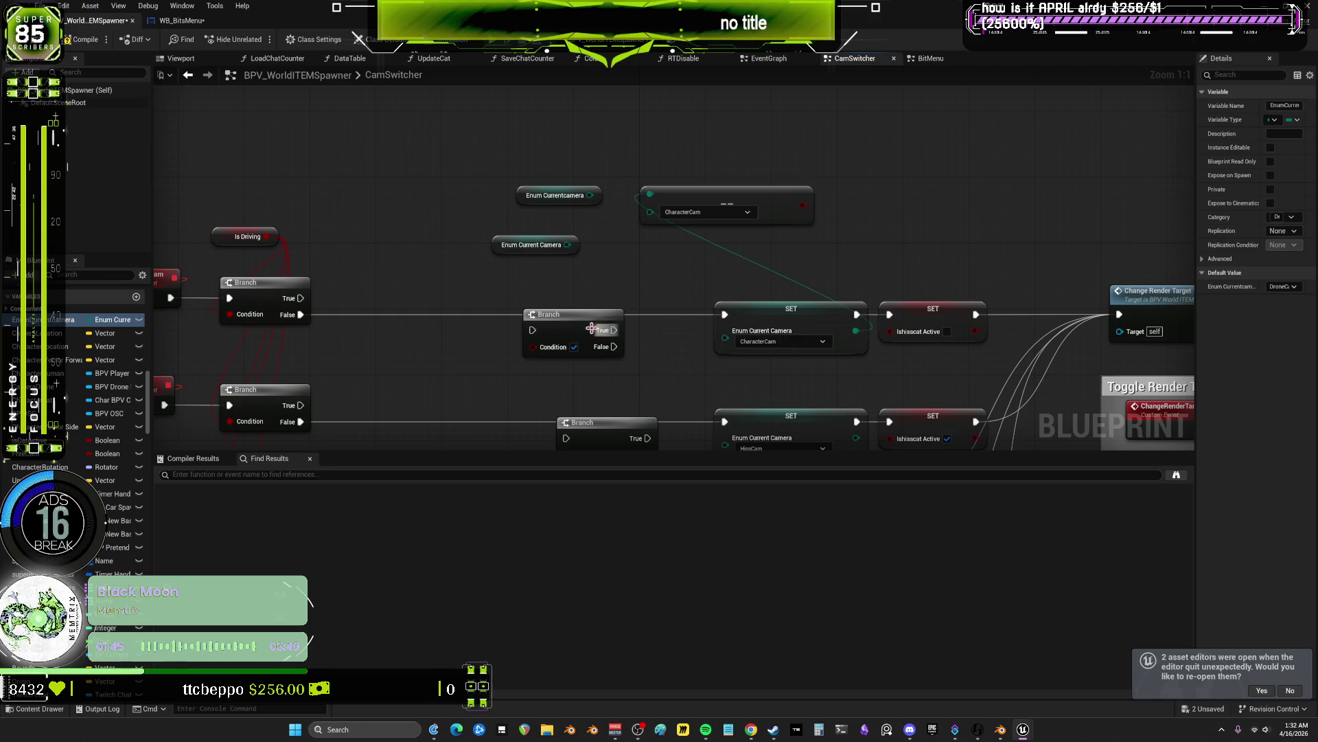
scroll(132, 493, "down", 5)
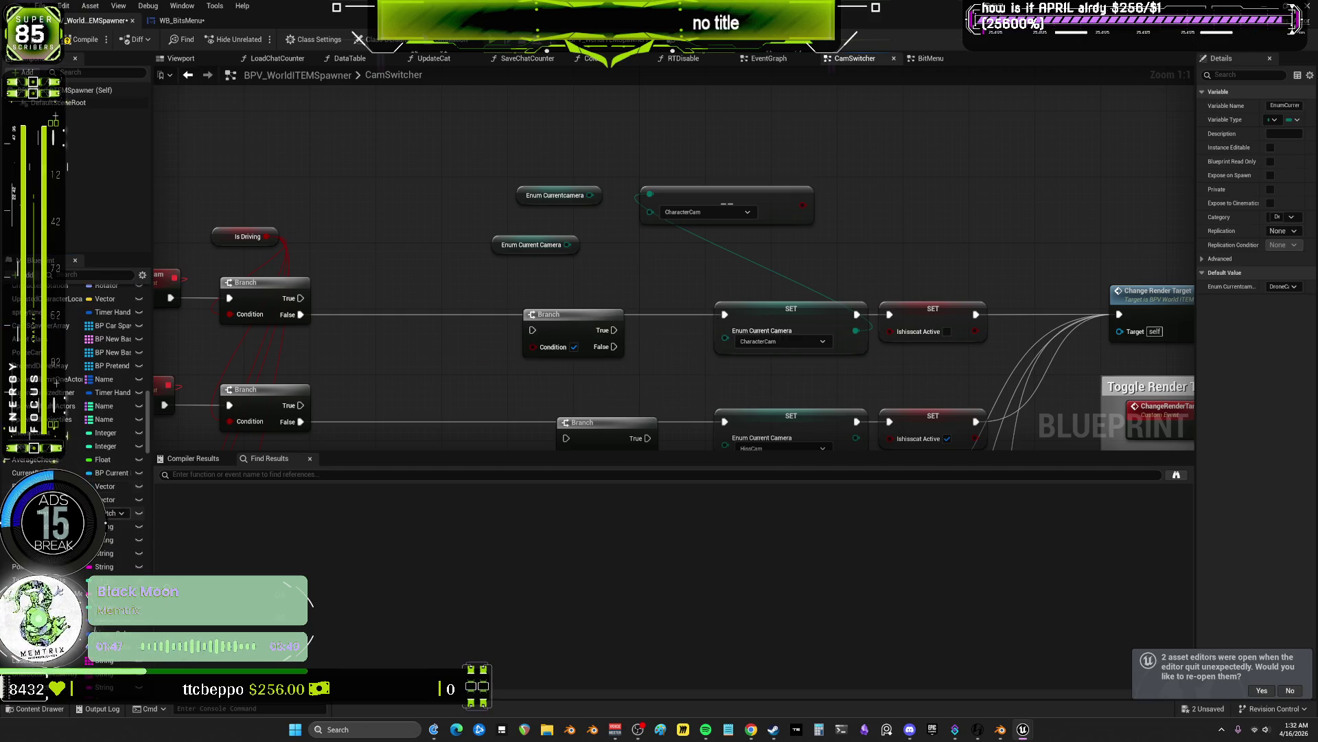
scroll(110, 521, "down", 5)
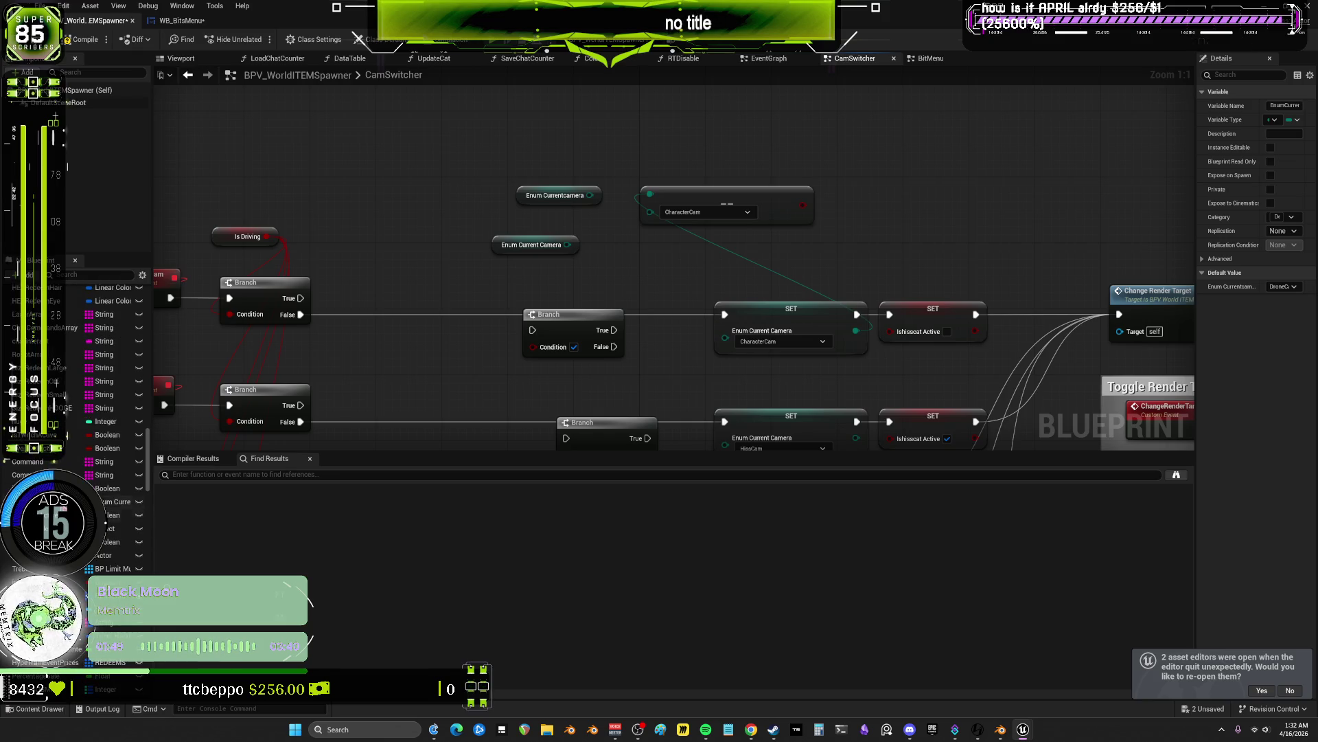
- Cancel deleting Enum_CurrentCamera and find its references by name
left_click(116, 502)
key("Delete")
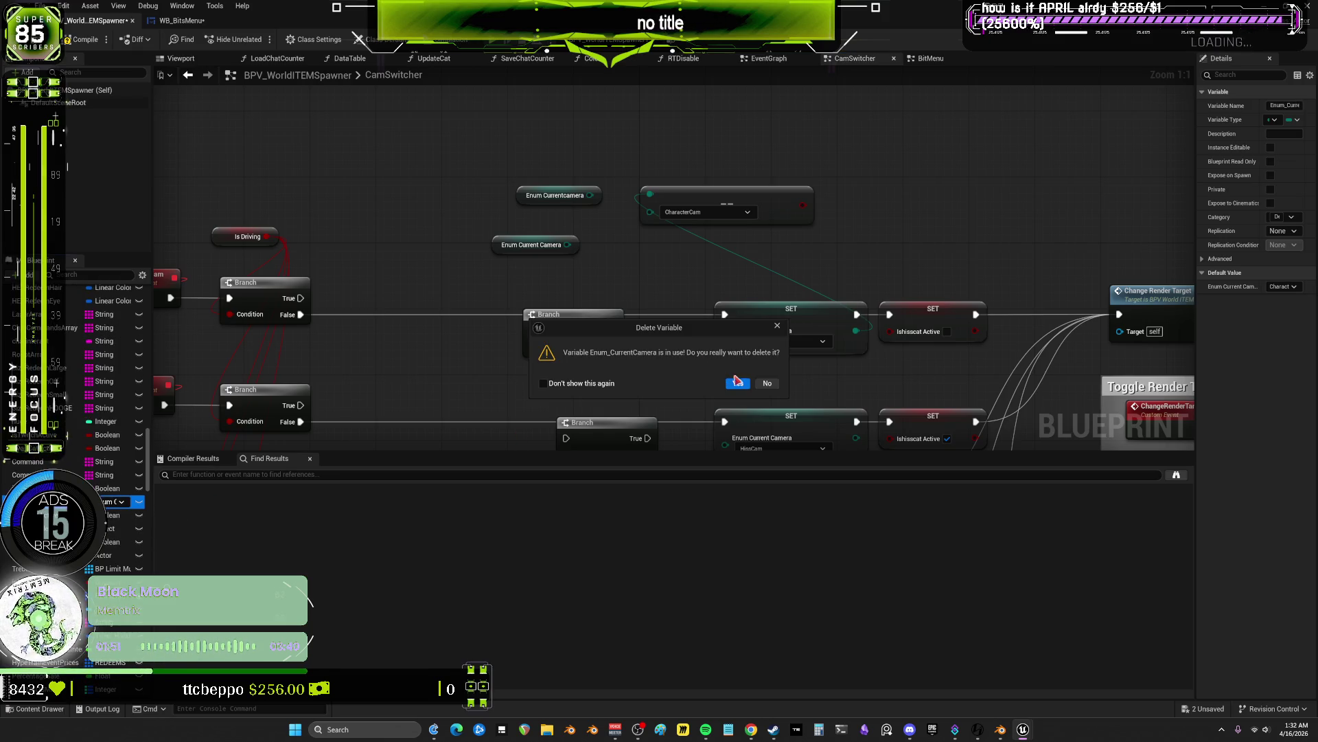
left_click(768, 383)
right_click(106, 507)
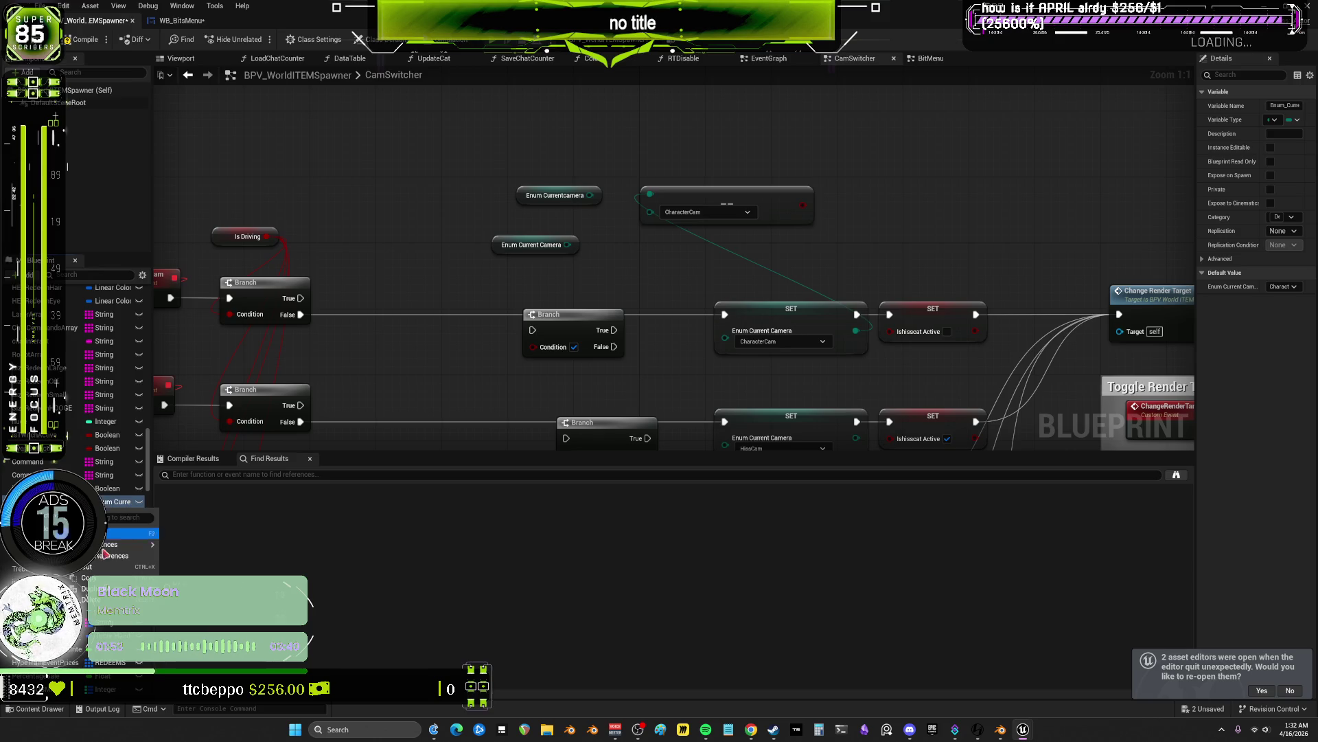
mouse_move(106, 544)
left_click(187, 549)
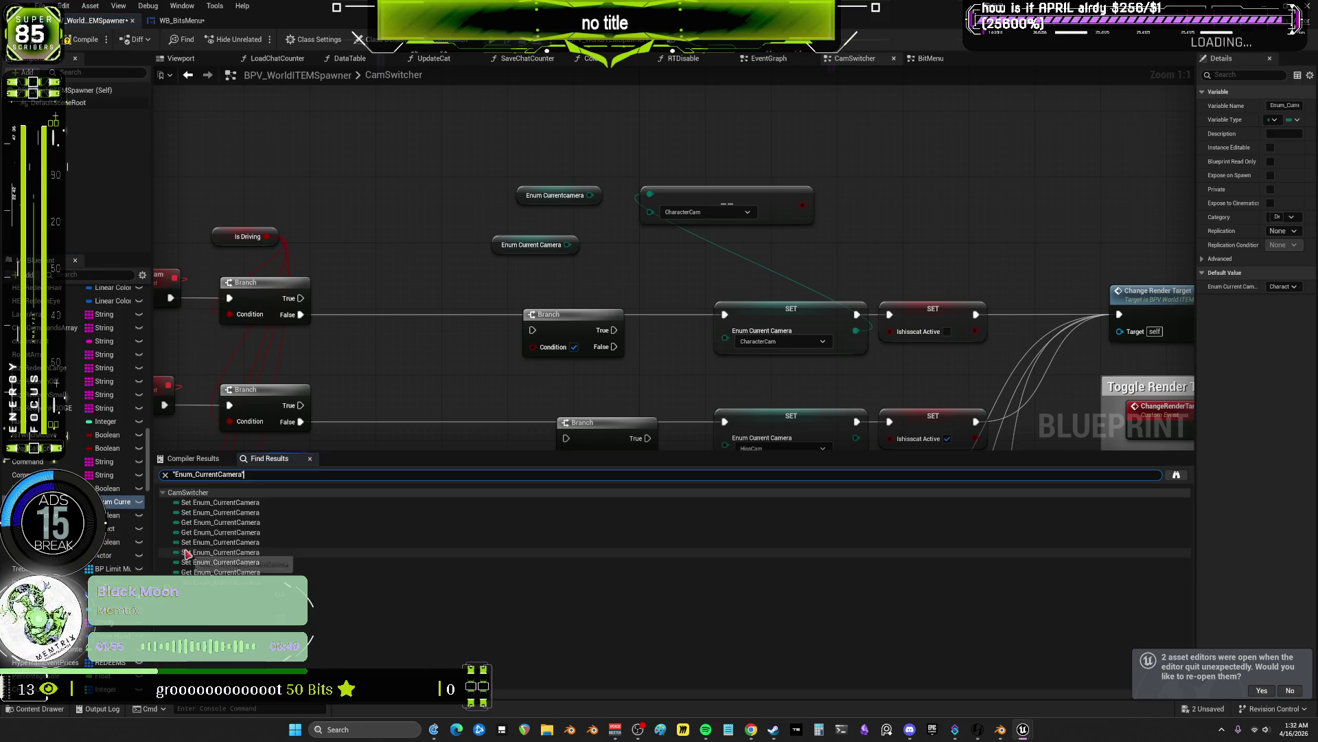
- Find all references to EnumCurrentcamera by name
scroll(67, 405, "up", 5)
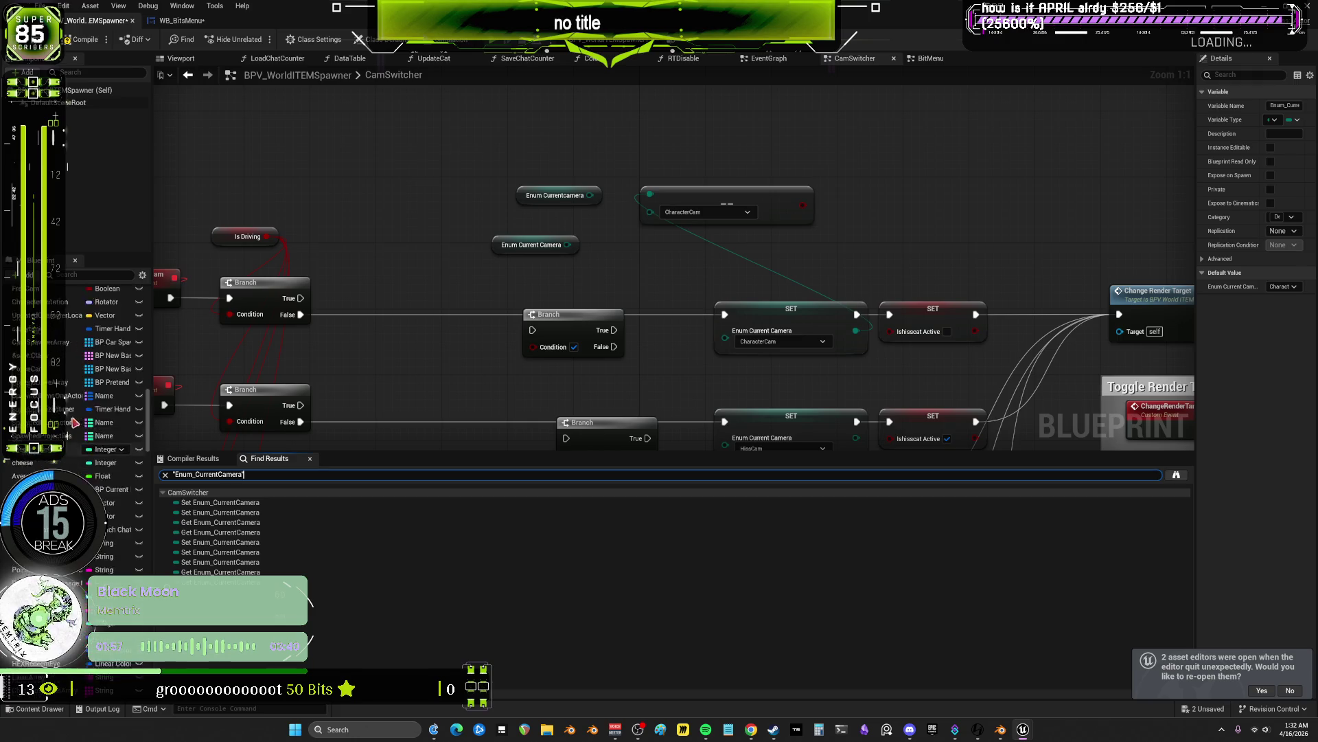
scroll(67, 405, "up", 3)
right_click(62, 386)
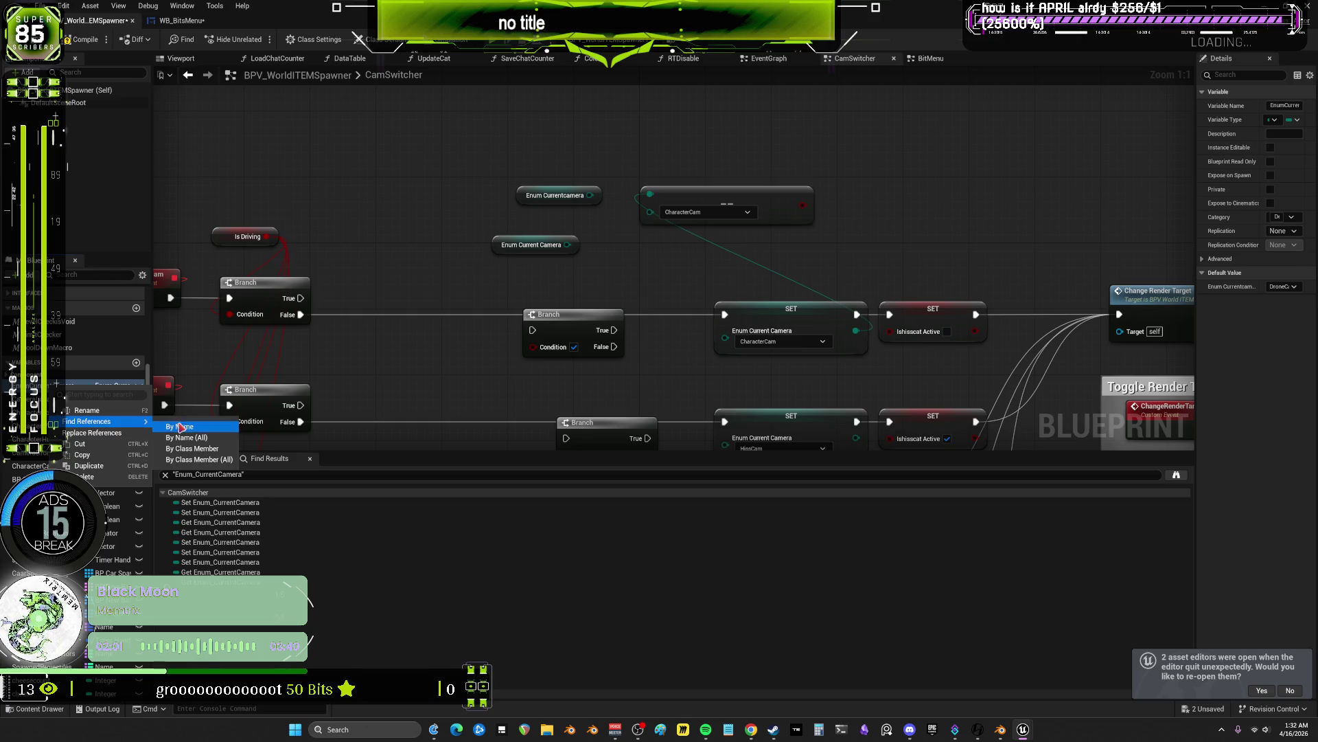
left_click(204, 445)
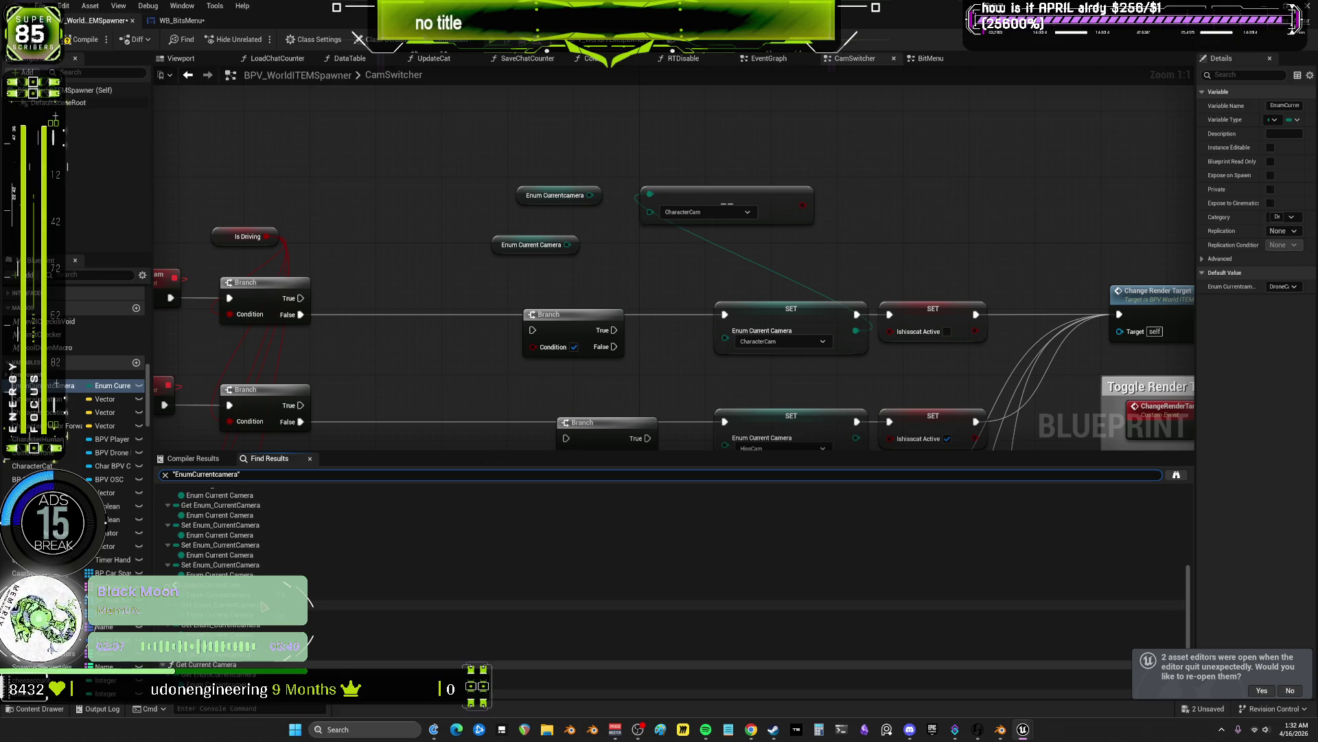
- Pan across the Sequence, Switch on enumCurrentCam and Toggle Render Targets nodes to review usages
scroll(683, 325, "down", 4)
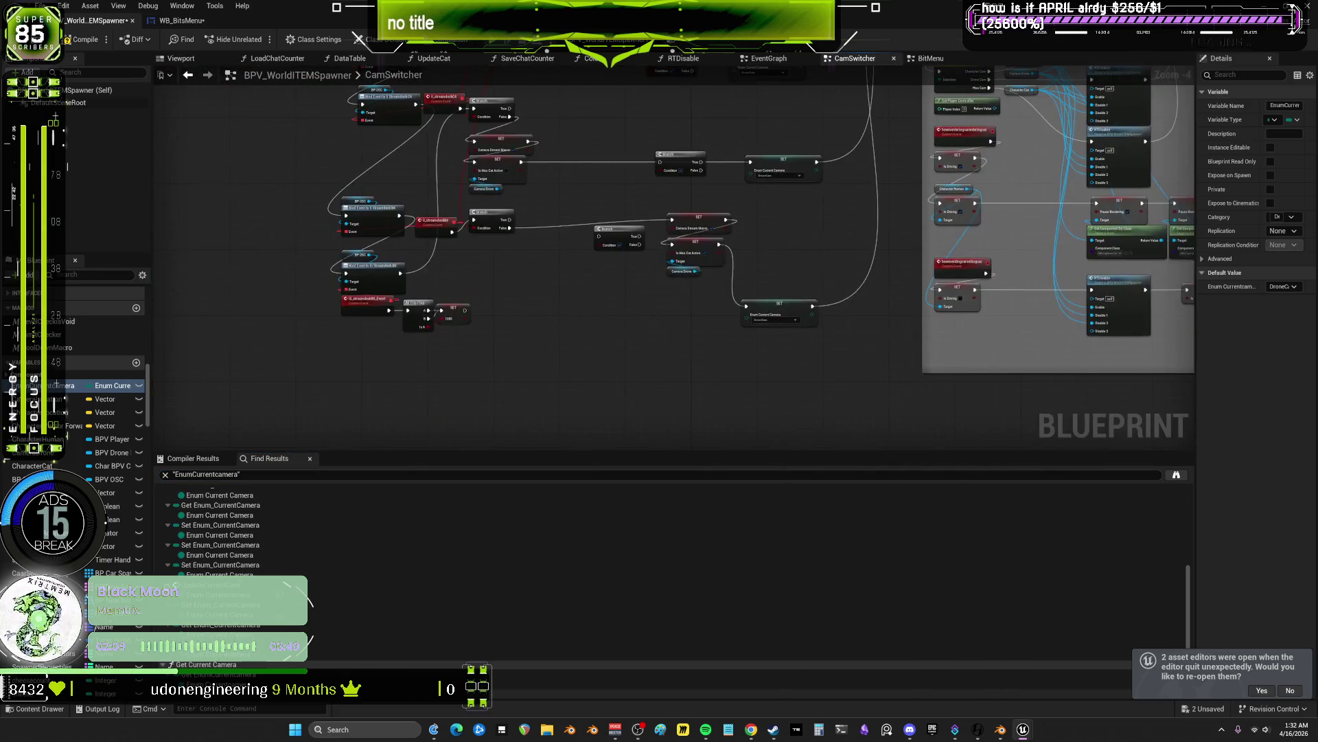
scroll(672, 237, "up", 5)
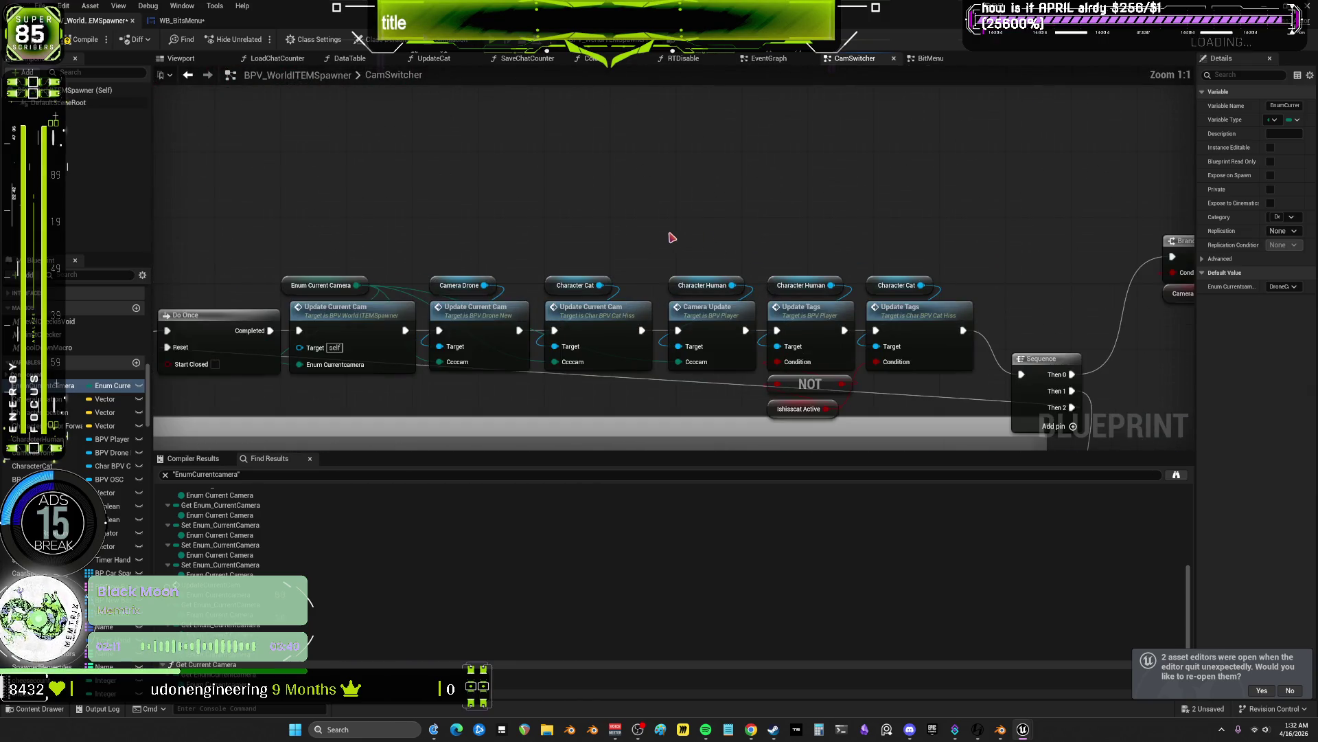
left_click_drag(495, 256, 142, 237)
left_click_drag(494, 256, 156, 247)
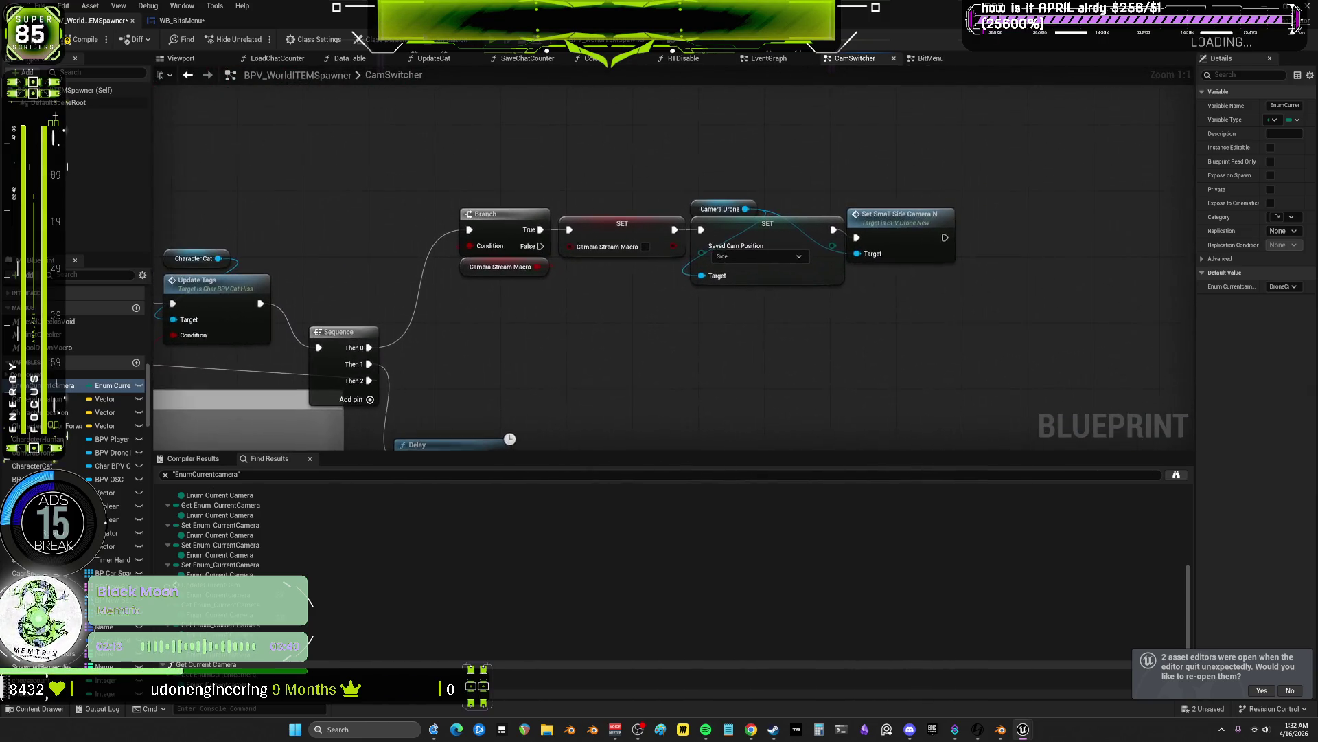
mouse_move(165, 405)
left_mouse_down()
mouse_move(512, 137)
mouse_move(512, 71)
left_mouse_up()
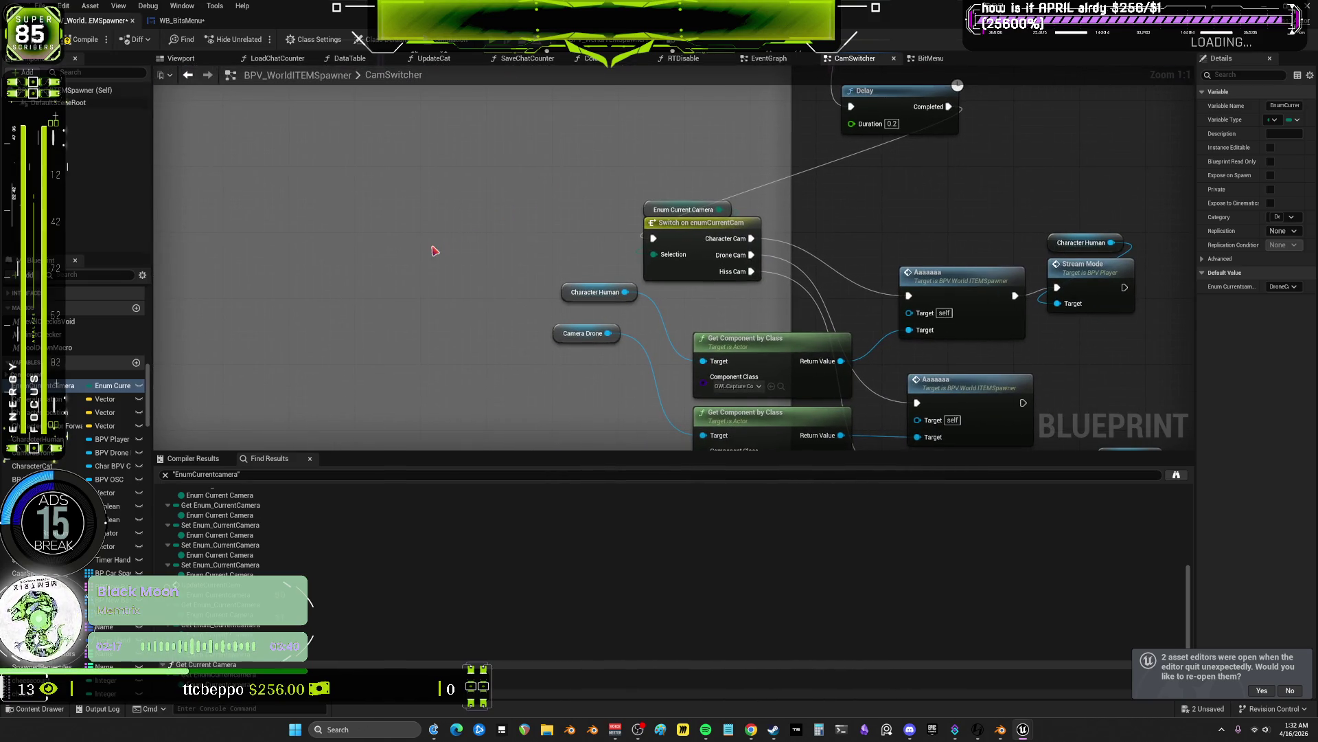
scroll(451, 241, "down", 4)
left_click_drag(304, 218, 676, 270)
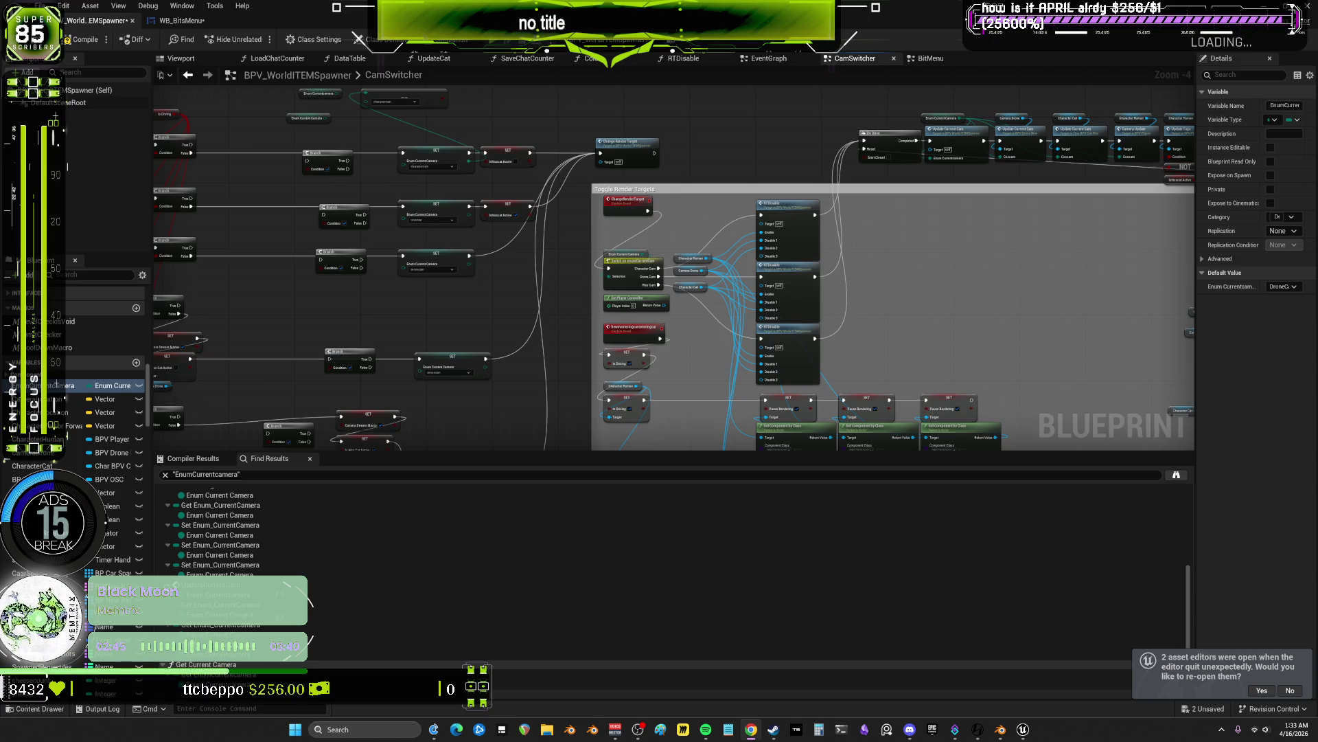
- Add an Enum Current Camera getter beside the comparison, then delete the extra duplicate getter
left_click_drag(681, 283, 802, 239)
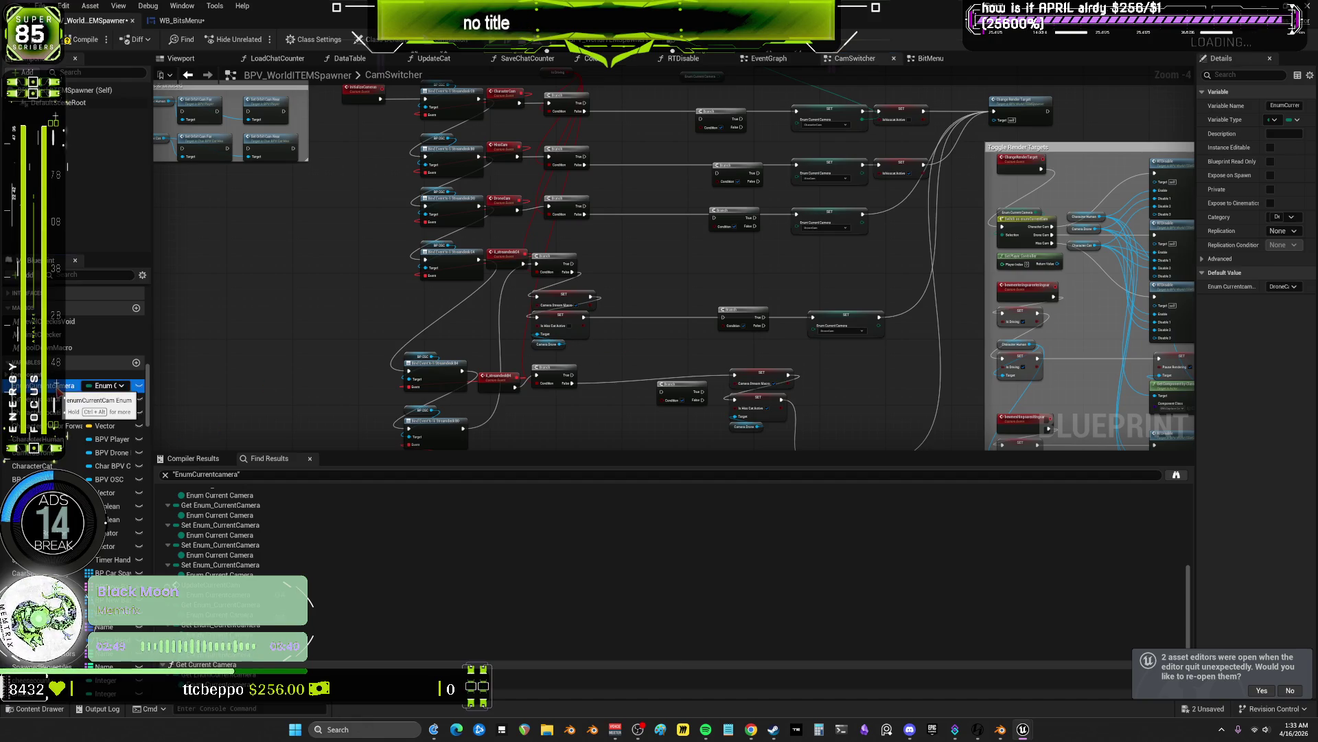
left_click_drag(58, 385, 252, 323)
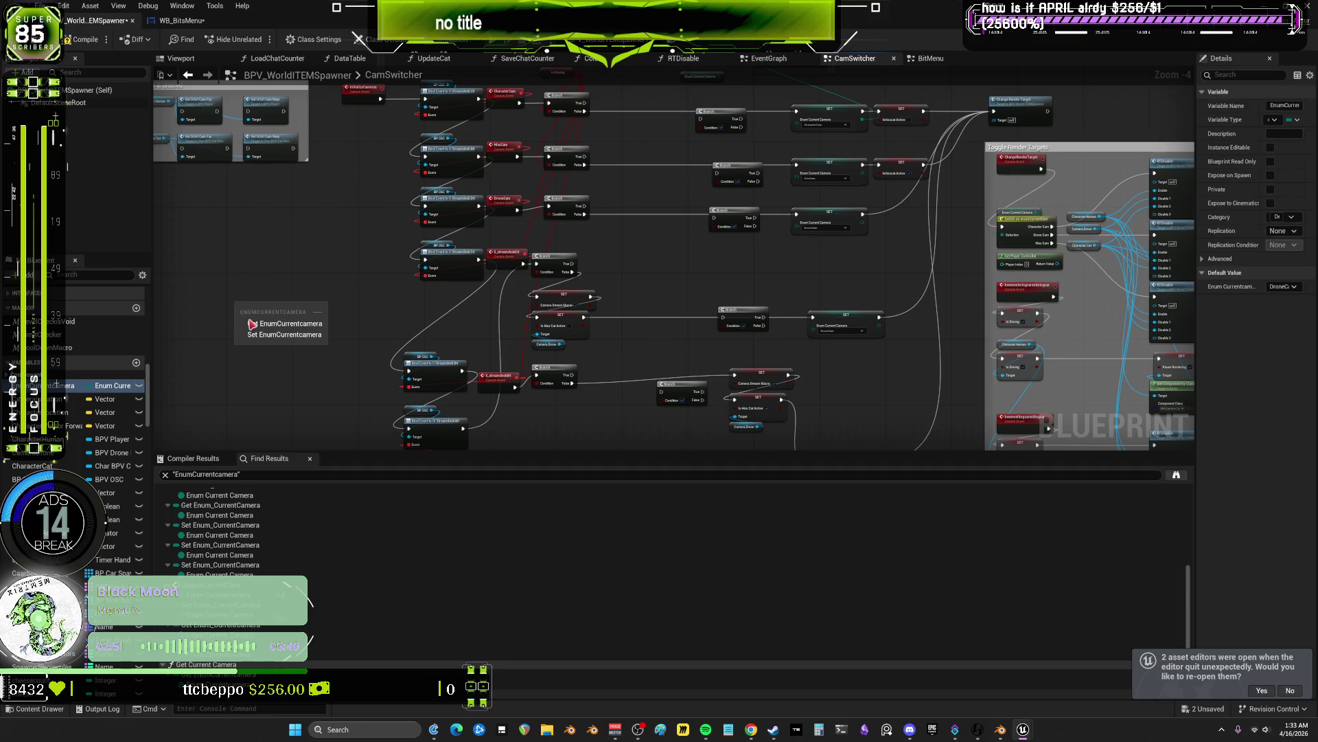
left_click(252, 323)
scroll(261, 312, "up", 3)
left_click_drag(362, 294, 368, 294)
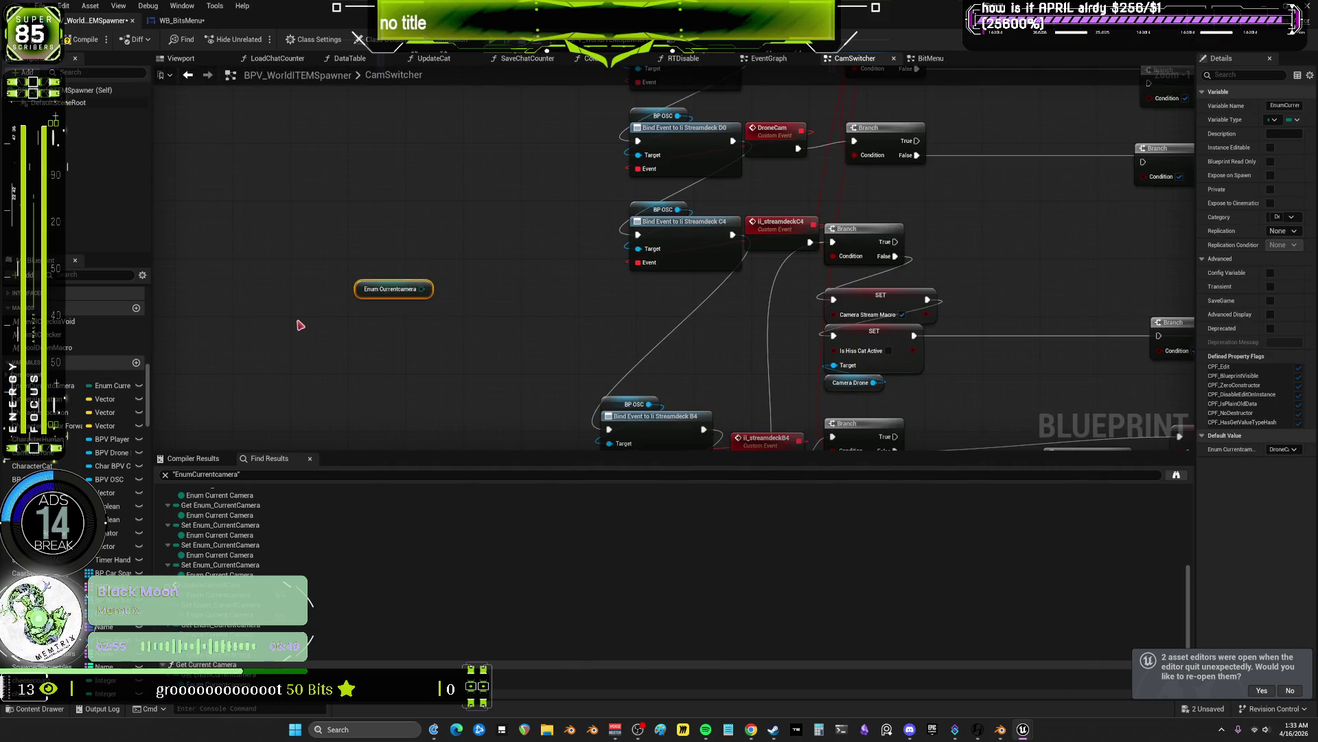
scroll(395, 289, "down", 3)
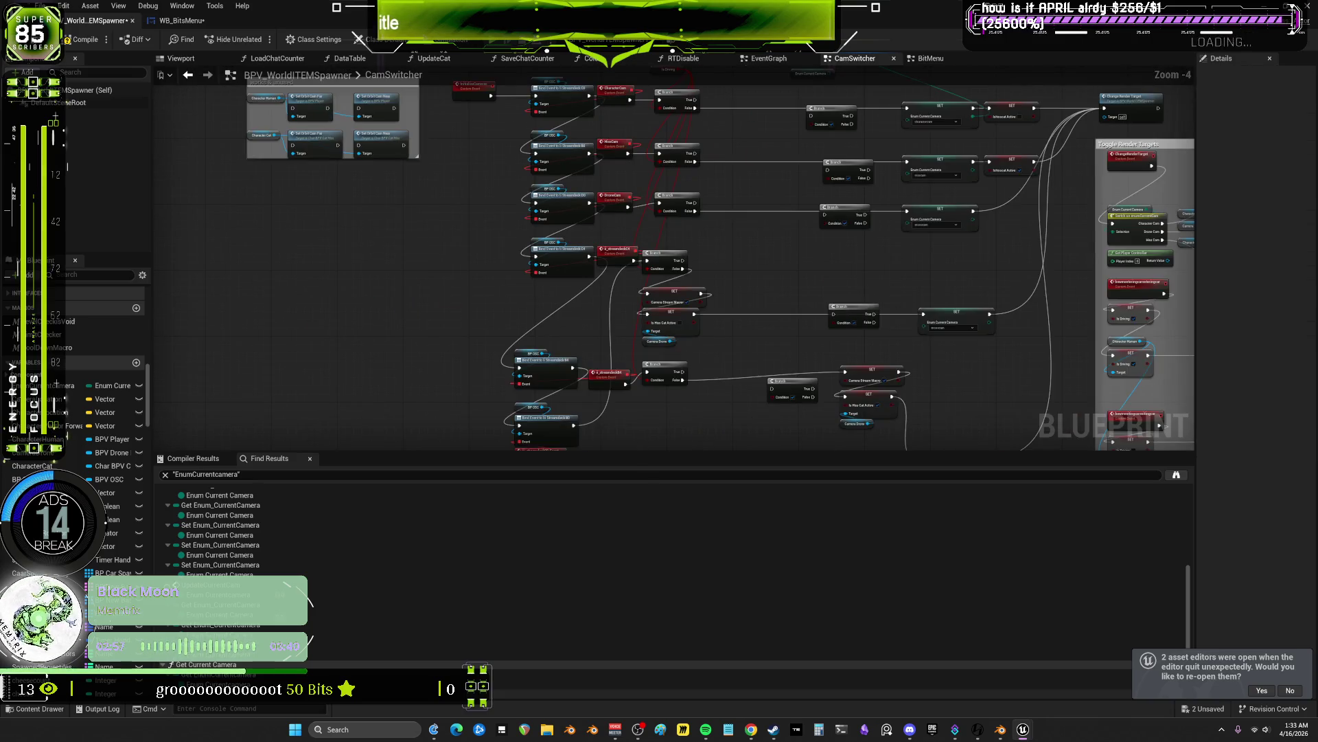
scroll(769, 227, "up", 5)
mouse_move(749, 170)
left_mouse_down()
mouse_move(719, 178)
mouse_move(728, 195)
left_mouse_up()
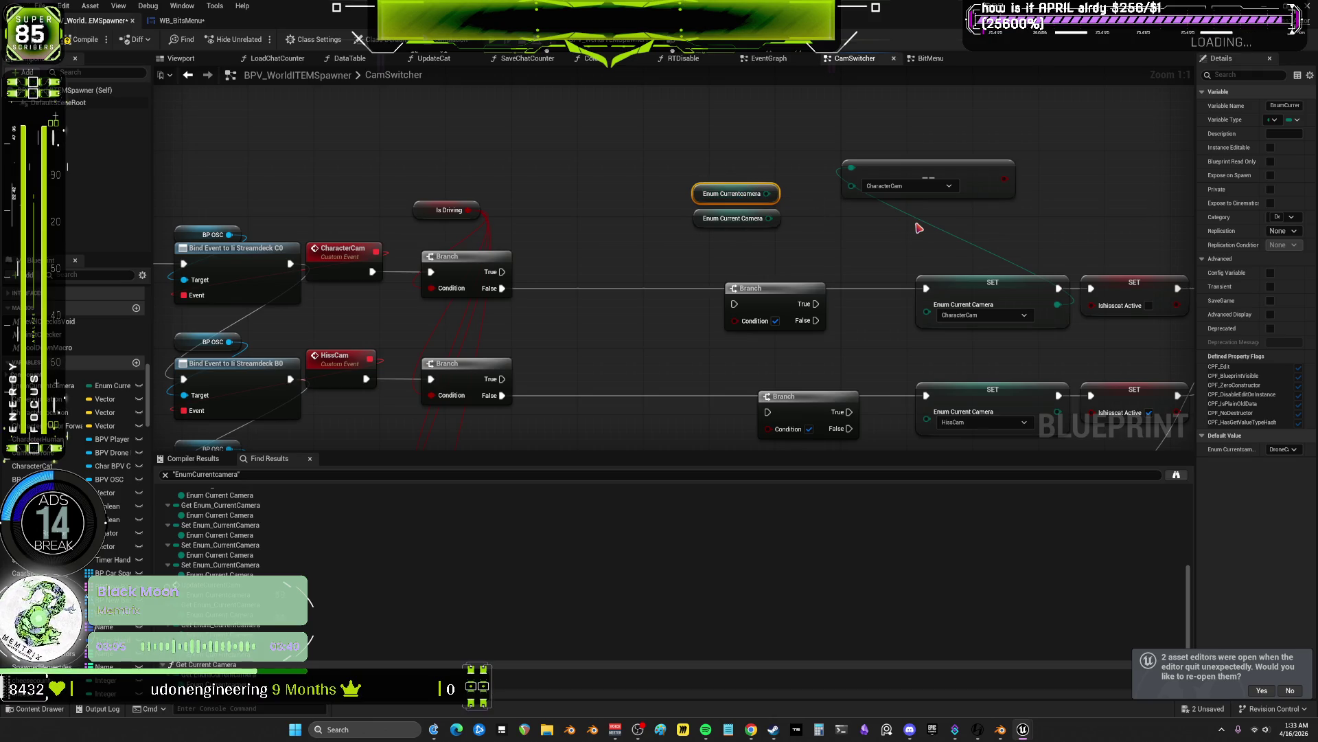
mouse_move(854, 265)
left_mouse_down()
mouse_move(838, 192)
mouse_move(857, 244)
left_mouse_up()
key("Delete")
mouse_move(754, 203)
left_mouse_down()
mouse_move(657, 220)
mouse_move(707, 200)
mouse_move(712, 176)
mouse_move(839, 146)
mouse_move(720, 181)
mouse_move(754, 181)
left_mouse_up()
- Feed Enum Current Camera into the == node, keeping CharacterCam as the compared value
left_click(857, 147, "alt")
left_click(868, 146)
left_click_drag(821, 238, 629, 160)
left_click_drag(820, 188, 762, 155)
left_click(760, 151)
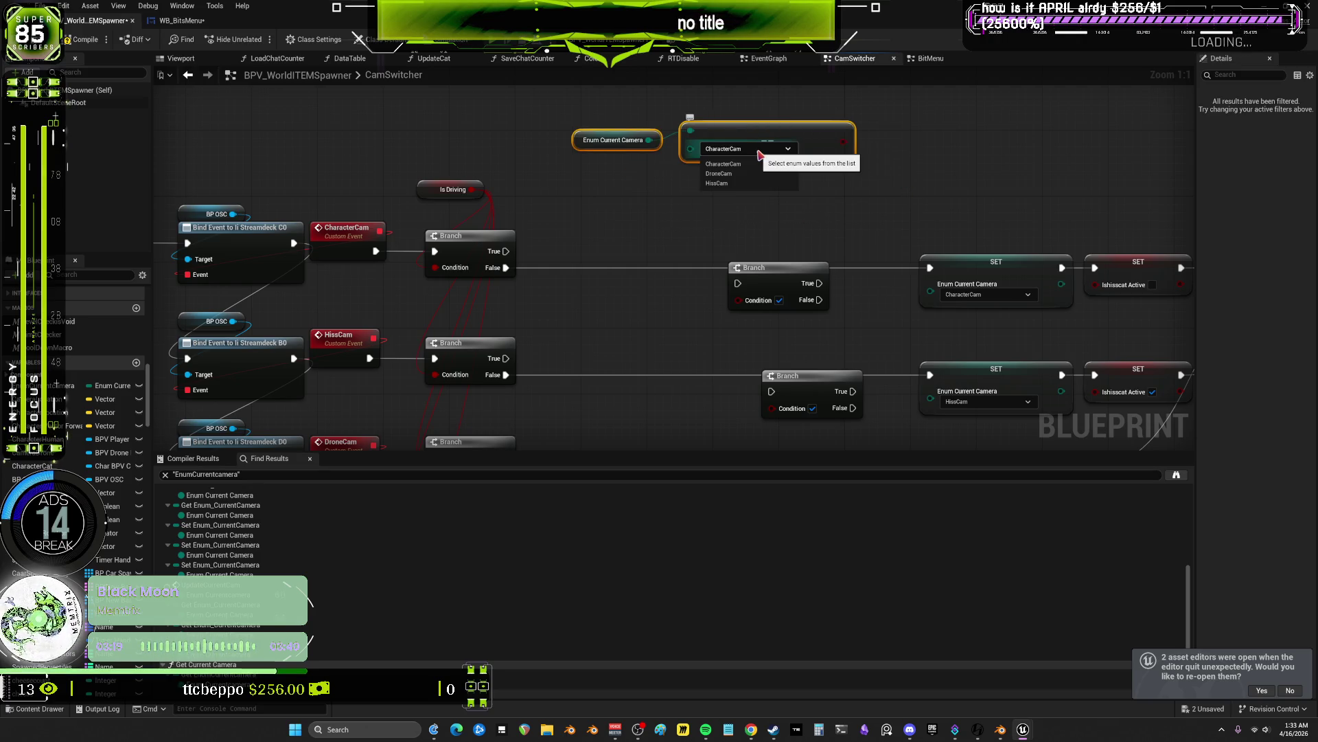
left_click(760, 153)
left_click(905, 176)
- Wire the == result into the Branch Condition and move the check and Branch into the upper row
mouse_move(838, 151)
left_mouse_down()
mouse_move(788, 239)
mouse_move(779, 222)
mouse_move(745, 302)
mouse_move(731, 261)
left_mouse_up()
left_click_drag(717, 206, 743, 206)
mouse_move(618, 141)
left_mouse_down()
mouse_move(756, 184)
mouse_move(752, 244)
left_mouse_up()
left_click(751, 261, "ctrl")
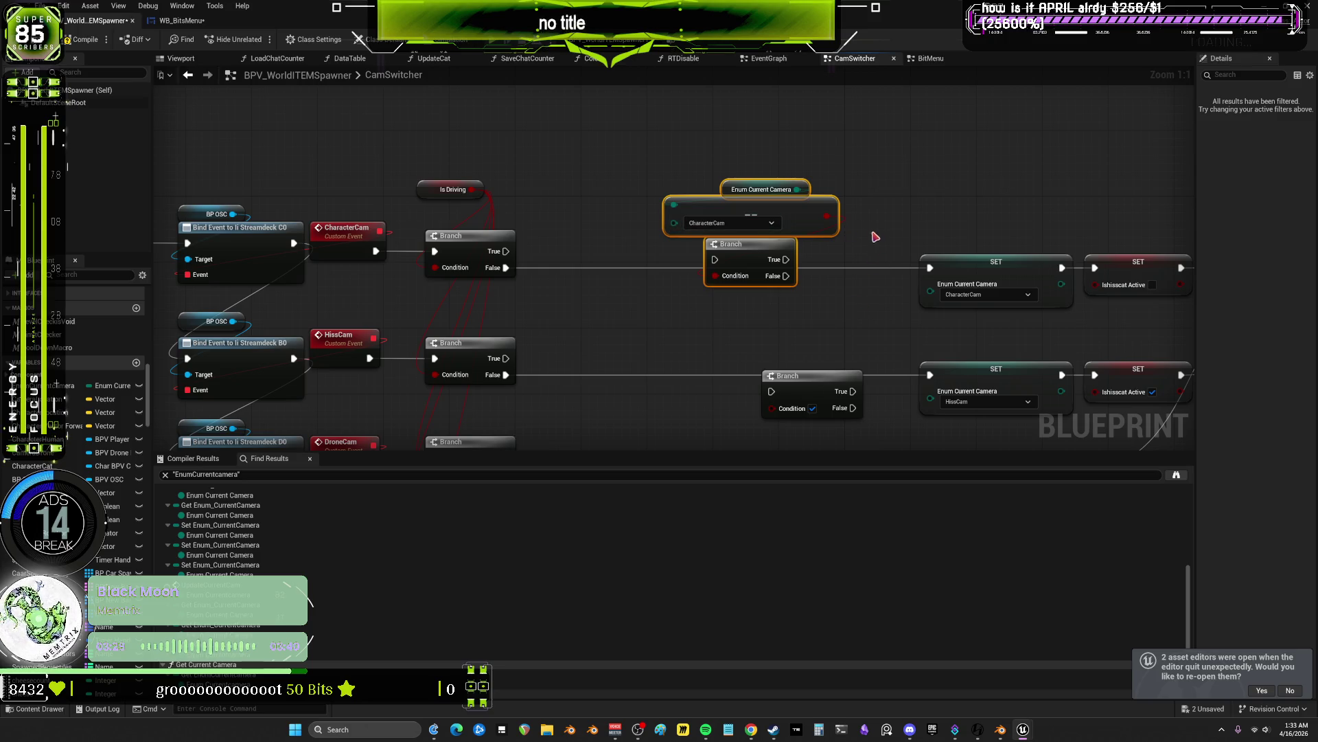
scroll(796, 236, "down", 5)
mouse_move(795, 293)
left_mouse_down()
mouse_move(771, 116)
mouse_move(751, 202)
left_mouse_up()
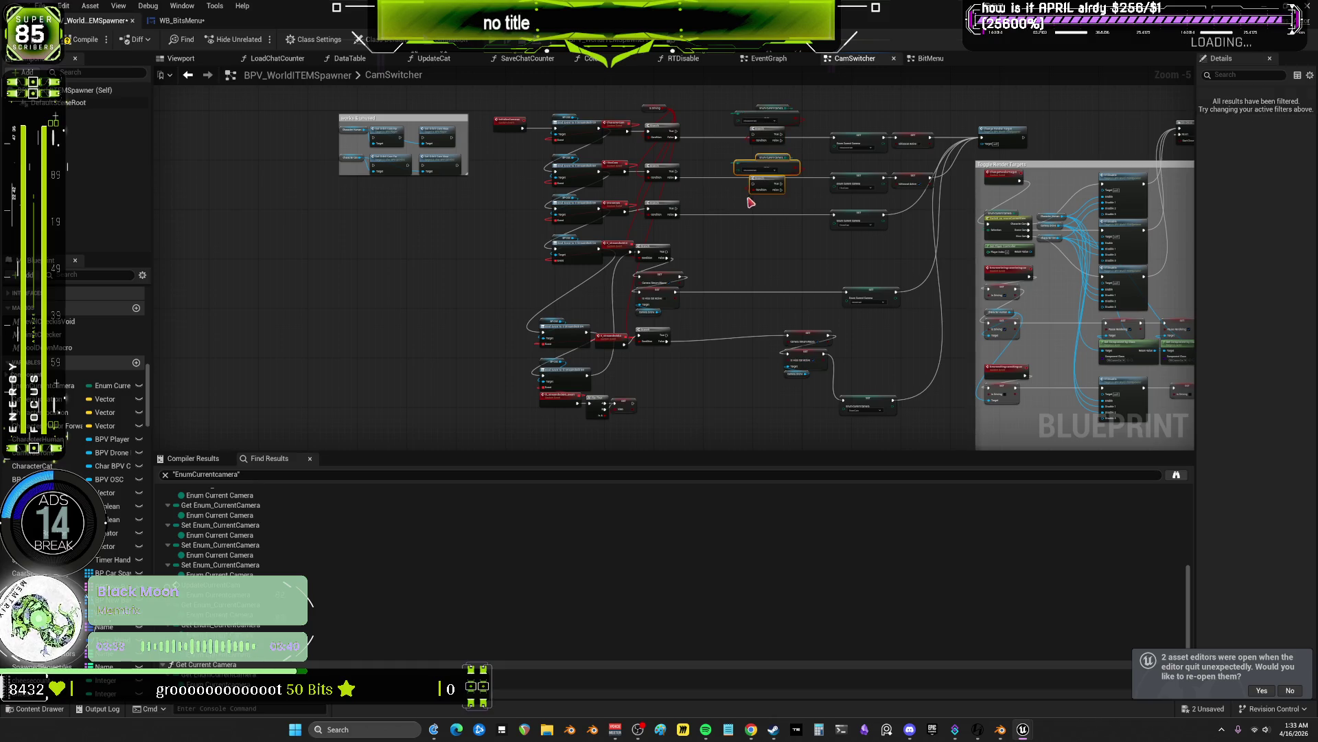
- Paste a copy of the enum check and Branch, chaining the first Branch's False into it
key("ctrl+c")
key("ctrl+v")
key("ctrl+v")
key("ctrl+v")
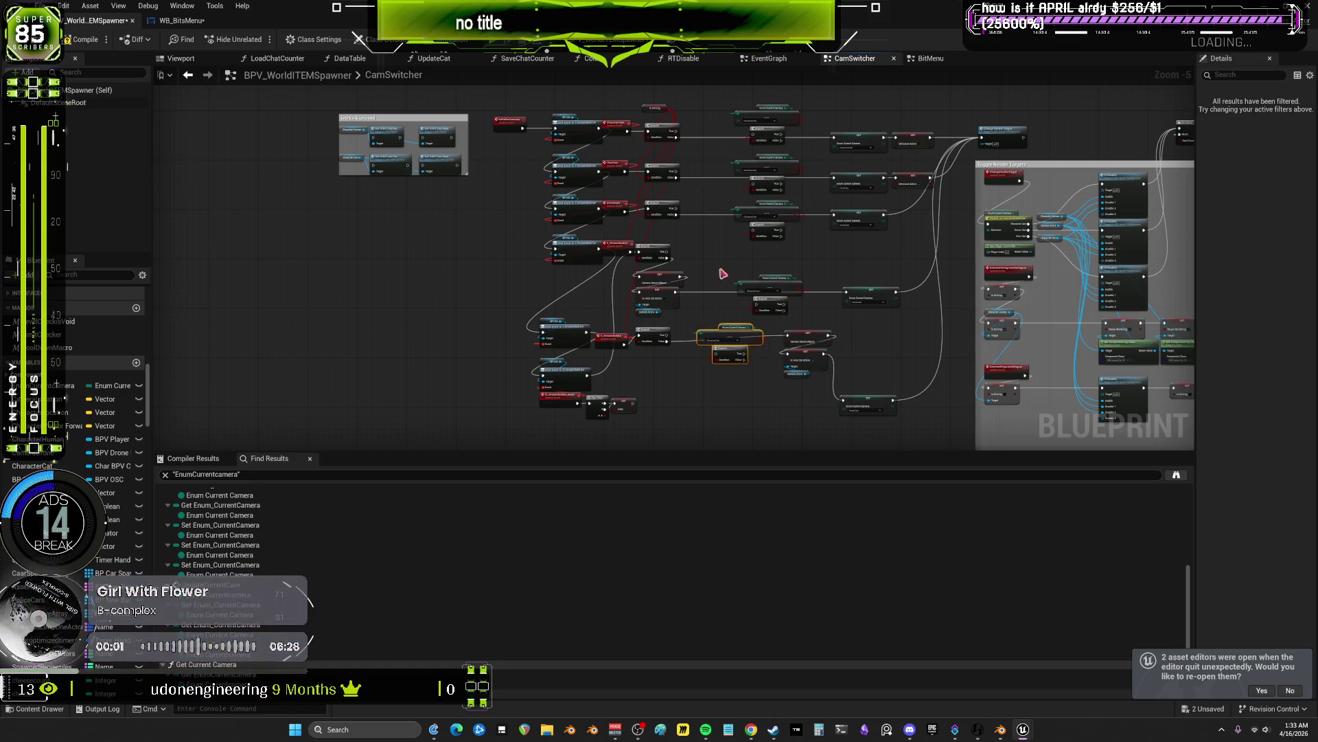
scroll(723, 273, "up", 5)
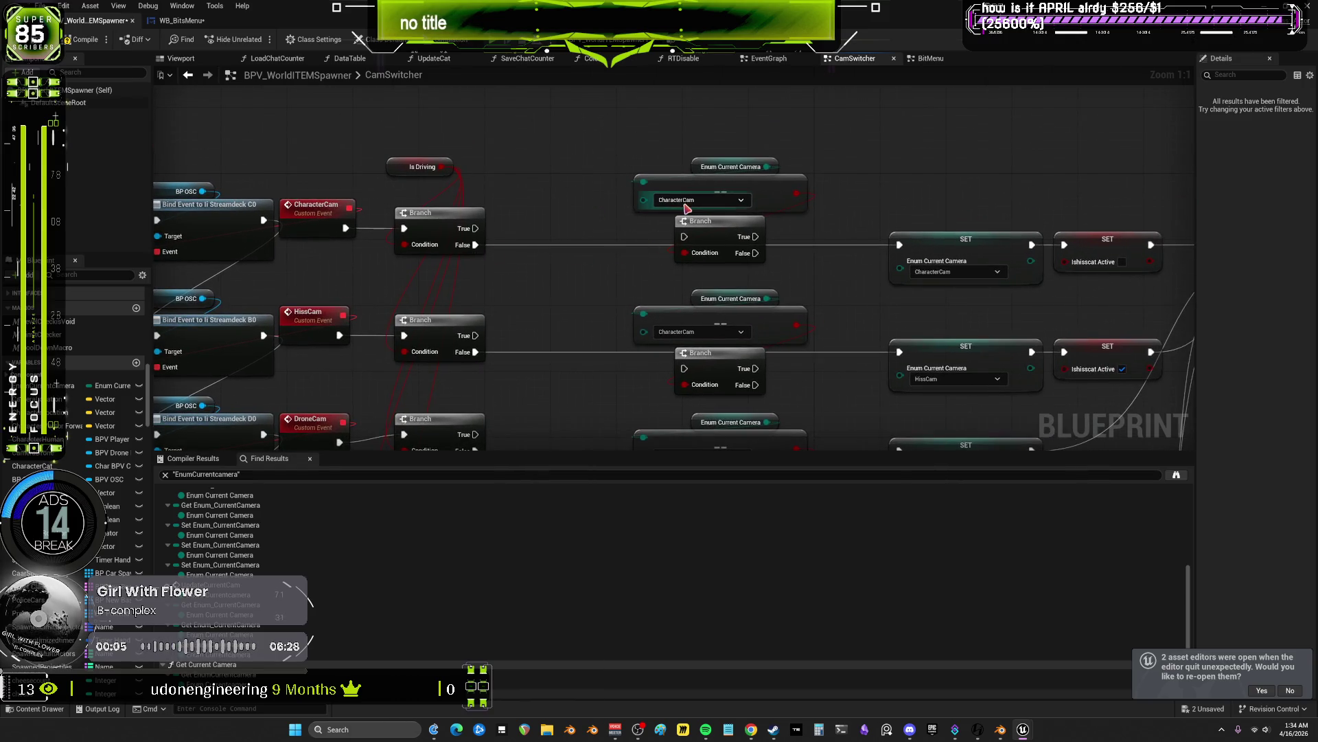
mouse_move(697, 169)
left_mouse_down()
mouse_move(667, 145)
mouse_move(655, 152)
left_mouse_up()
mouse_move(472, 245)
left_mouse_down()
mouse_move(780, 253)
mouse_move(755, 254)
left_mouse_up()
left_click_drag(473, 246, 684, 237)
- Make the middle check compare against HissCam and wire its Branch False path to SET
left_click_drag(806, 285, 725, 248)
left_click_drag(491, 251, 240, 226)
left_click(622, 230)
left_click(601, 265)
mouse_move(398, 250)
left_mouse_down()
mouse_move(611, 256)
mouse_move(680, 288)
mouse_move(457, 270)
mouse_move(607, 267)
left_mouse_up()
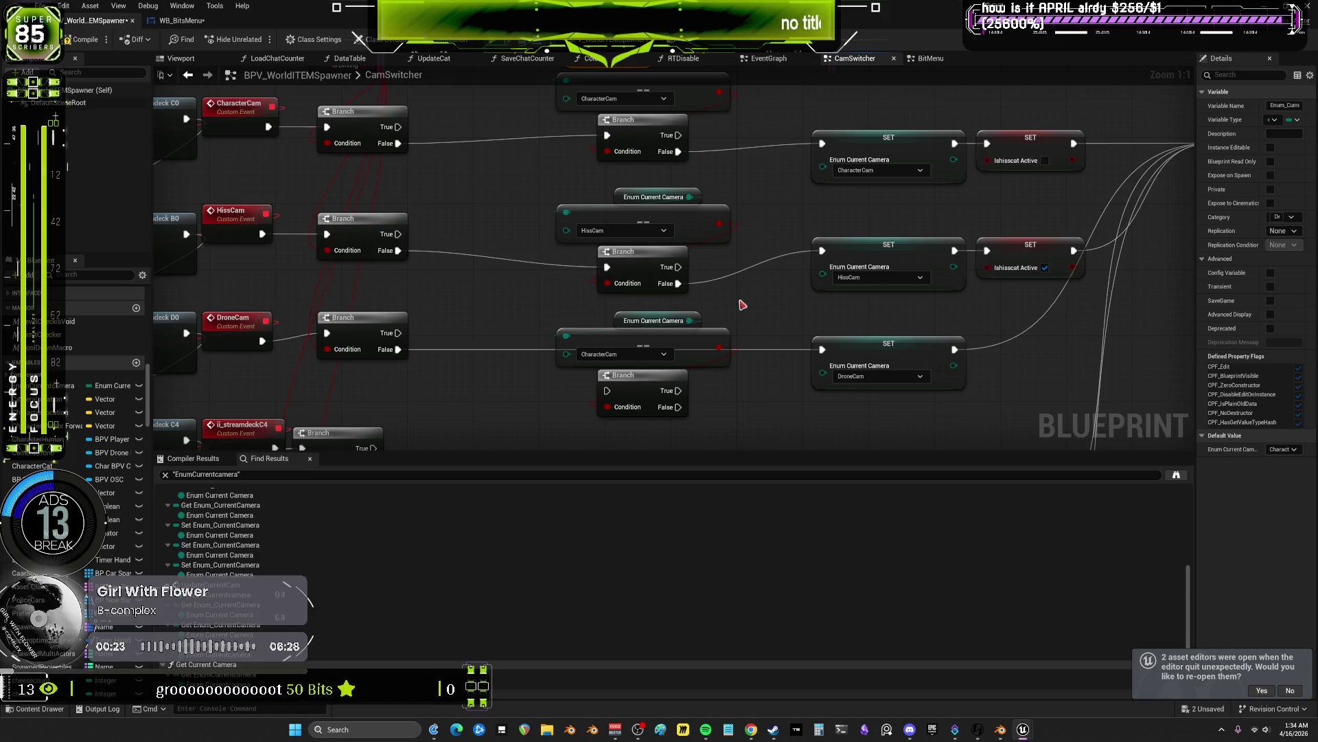
- Make the next check compare against DroneCam and wire its Branch False output to the DroneCam SET
left_click_drag(743, 304, 1024, 212)
left_click_drag(619, 234, 301, 217)
left_click(635, 245)
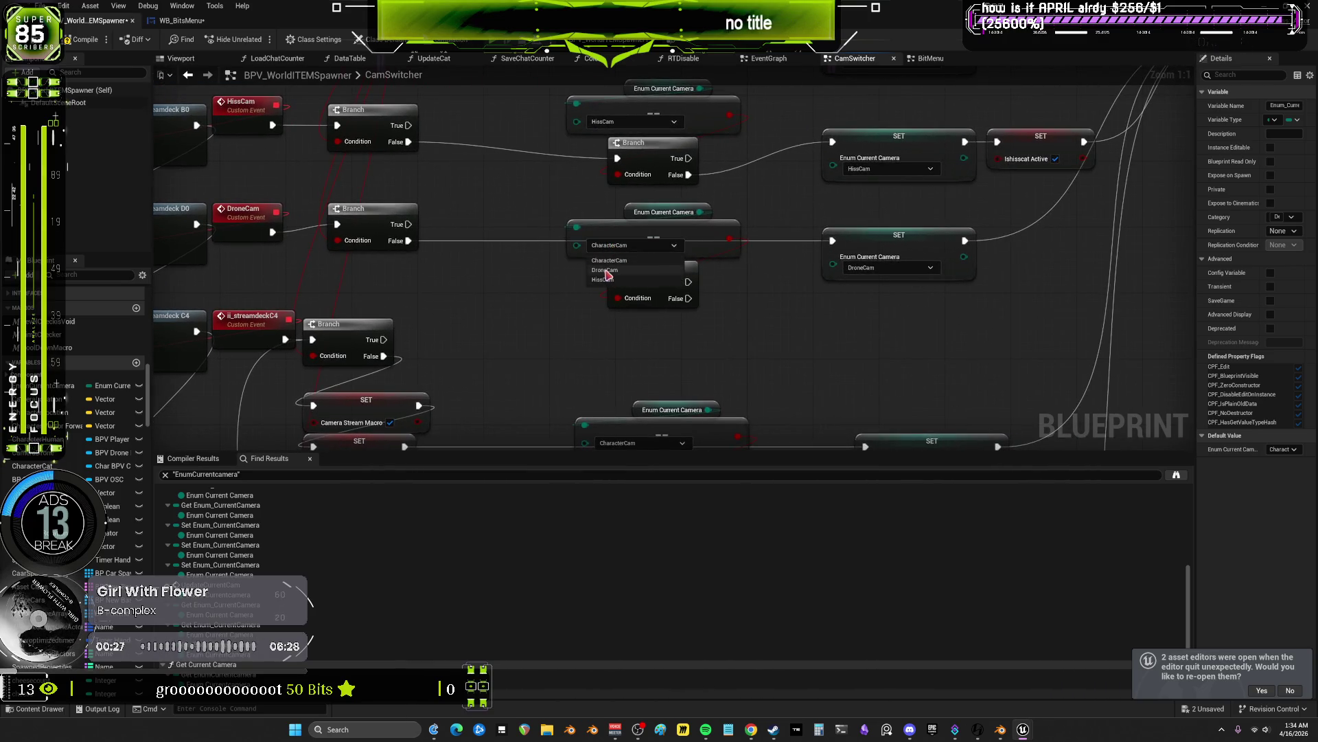
left_click(605, 270)
mouse_move(409, 240)
left_mouse_down()
mouse_move(618, 261)
mouse_move(689, 299)
left_mouse_up()
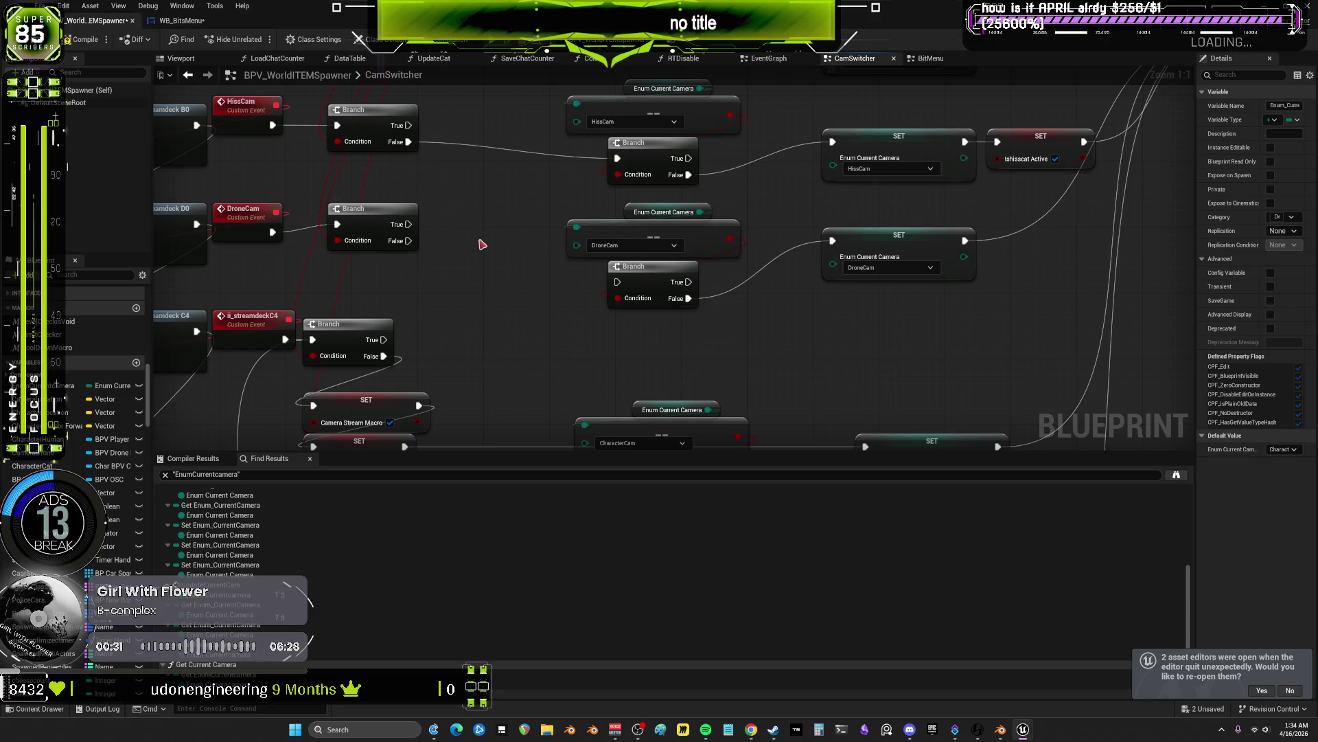
key("ctrl+z")
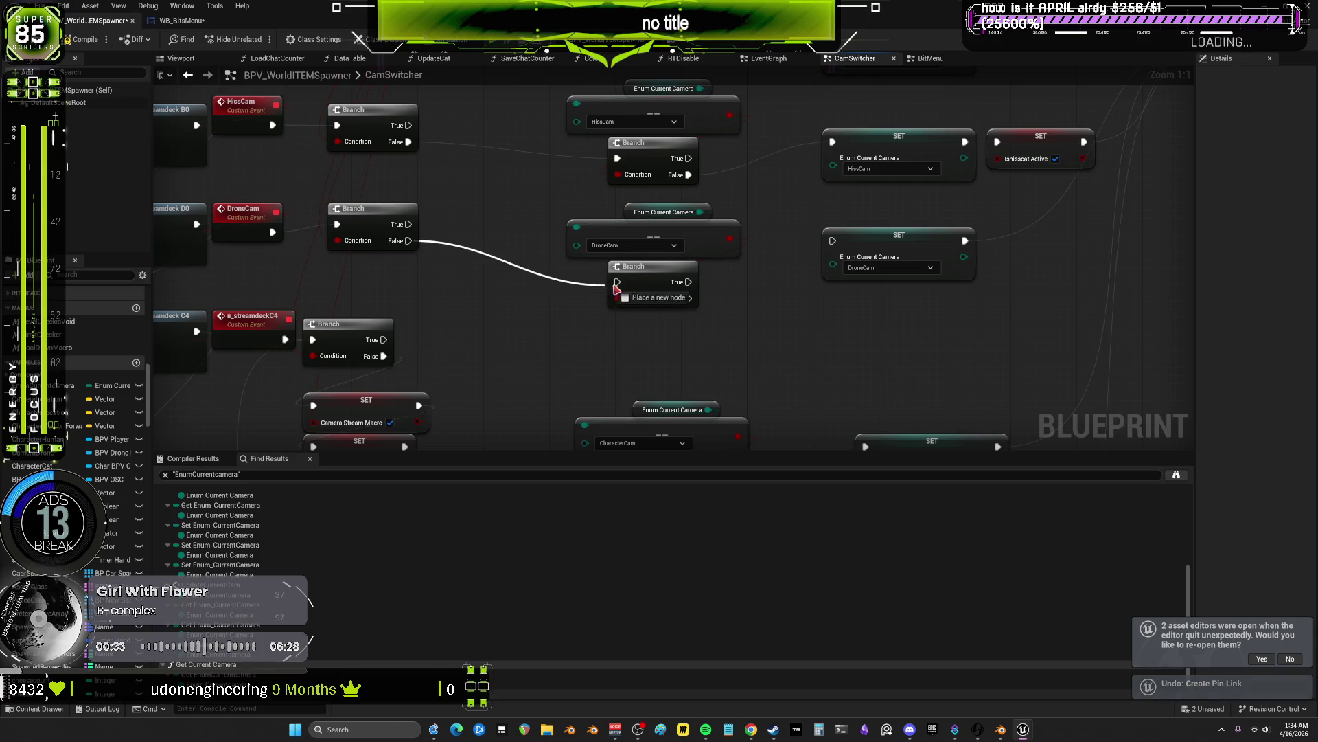
left_click_drag(689, 298, 834, 241)
- Rearrange the streamdeck C4 Branch and SET nodes, nudging the Camera Stream Macro SET upward
scroll(830, 294, "down", 3)
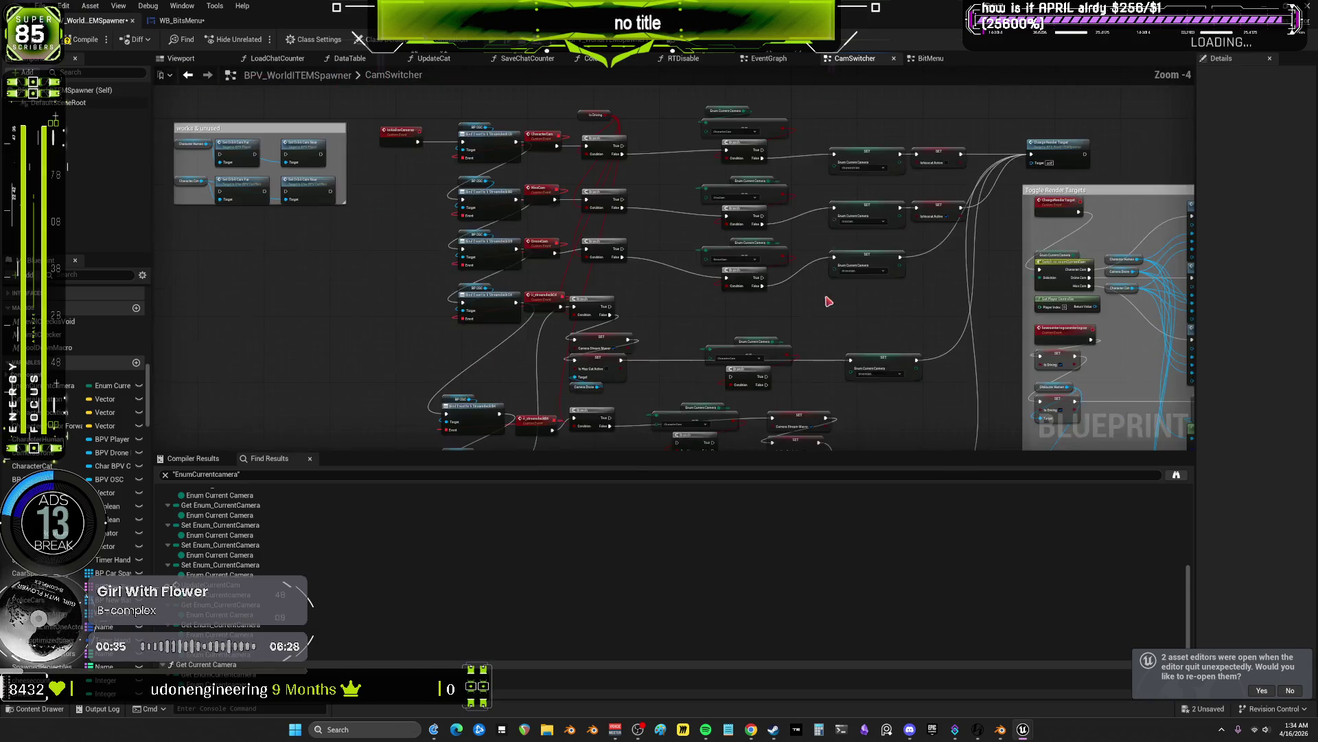
scroll(576, 224, "up", 3)
left_click_drag(600, 221, 606, 238)
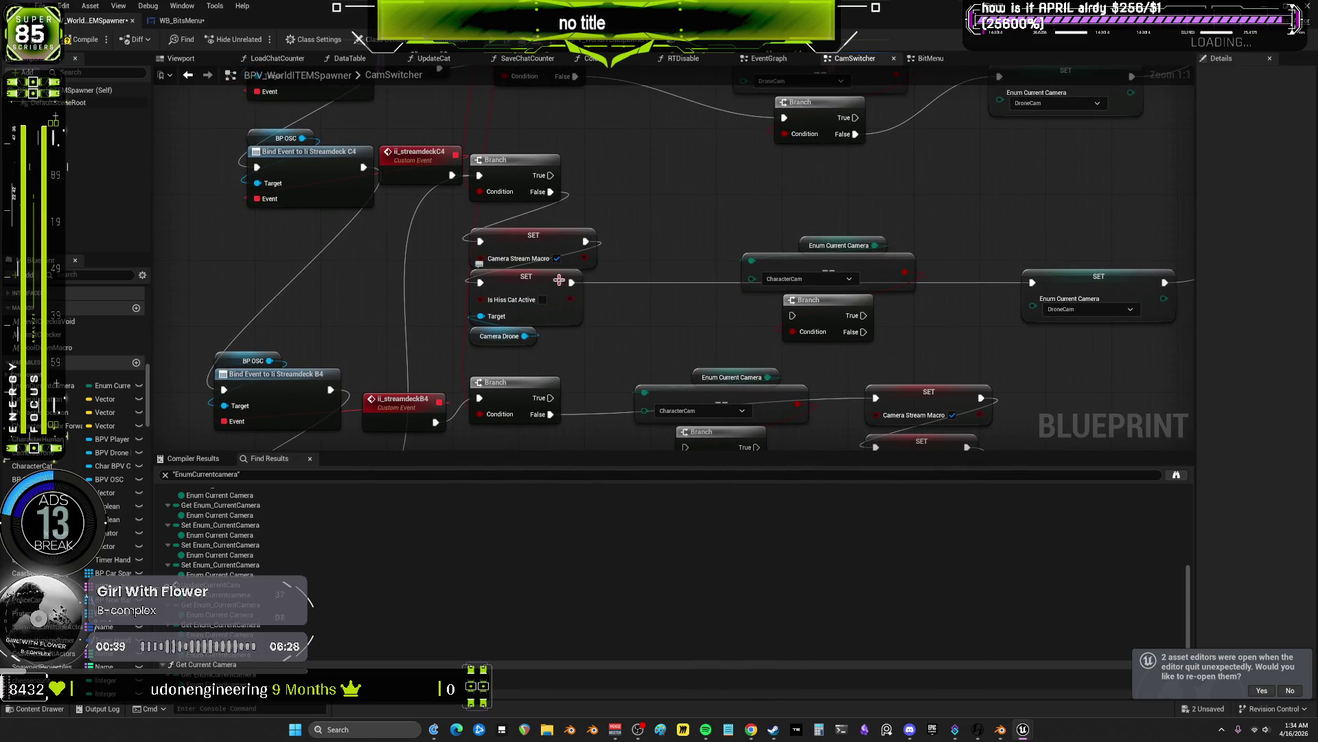
left_click_drag(533, 155, 589, 176)
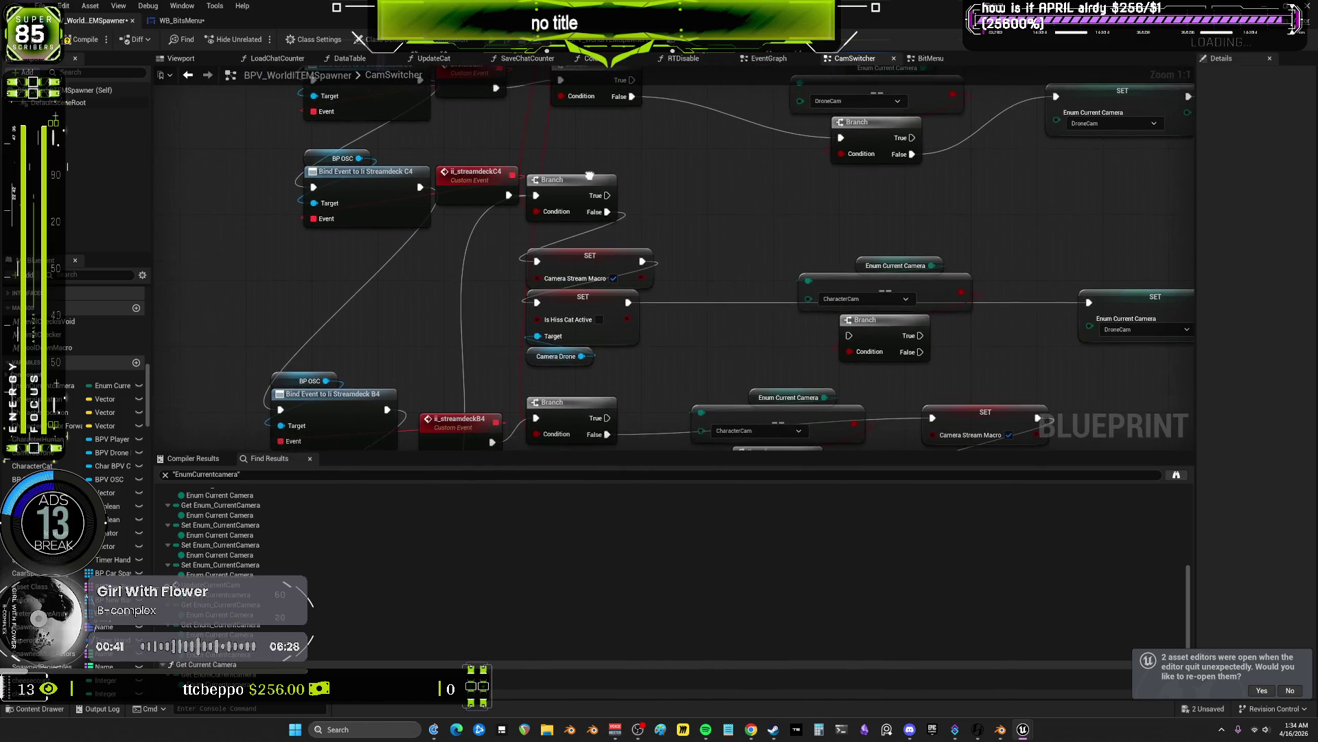
mouse_move(645, 374)
left_mouse_down()
mouse_move(539, 171)
mouse_move(611, 192)
left_mouse_up()
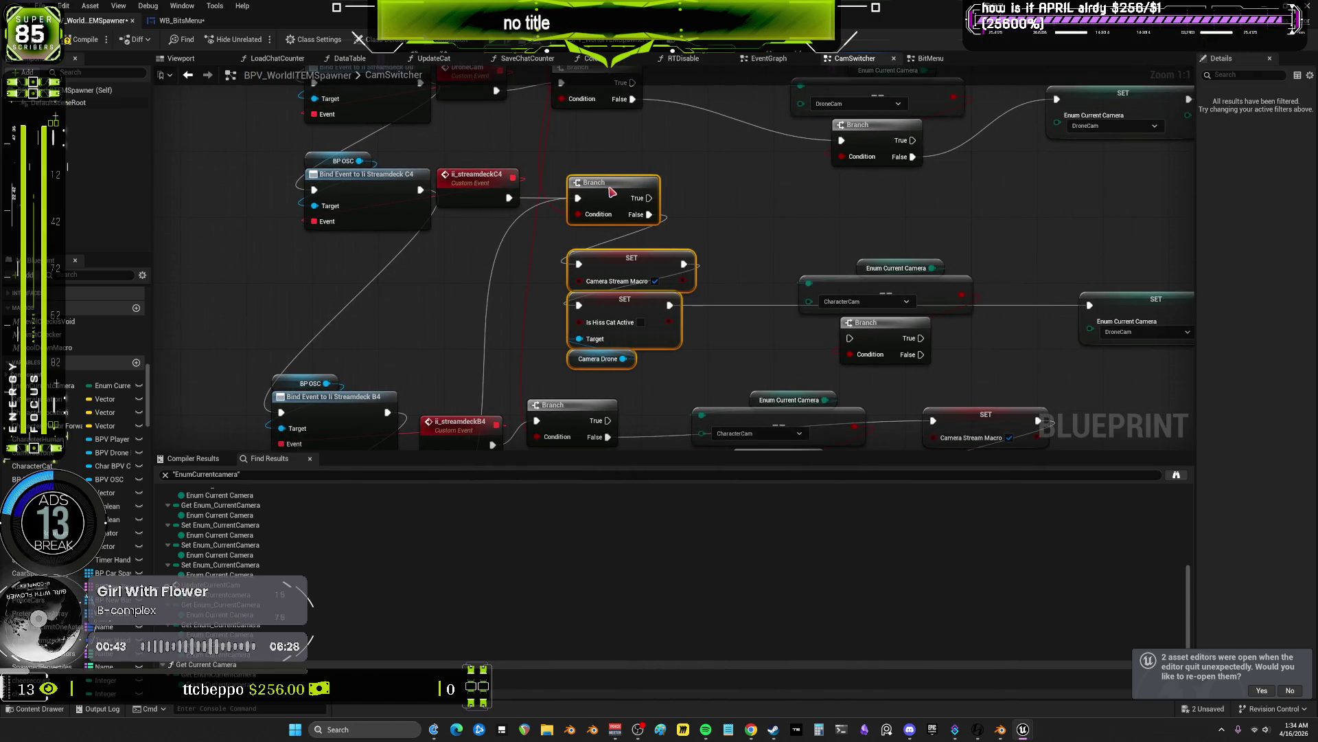
left_click(699, 174)
mouse_move(699, 174)
left_mouse_down()
mouse_move(680, 227)
mouse_move(677, 206)
mouse_move(361, 182)
mouse_move(426, 215)
mouse_move(597, 237)
left_mouse_up()
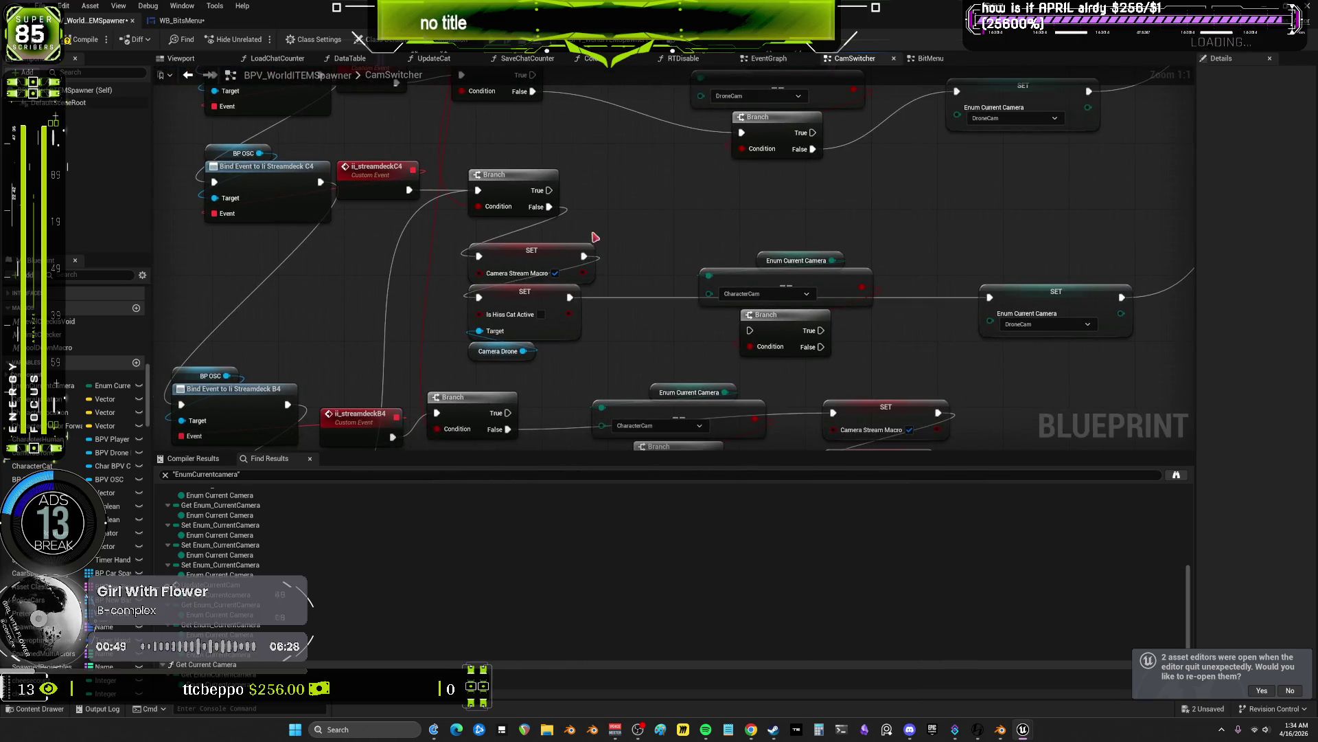
left_click_drag(521, 258, 527, 245)
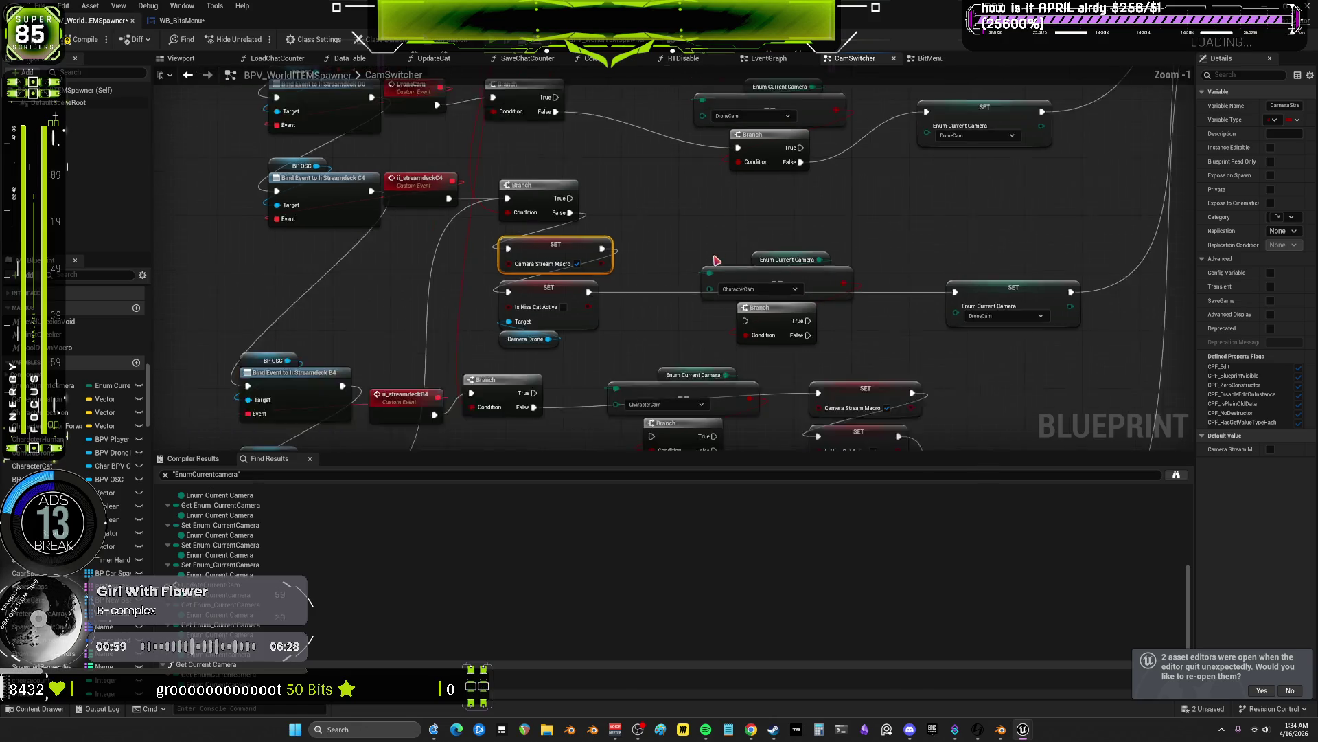
- Move the B4 switch wire onto the second Branch's False output and feed the first Branch's False into it
scroll(745, 197, "down", 4)
scroll(835, 160, "up", 3)
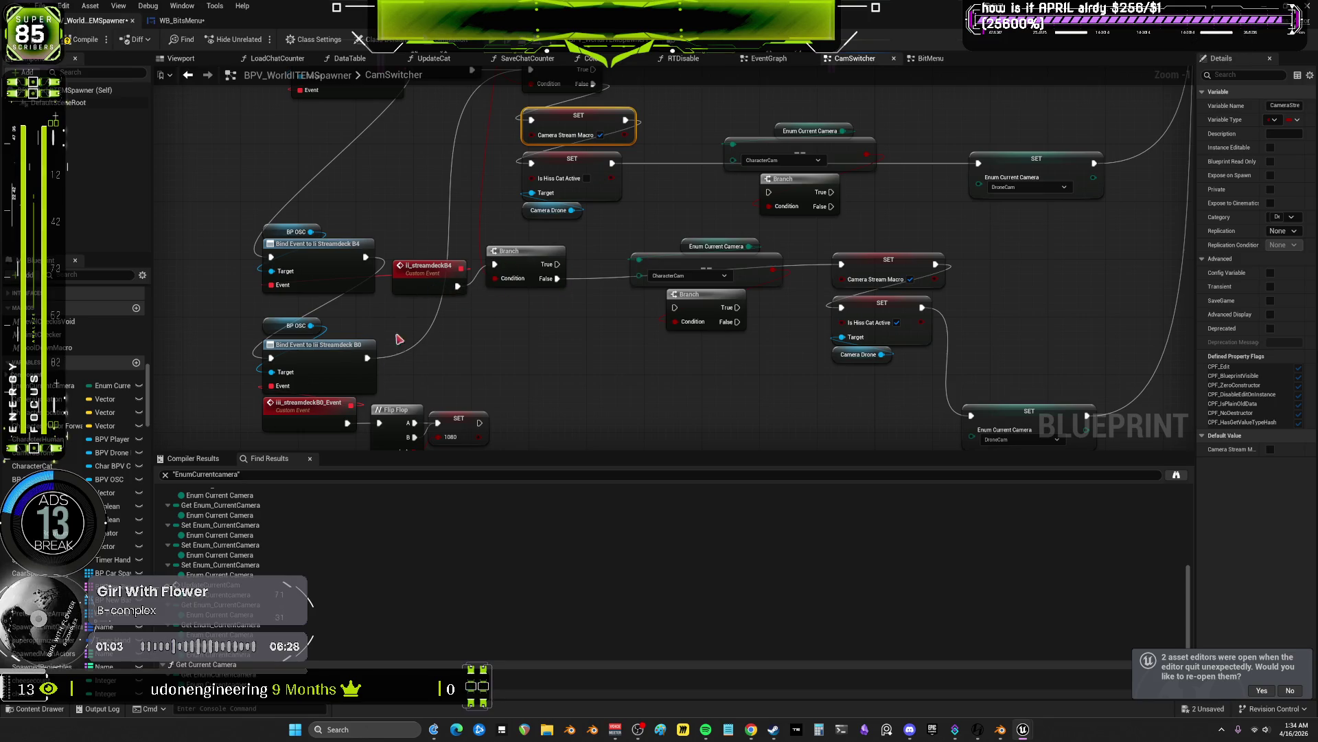
mouse_move(539, 323)
left_mouse_down()
mouse_move(437, 266)
mouse_move(430, 307)
mouse_move(431, 285)
left_mouse_up()
scroll(479, 341, "down", 2)
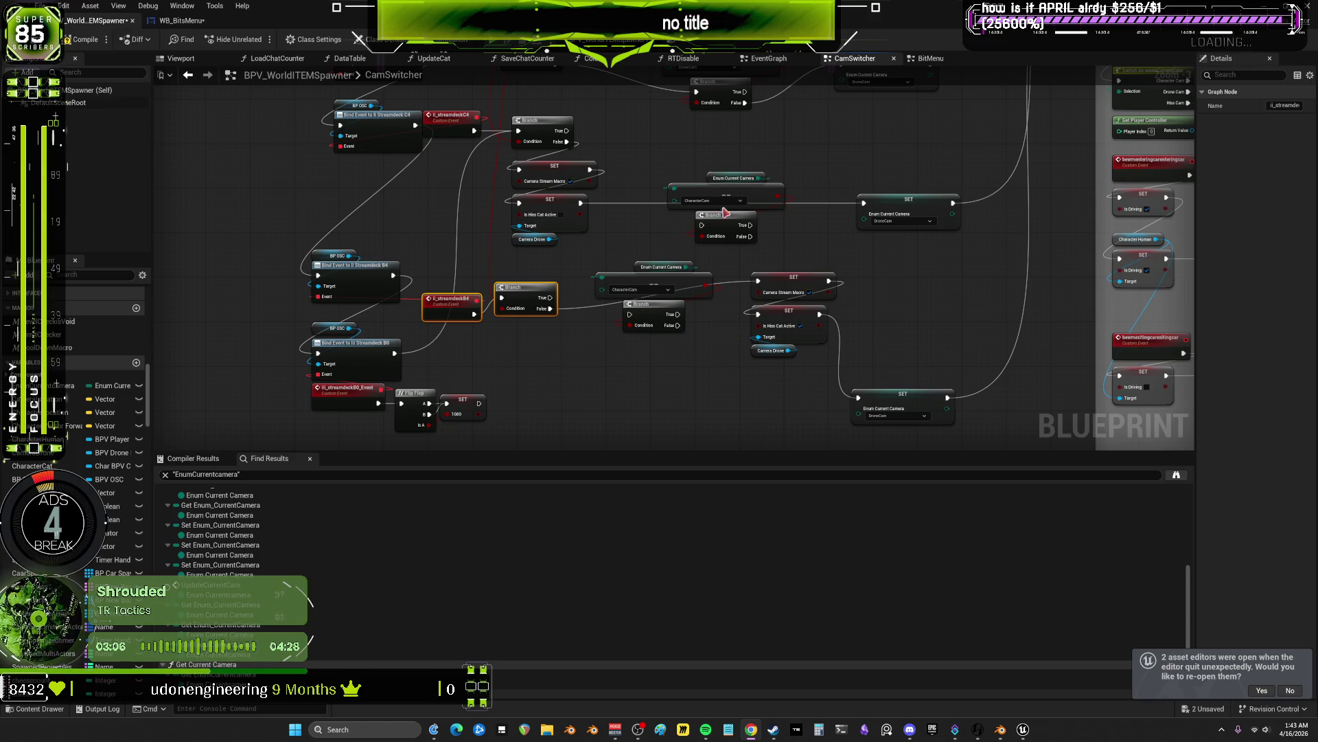
scroll(618, 337, "up", 1)
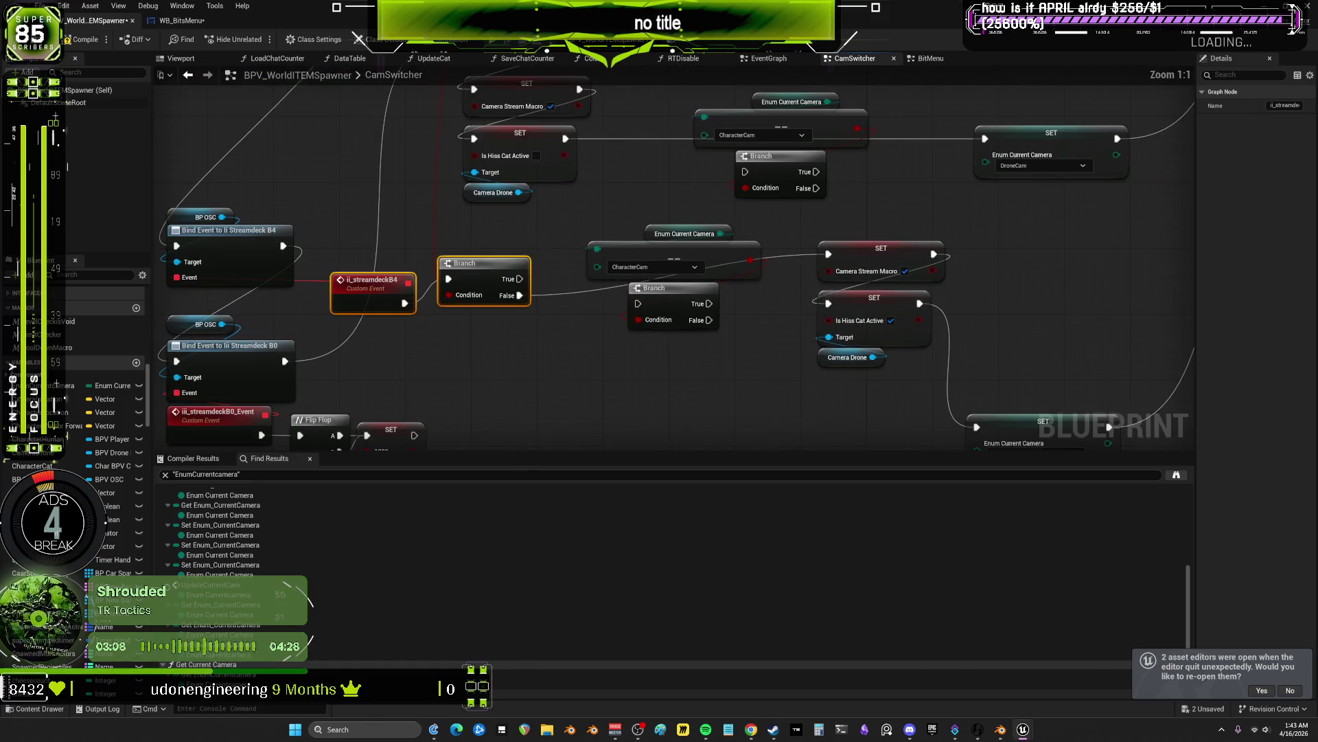
scroll(590, 333, "up", 1)
mouse_move(490, 330)
left_mouse_down()
mouse_move(501, 346)
mouse_move(682, 355)
left_mouse_up()
left_click_drag(492, 330, 611, 339)
mouse_move(512, 322)
left_mouse_down()
mouse_move(762, 320)
mouse_move(728, 364)
mouse_move(681, 364)
mouse_move(534, 270)
mouse_move(419, 224)
mouse_move(406, 276)
left_mouse_up()
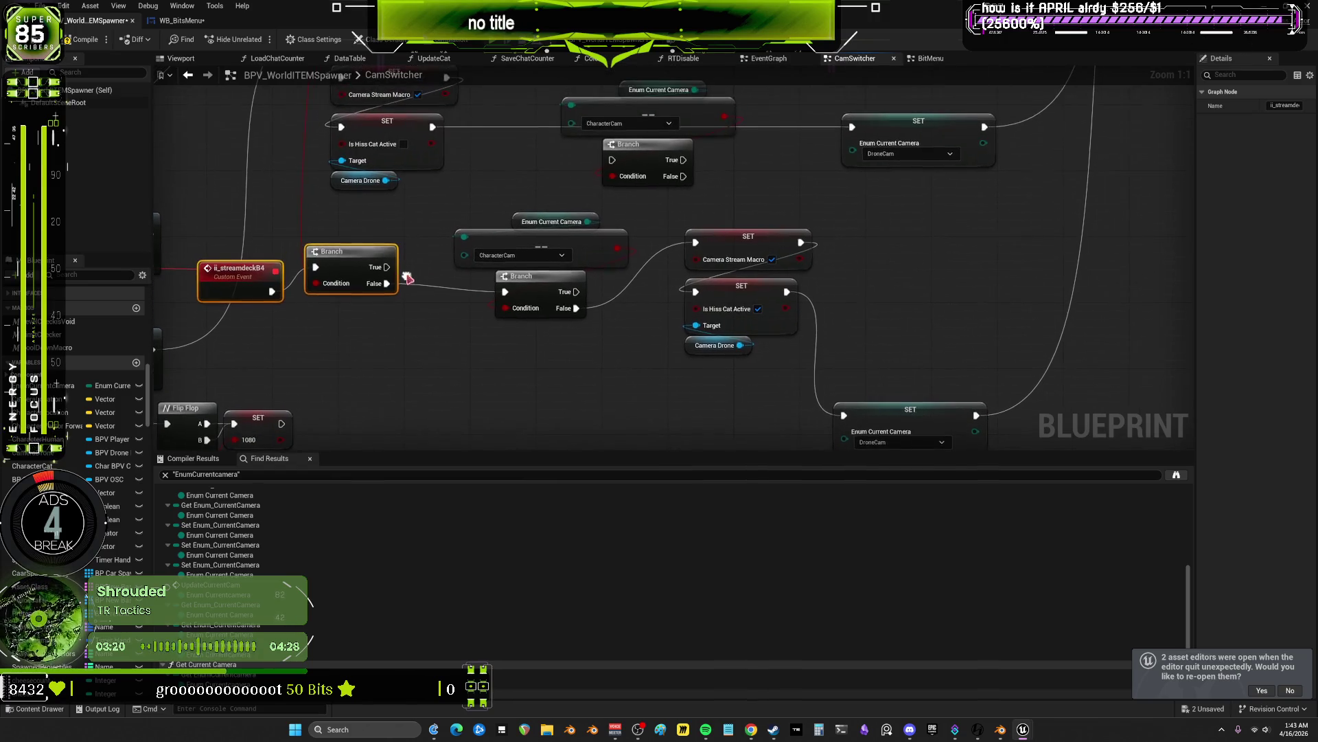
- Switch the comparison node's enum from CharacterCam to DroneCam and select the check with its Branch
left_click(548, 259)
left_click(492, 281)
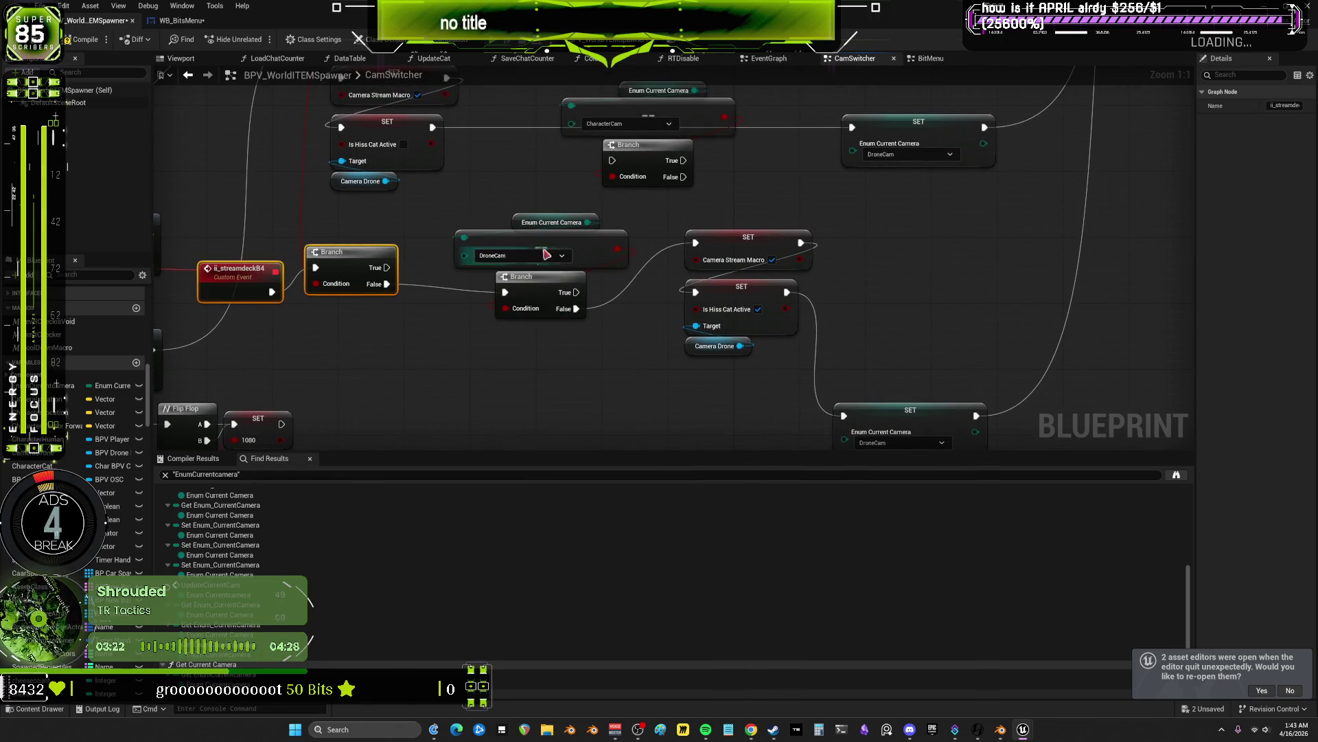
scroll(642, 238, "down", 2)
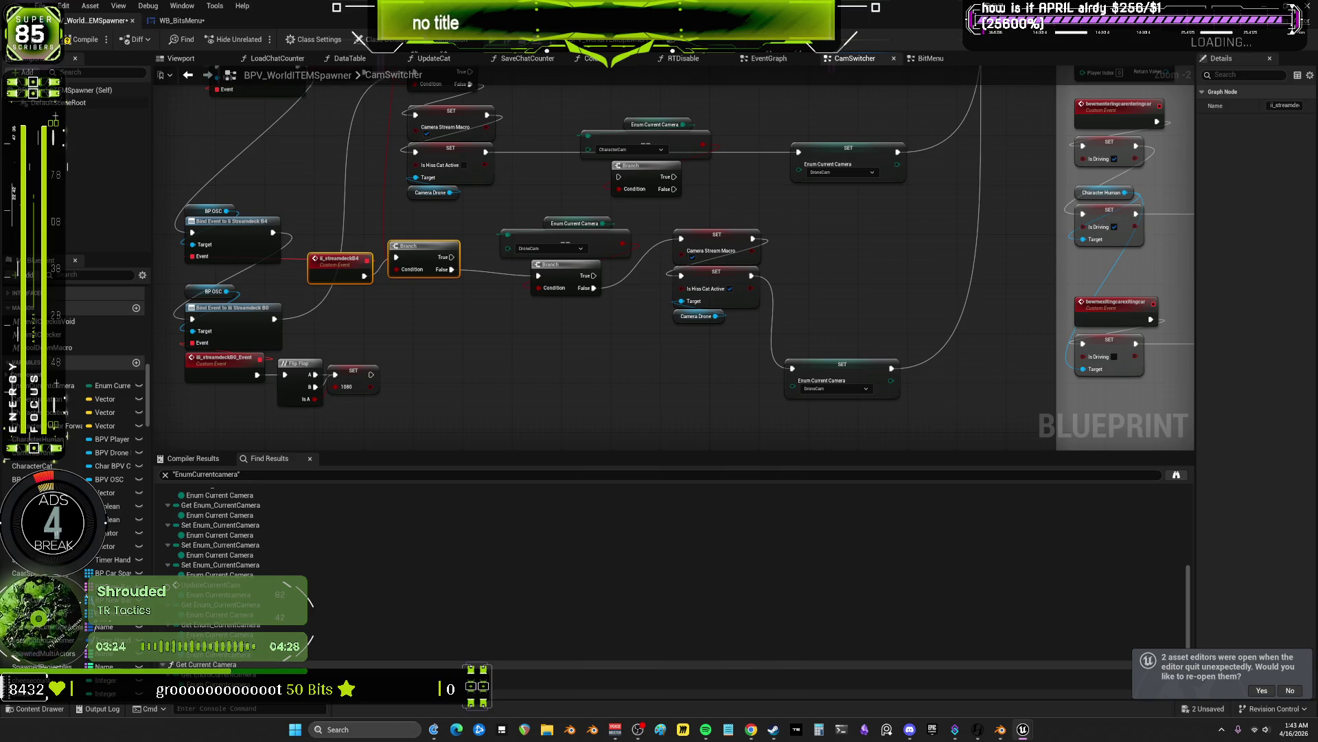
left_click(594, 251)
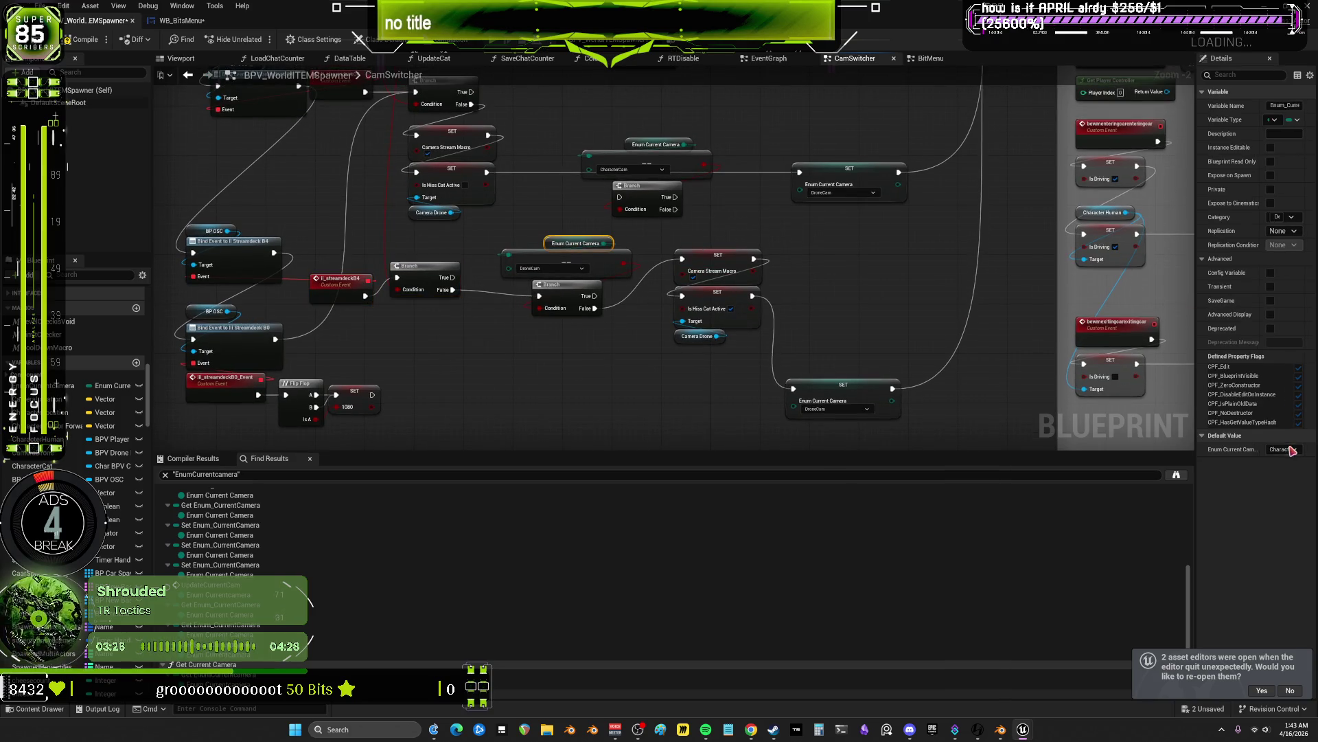
left_click(828, 252)
scroll(657, 274, "up", 2)
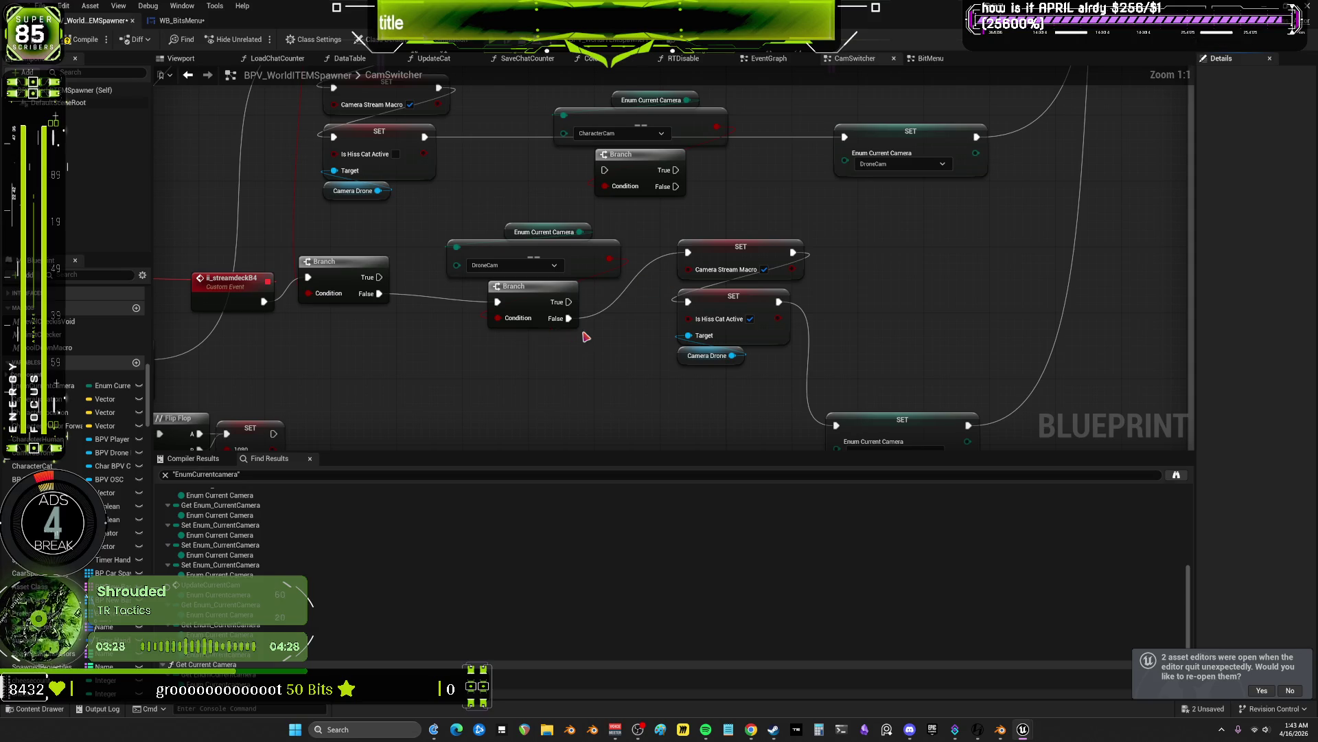
mouse_move(570, 390)
left_mouse_down()
mouse_move(537, 228)
mouse_move(539, 359)
left_mouse_up()
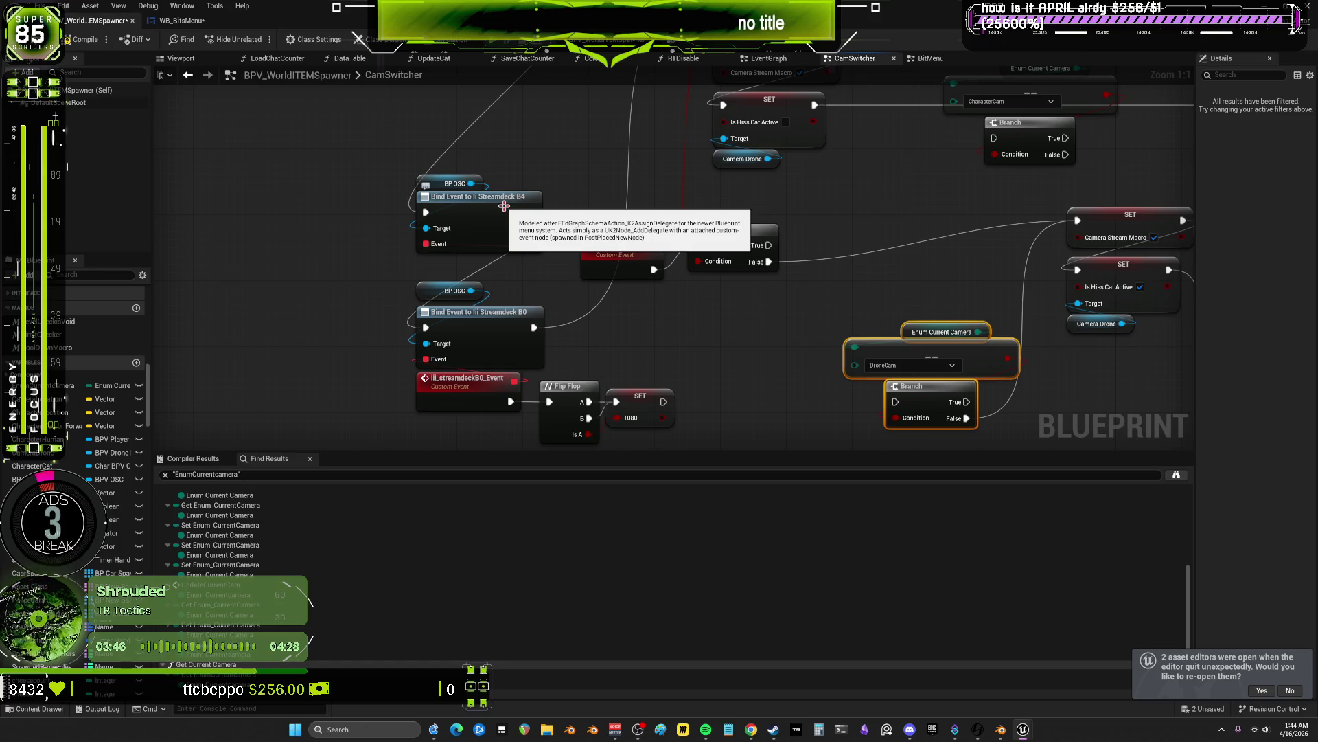
mouse_move(861, 224)
left_mouse_down()
mouse_move(809, 248)
mouse_move(661, 223)
left_mouse_up()
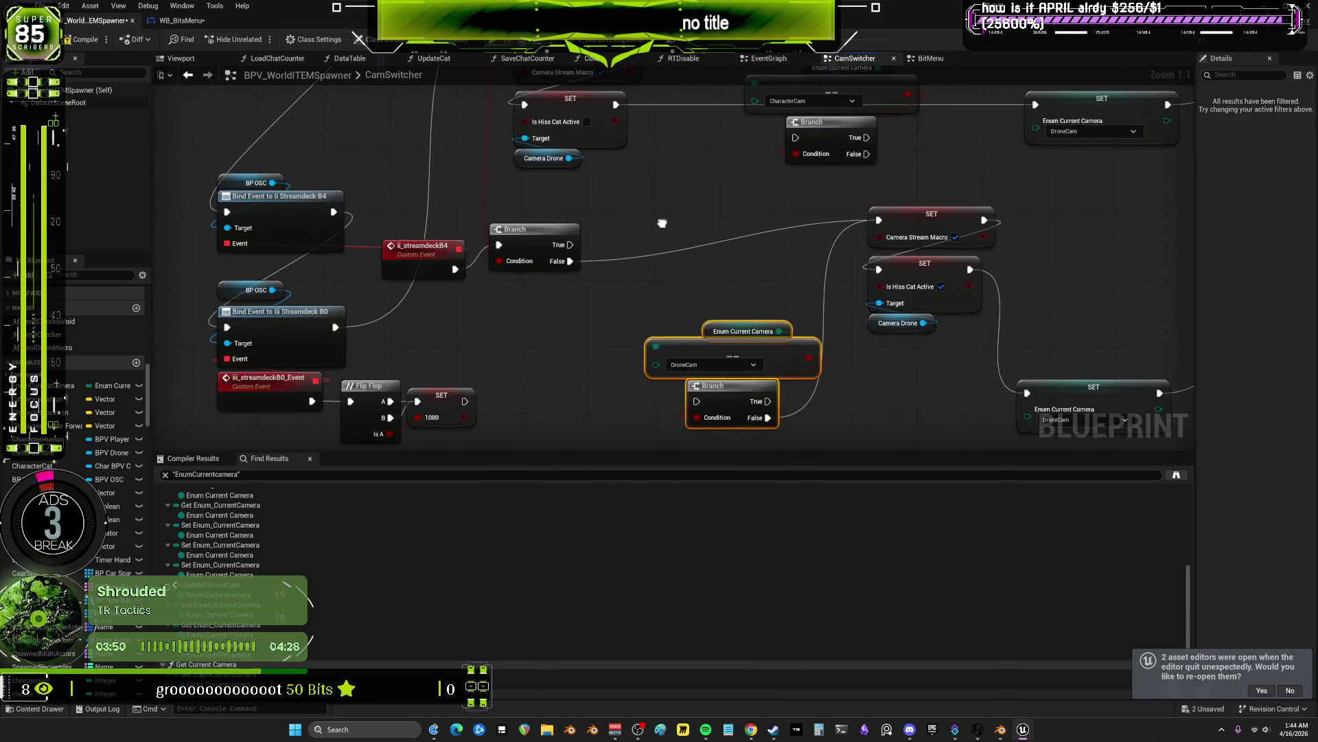
left_click(726, 366)
left_click(727, 366)
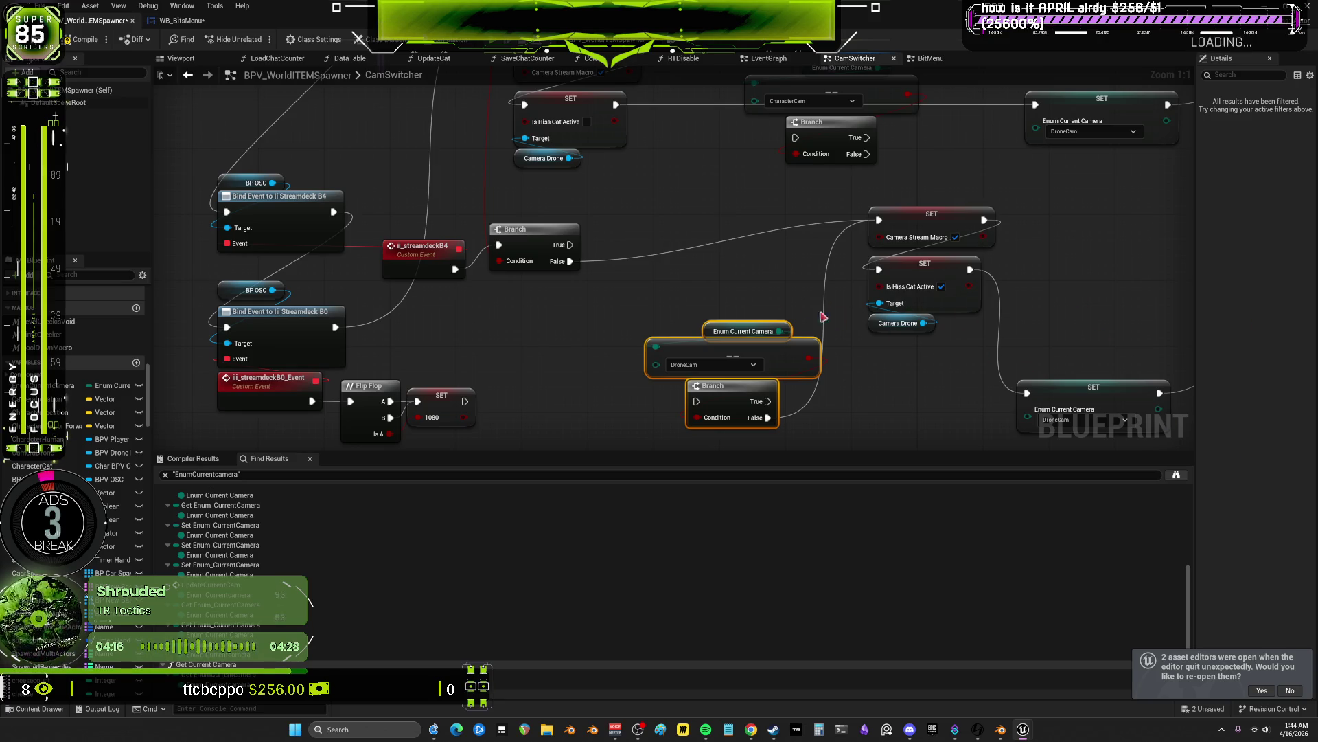
left_click(524, 242)
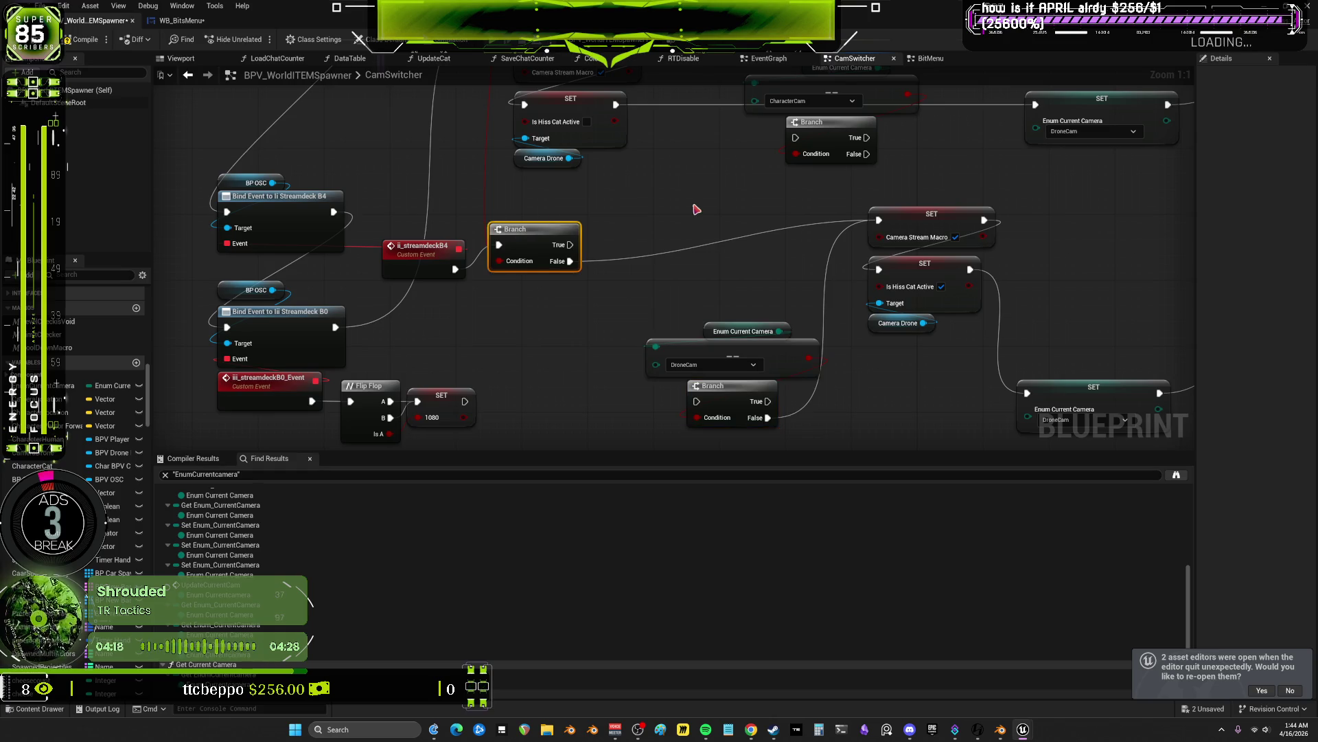
- Drop the DroneCam comparison and Branch about 110 px lower and select the CharacterCam check nodes
left_click_drag(694, 209, 682, 262)
mouse_move(715, 323)
left_mouse_down()
mouse_move(718, 257)
mouse_move(708, 360)
mouse_move(701, 285)
left_mouse_up()
left_click_drag(707, 238, 701, 317)
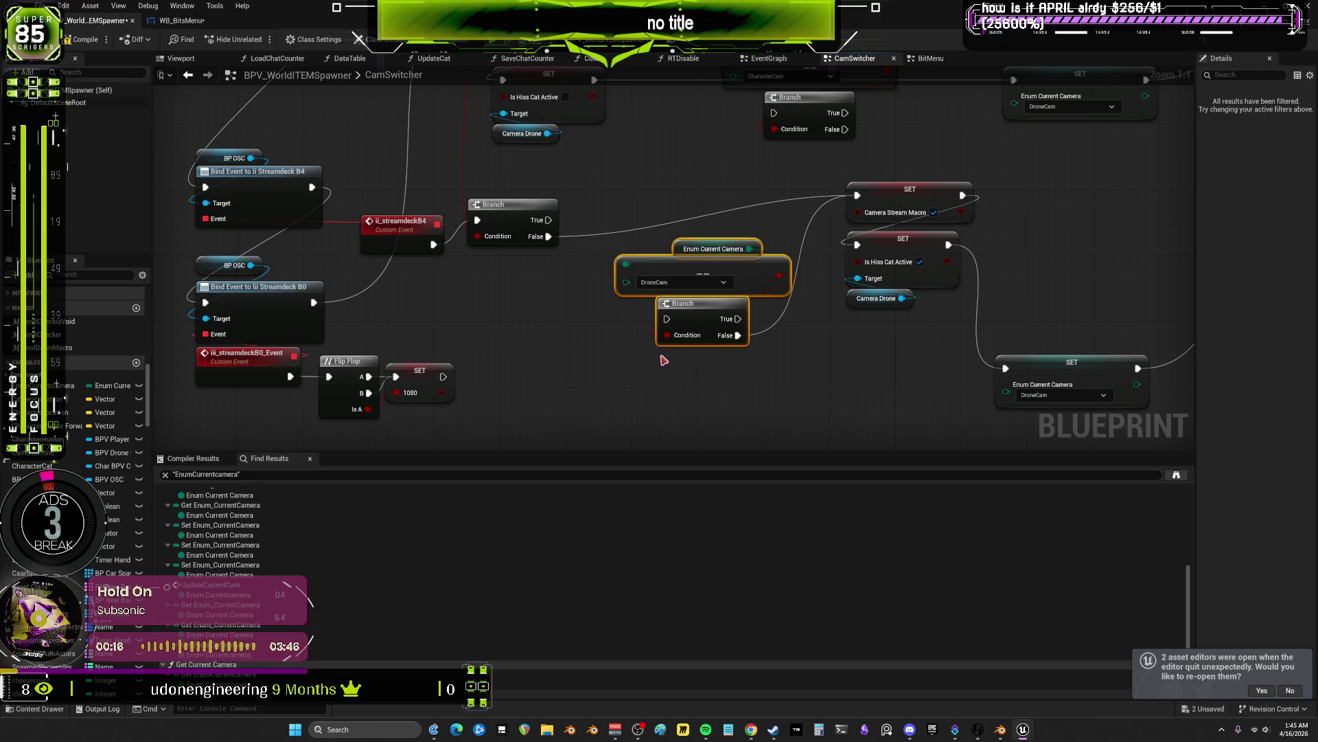
mouse_move(708, 218)
left_mouse_down()
mouse_move(692, 409)
mouse_move(728, 412)
mouse_move(689, 183)
mouse_move(684, 295)
mouse_move(811, 294)
mouse_move(853, 238)
mouse_move(856, 297)
mouse_move(785, 314)
mouse_move(759, 168)
mouse_move(735, 173)
left_mouse_up()
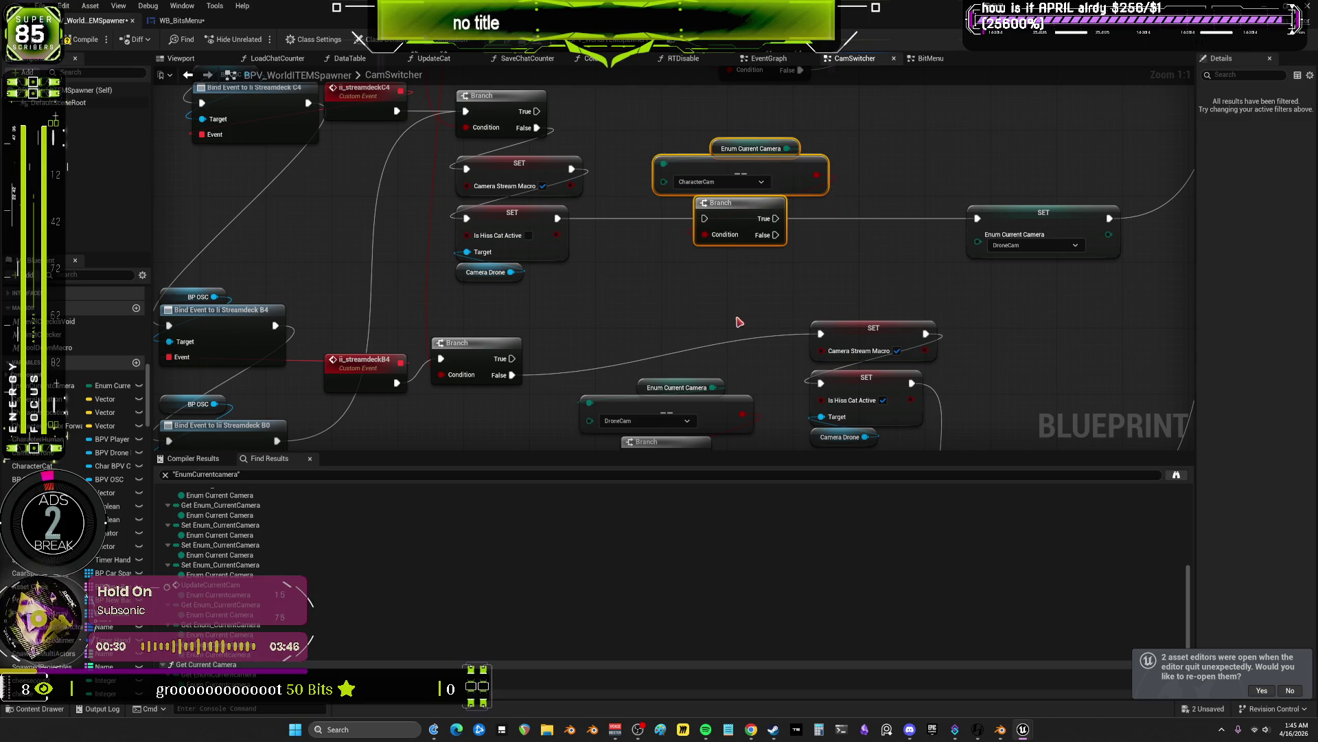
- Reposition the CharacterCam and DroneCam check groups, raising the DroneCam pair about 106 px
scroll(739, 321, "down", 3)
left_click_drag(752, 285, 637, 422)
left_click_drag(714, 357, 701, 384)
left_click_drag(741, 266, 728, 154)
mouse_move(769, 209)
left_mouse_down()
mouse_move(779, 295)
mouse_move(780, 216)
left_mouse_up()
left_click_drag(786, 367, 652, 446)
left_click_drag(735, 385, 734, 312)
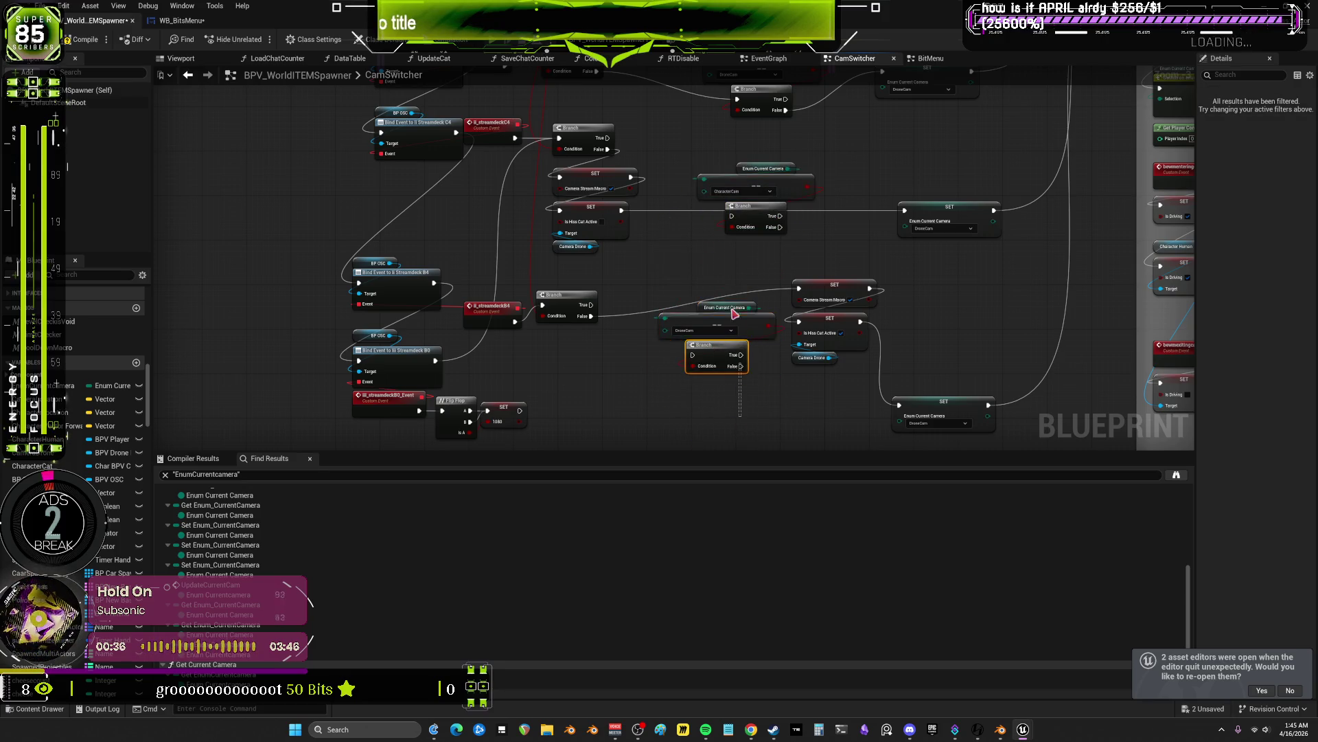
- Move the Camera Stream Macro, Is Hiss Cat Active and Camera Drone nodes slightly down
scroll(839, 156, "down", 3)
scroll(683, 271, "up", 4)
mouse_move(872, 285)
left_mouse_down()
mouse_move(925, 233)
mouse_move(868, 186)
mouse_move(779, 172)
mouse_move(765, 264)
left_mouse_up()
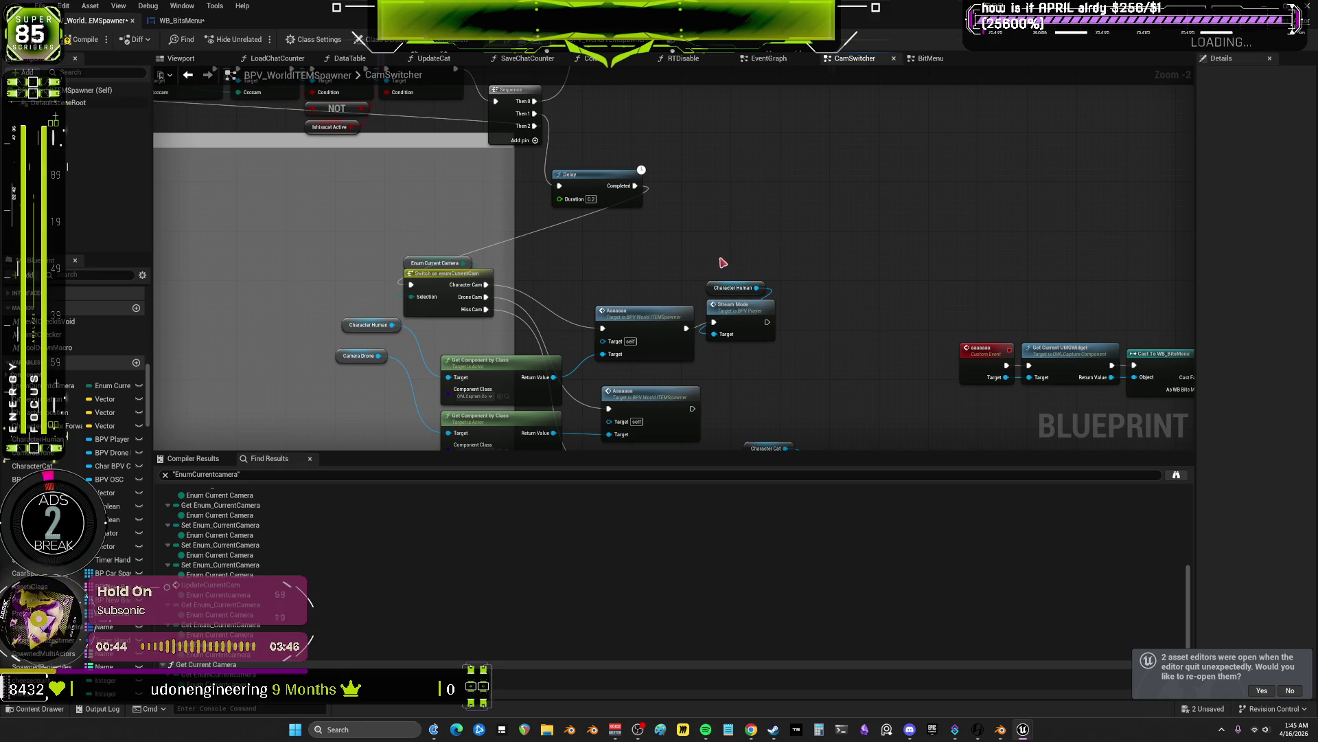
left_click_drag(723, 262, 986, 339)
scroll(985, 340, "down", 2)
left_click_drag(486, 235, 756, 241)
scroll(756, 240, "up", 3)
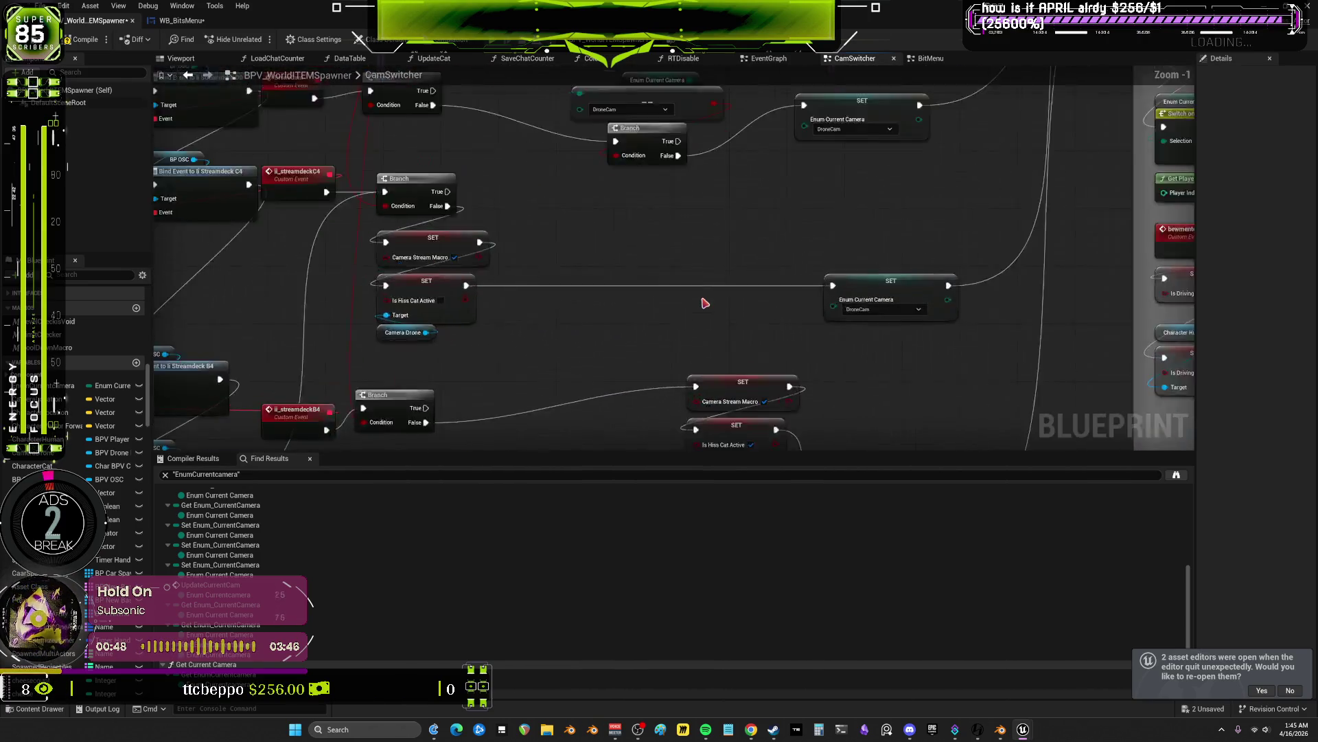
mouse_move(715, 347)
left_mouse_down()
mouse_move(699, 205)
mouse_move(714, 241)
left_mouse_up()
left_click_drag(629, 229, 711, 308)
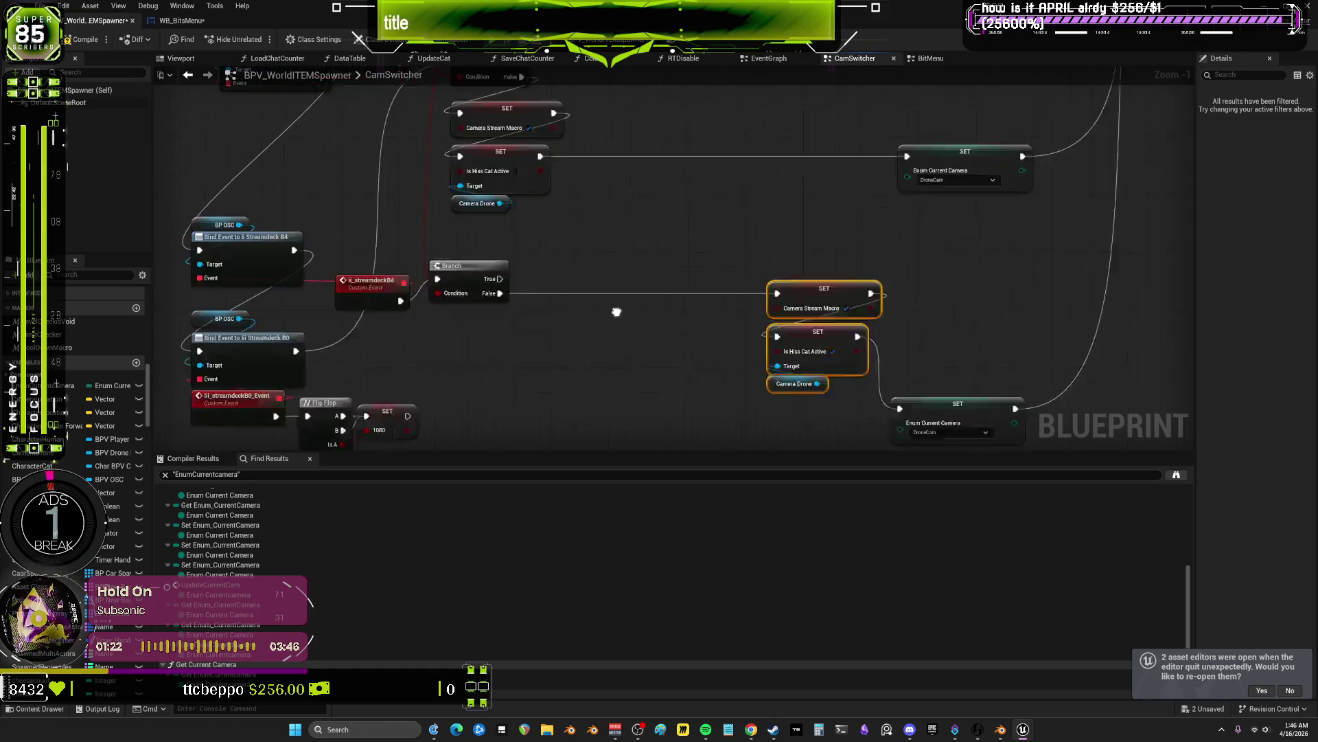
- Lay the streamdeck B4 Branch, Camera Stream Macro, Is Hiss Cat Active and Camera Drone nodes in a row
scroll(615, 307, "up", 1)
left_click_drag(642, 275, 651, 292)
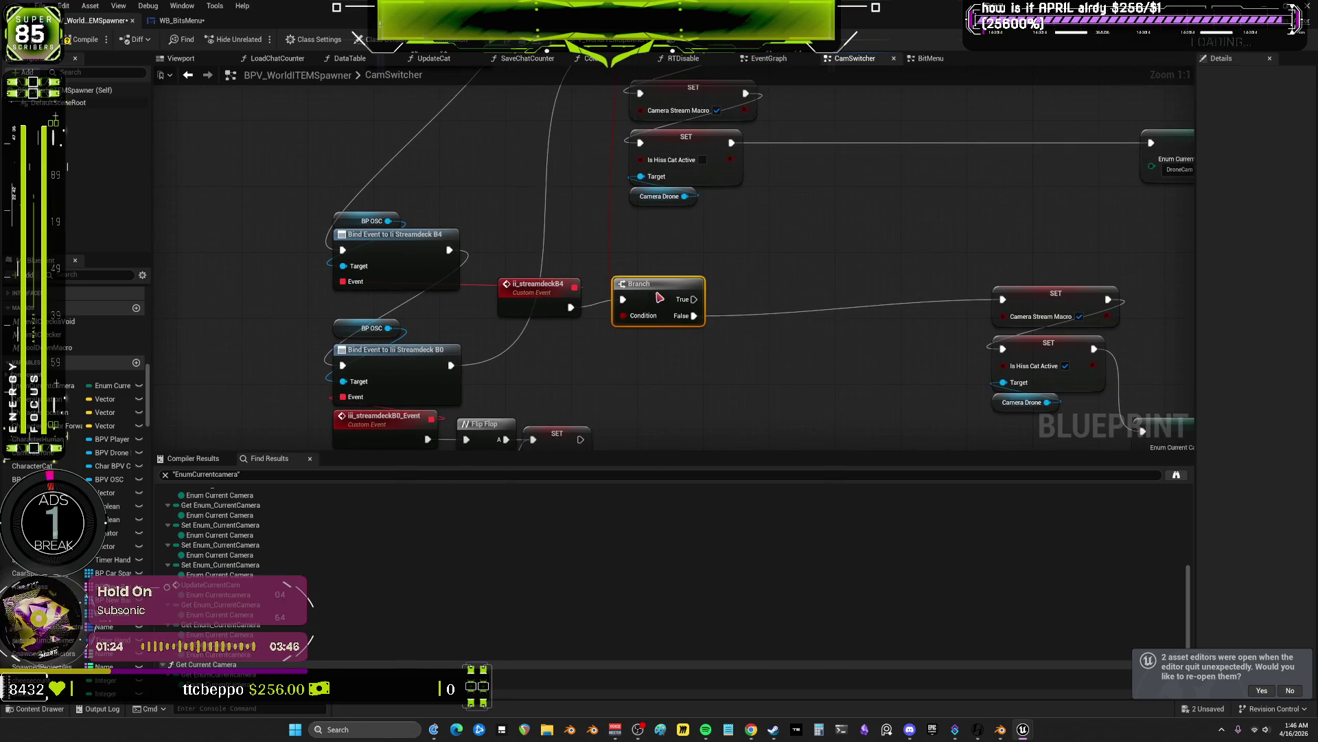
mouse_move(568, 236)
left_mouse_down()
mouse_move(592, 244)
mouse_move(302, 211)
left_mouse_up()
left_click_drag(690, 234, 473, 247)
left_click_drag(676, 267, 618, 243)
left_click_drag(649, 322, 591, 305)
mouse_move(872, 337)
left_mouse_down()
mouse_move(872, 233)
mouse_move(824, 218)
left_mouse_up()
- Left-align the column of Enum Current Camera setters with Shift+A
scroll(838, 347, "down", 6)
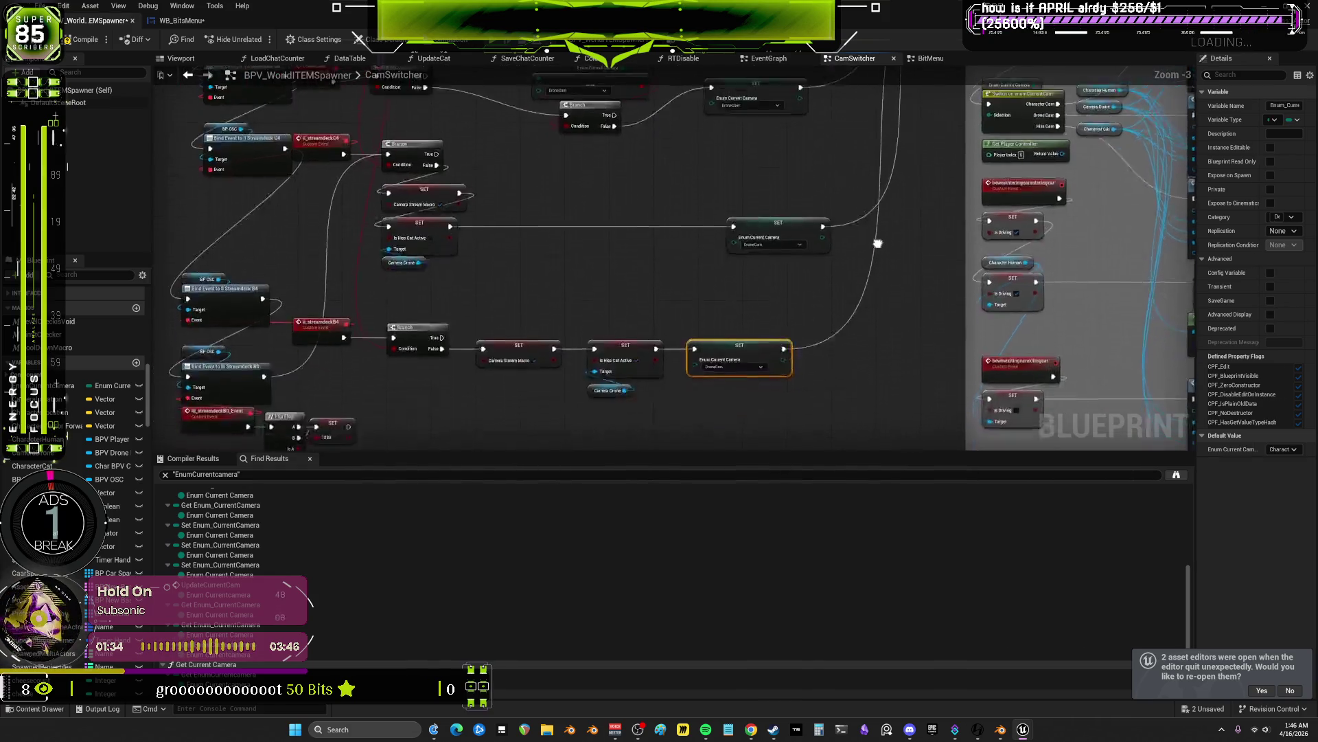
left_click_drag(792, 373, 752, 75)
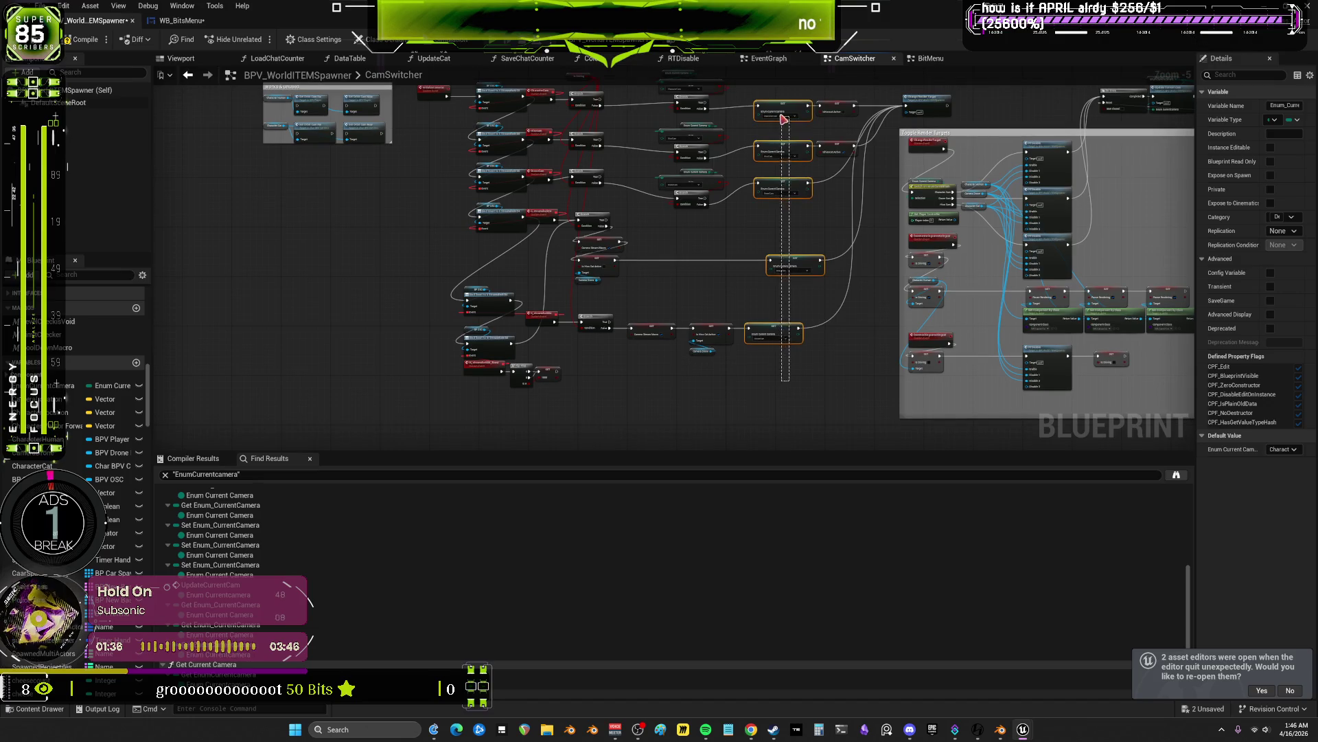
key("shift+a")
scroll(826, 278, "up", 4)
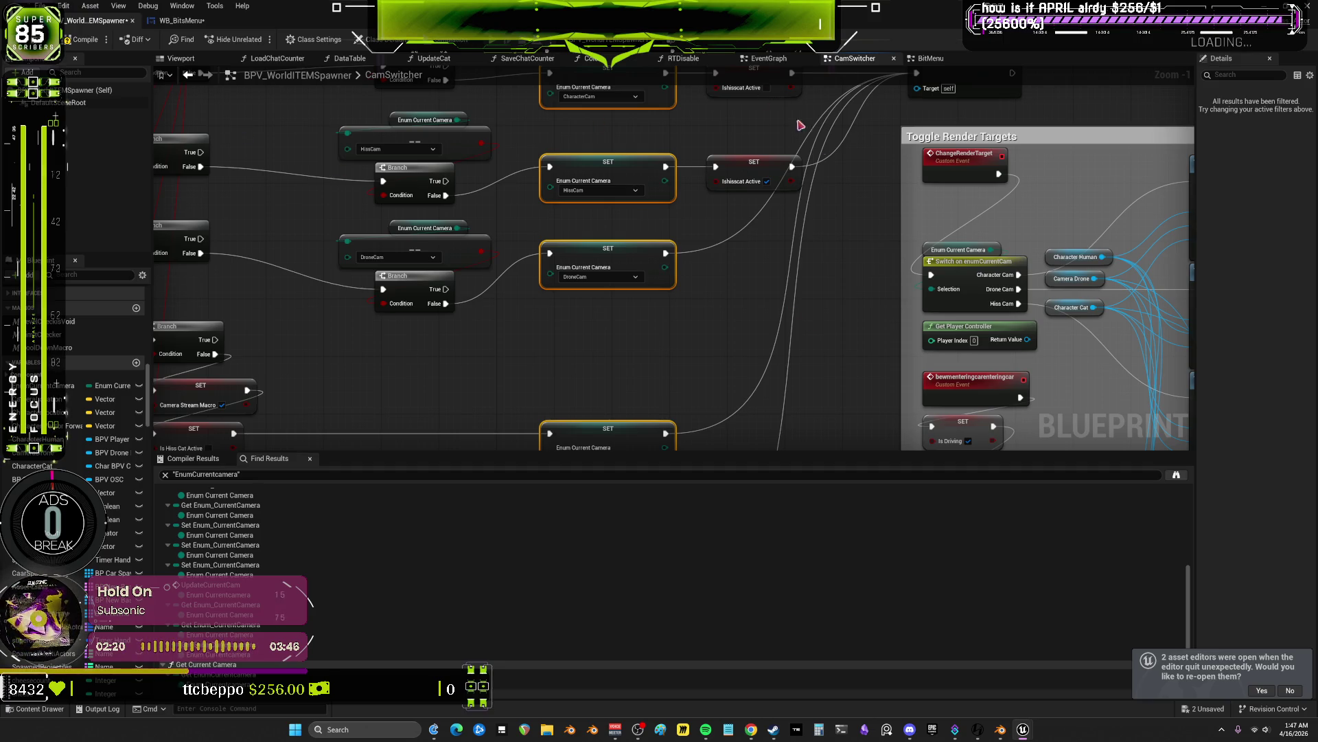
scroll(750, 221, "down", 3)
scroll(750, 213, "up", 5)
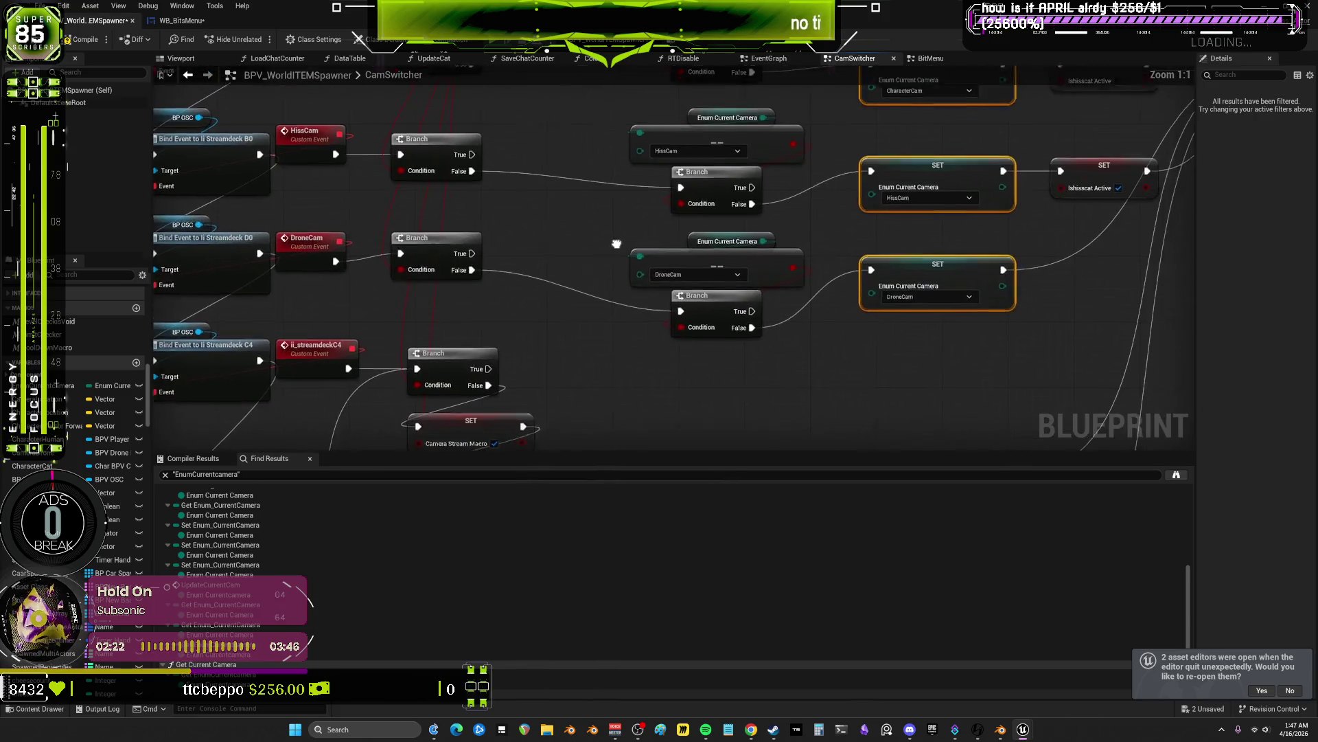
left_click_drag(615, 244, 607, 267)
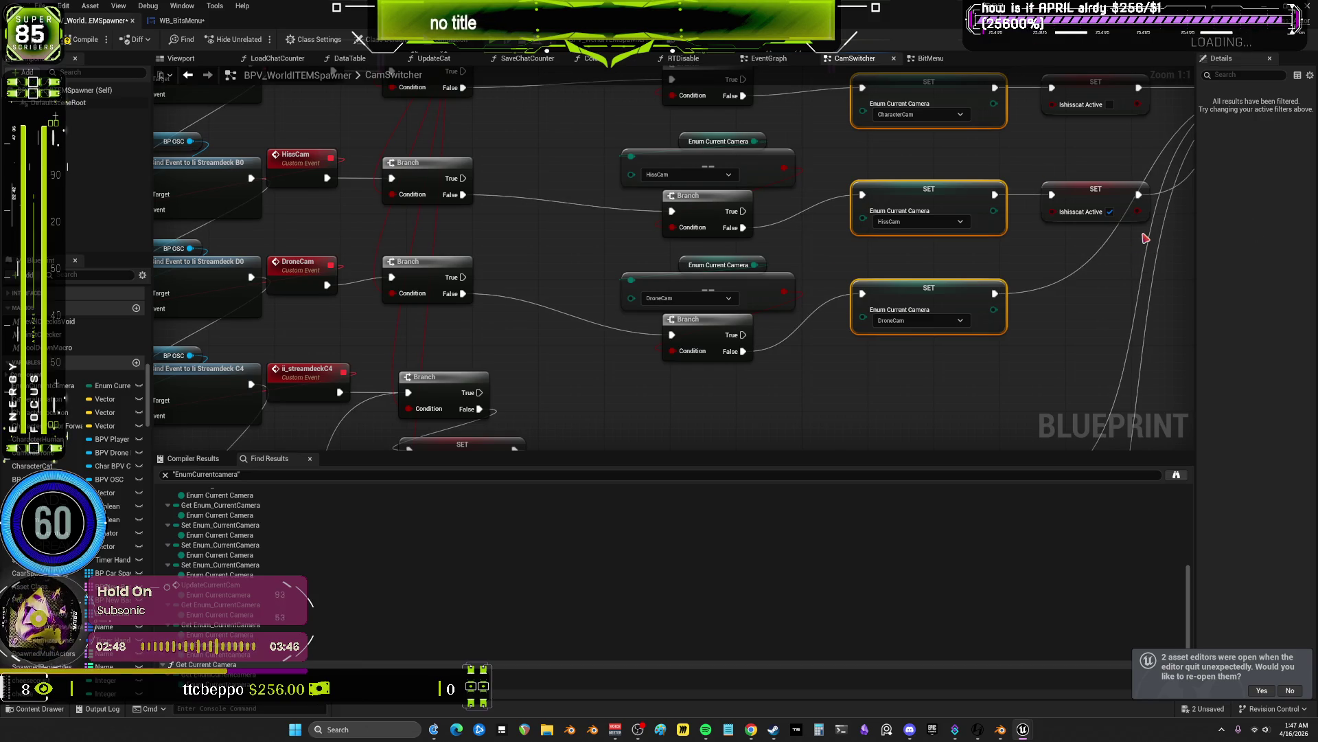
mouse_move(714, 103)
left_mouse_down()
mouse_move(693, 242)
mouse_move(755, 302)
mouse_move(628, 173)
mouse_move(785, 251)
mouse_move(756, 263)
left_mouse_up()
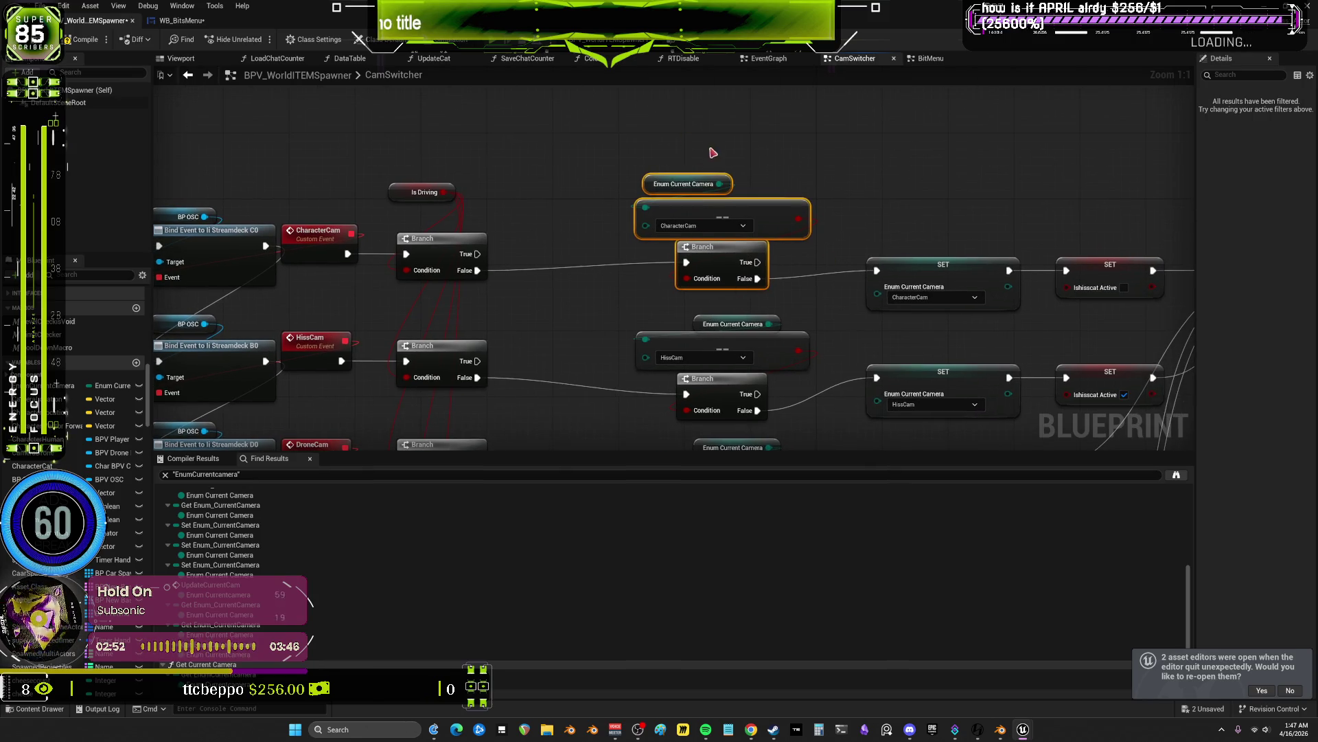
left_click_drag(999, 238, 968, 219)
left_click_drag(508, 282, 756, 279)
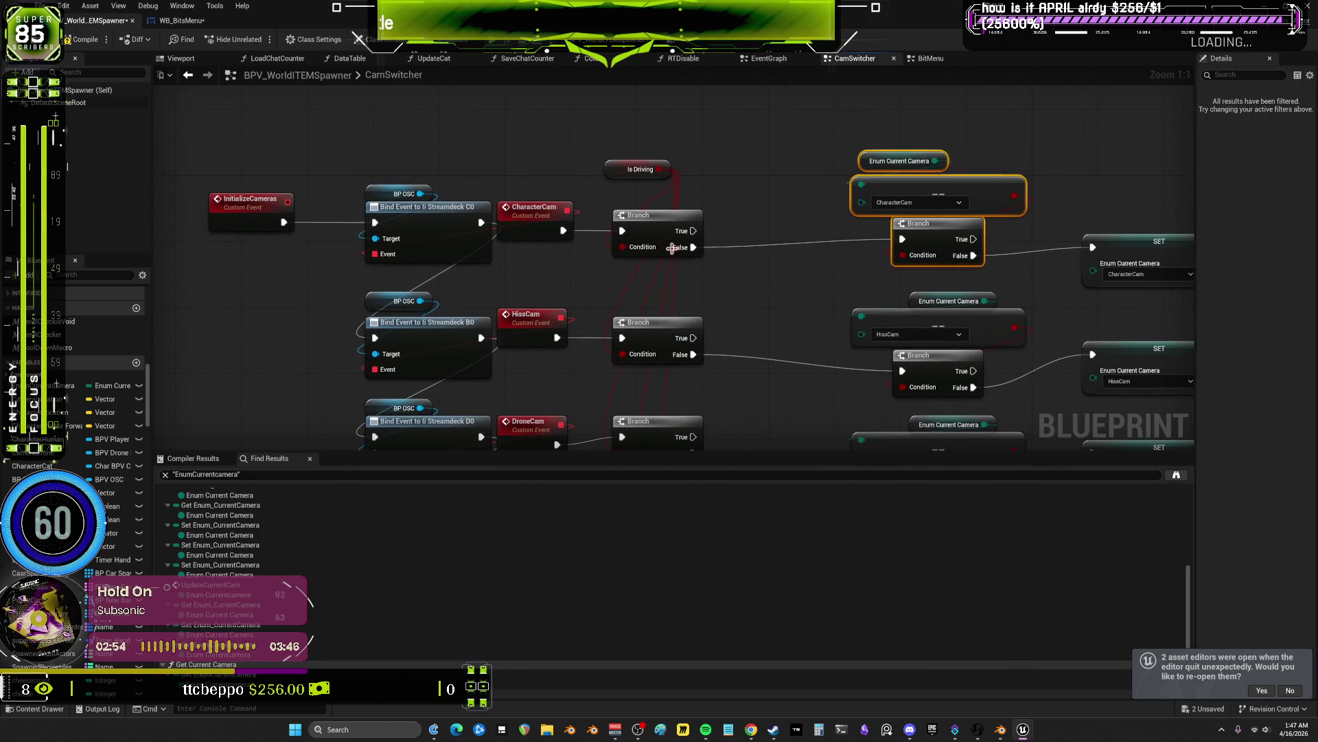
left_click(386, 217)
left_click(557, 157)
left_click(538, 203)
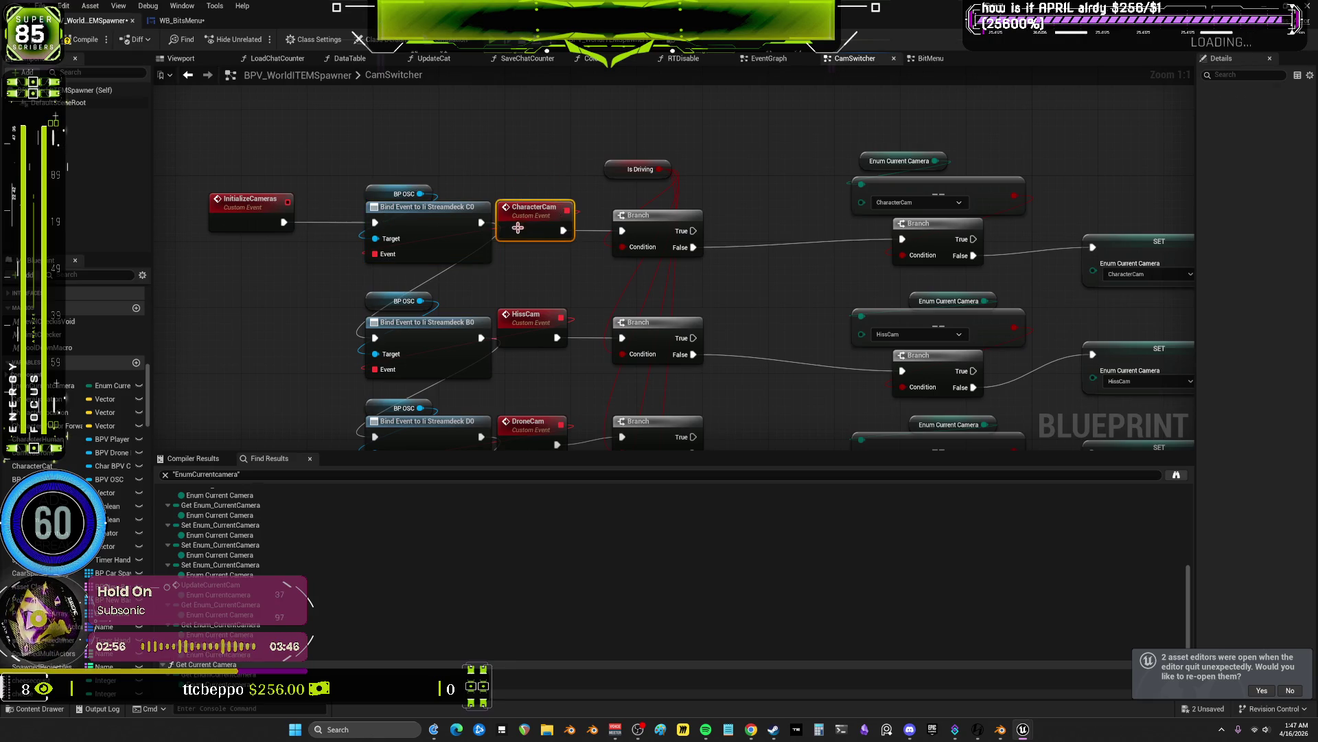
mouse_move(747, 212)
left_mouse_down()
mouse_move(604, 185)
mouse_move(591, 94)
left_mouse_up()
scroll(587, 113, "down", 2)
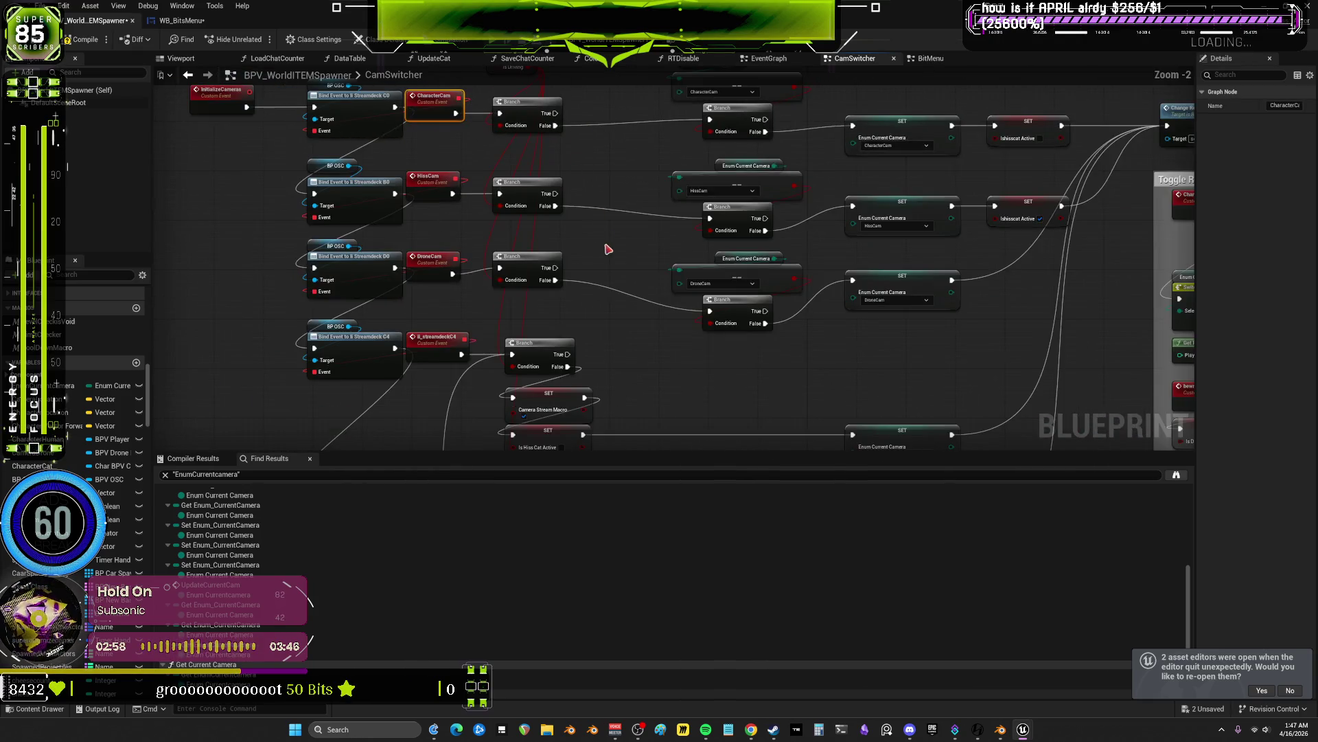
left_click_drag(604, 248, 597, 158)
left_click_drag(604, 206, 584, 74)
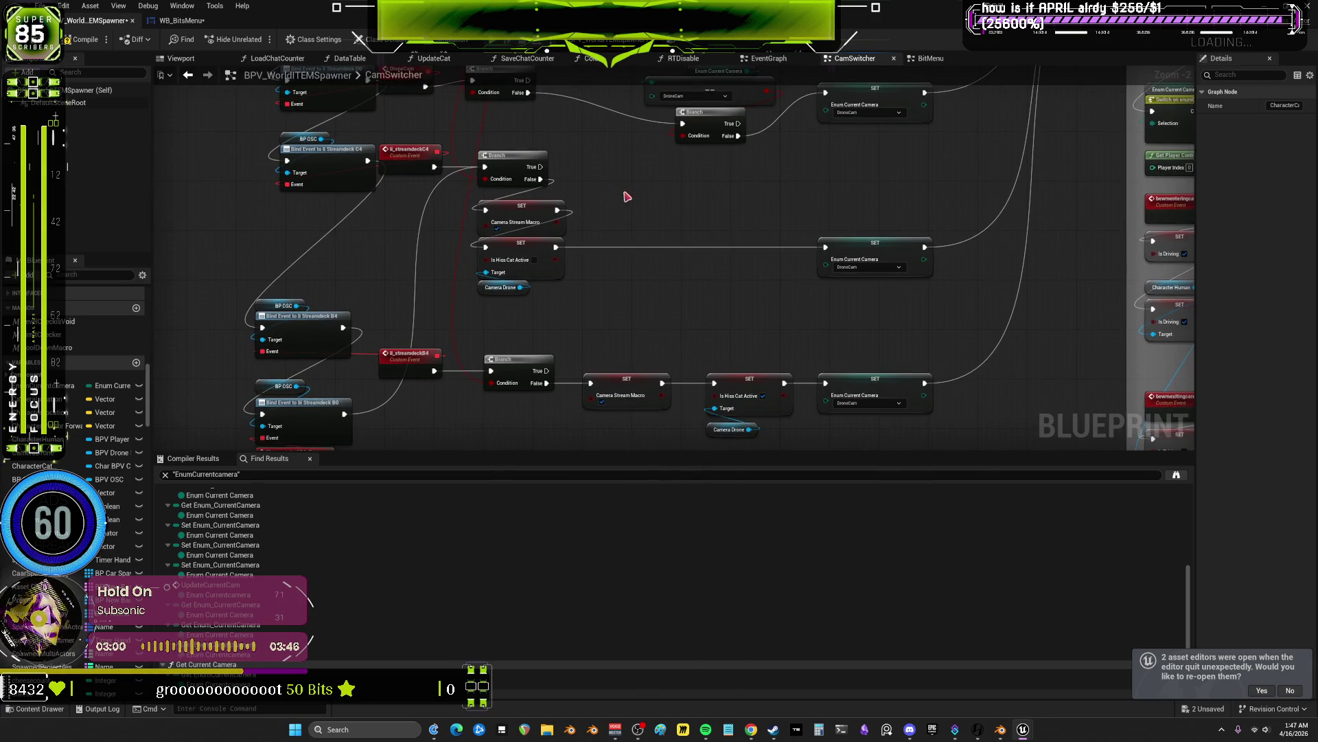
left_click_drag(623, 219, 602, 335)
scroll(640, 191, "up", 2)
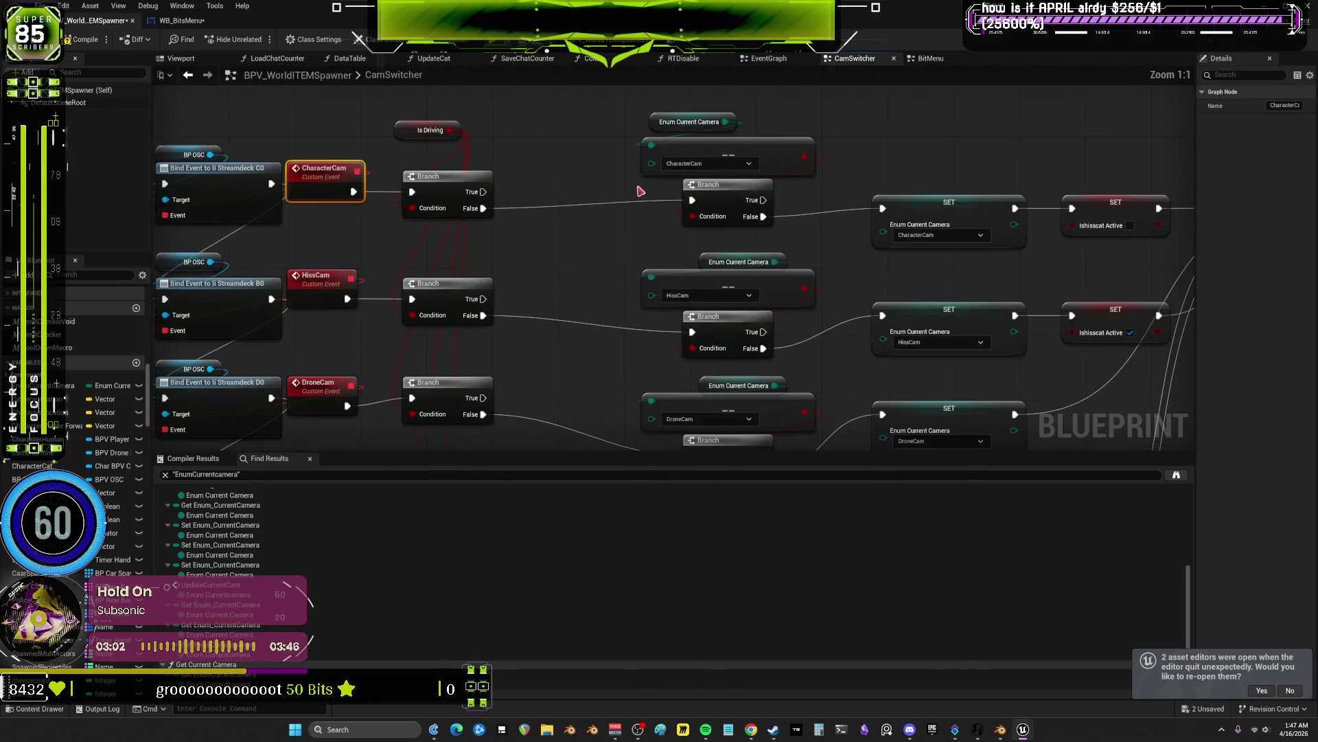
mouse_move(539, 215)
left_mouse_down()
mouse_move(714, 199)
mouse_move(737, 266)
left_mouse_up()
scroll(869, 230, "down", 2)
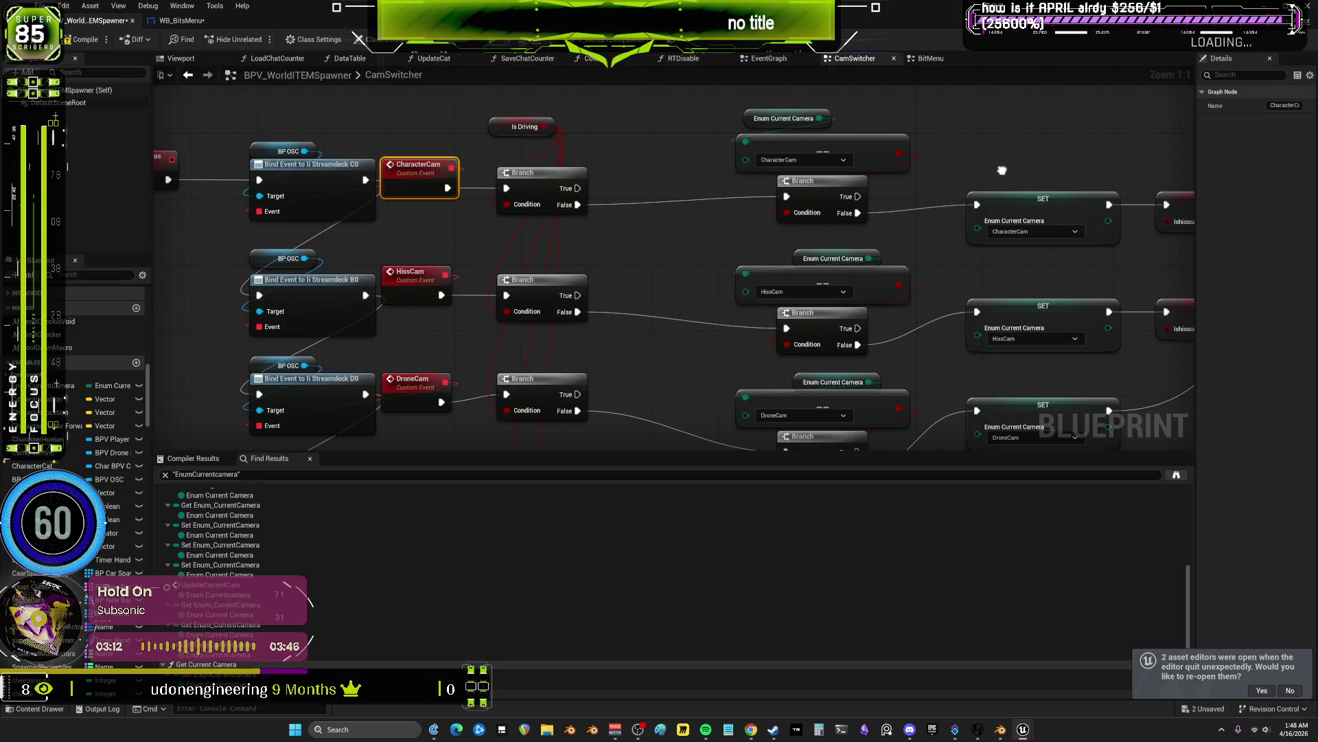
scroll(786, 227, "down", 3)
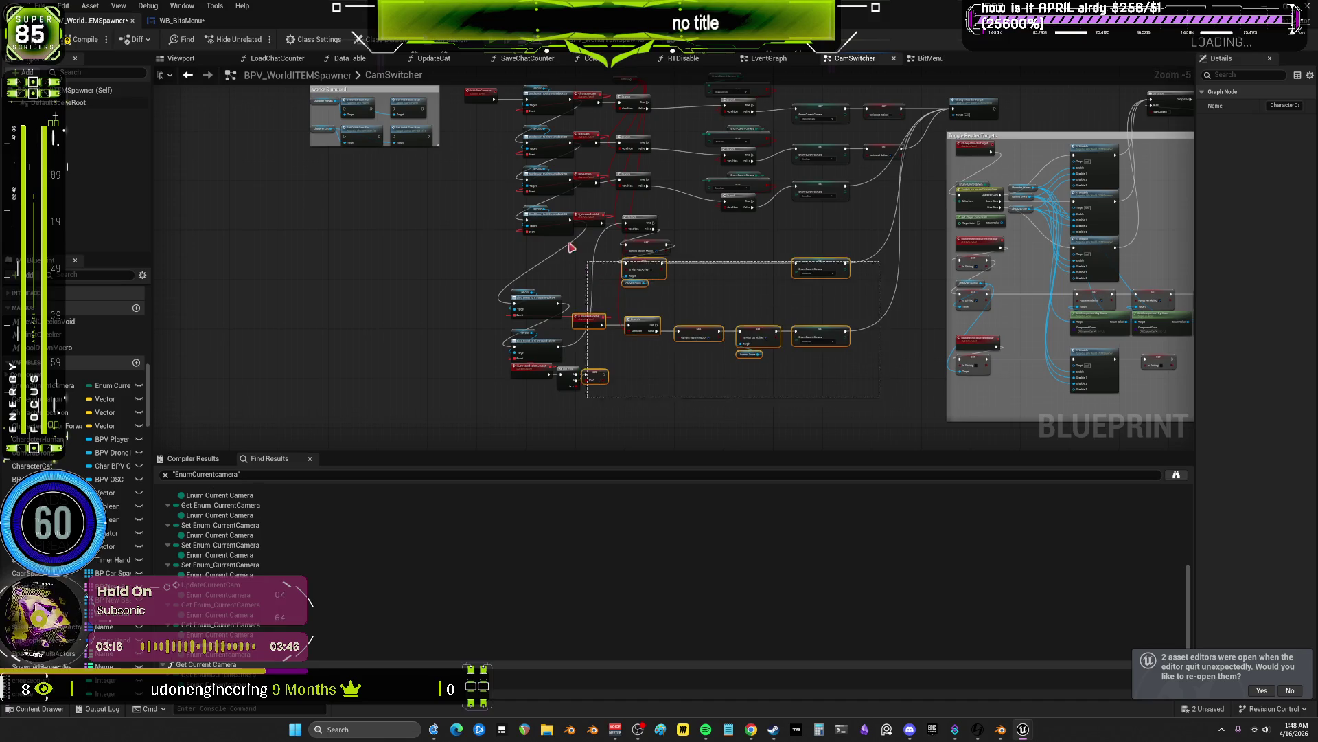
- Drag the streamdeck C4 and B4 chains lower, then select the Camera Stream Macro setter
scroll(882, 404, "down", 1)
scroll(686, 274, "up", 3)
scroll(886, 346, "down", 1)
mouse_move(941, 415)
left_mouse_down()
mouse_move(837, 360)
mouse_move(545, 259)
mouse_move(478, 138)
mouse_move(533, 196)
left_mouse_up()
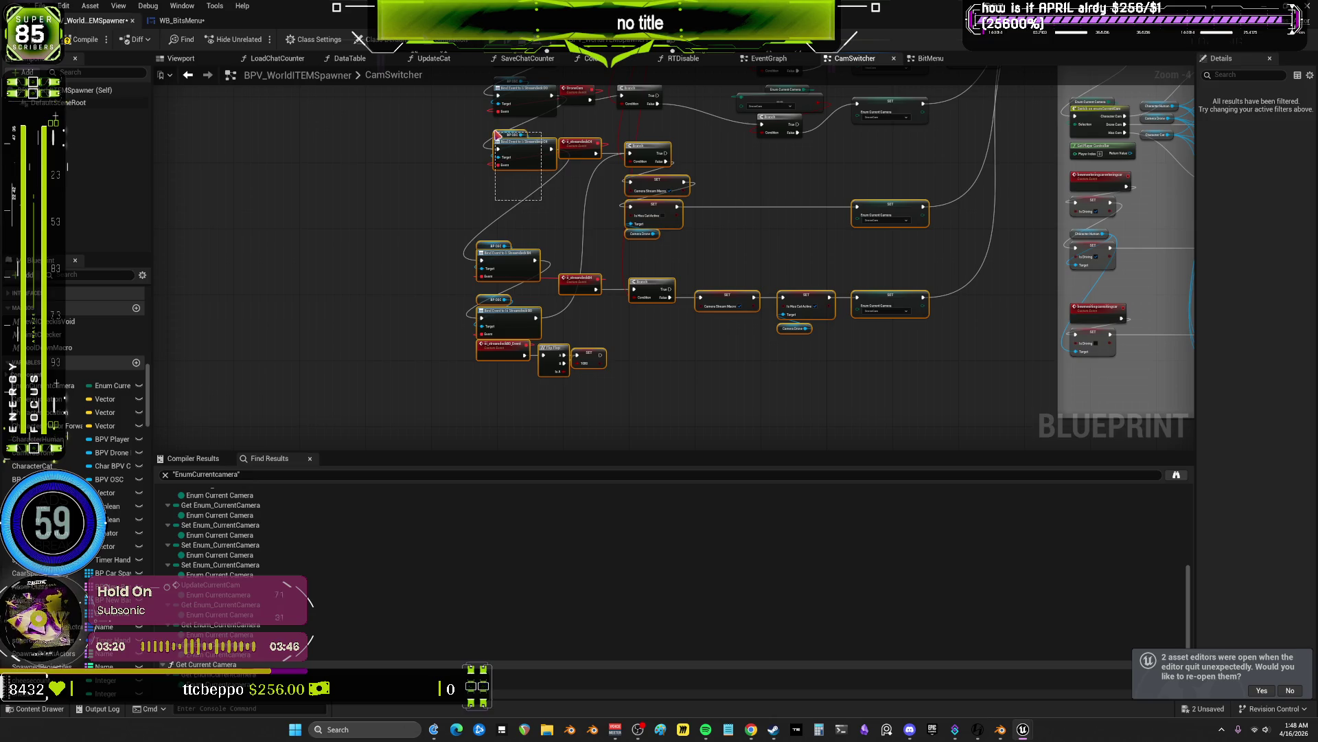
left_click_drag(575, 151, 596, 383)
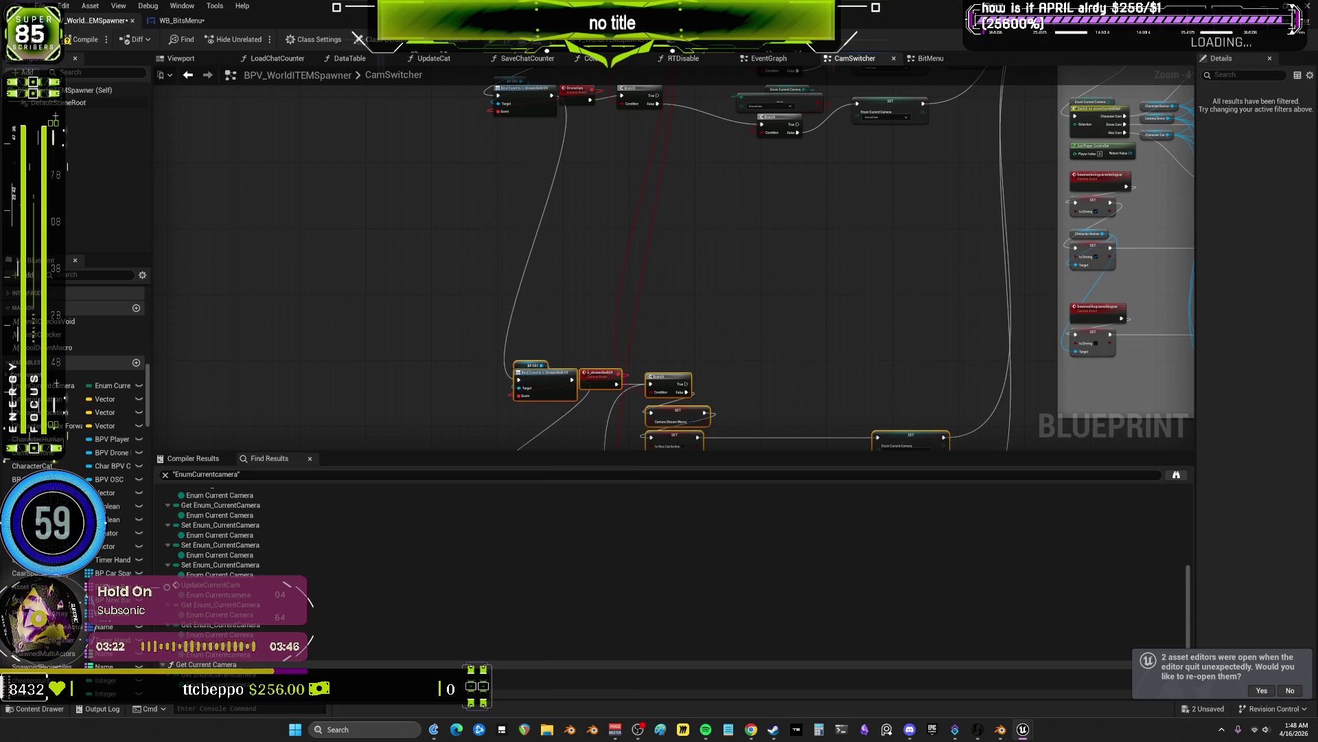
left_click_drag(721, 218, 717, 344)
scroll(709, 250, "up", 4)
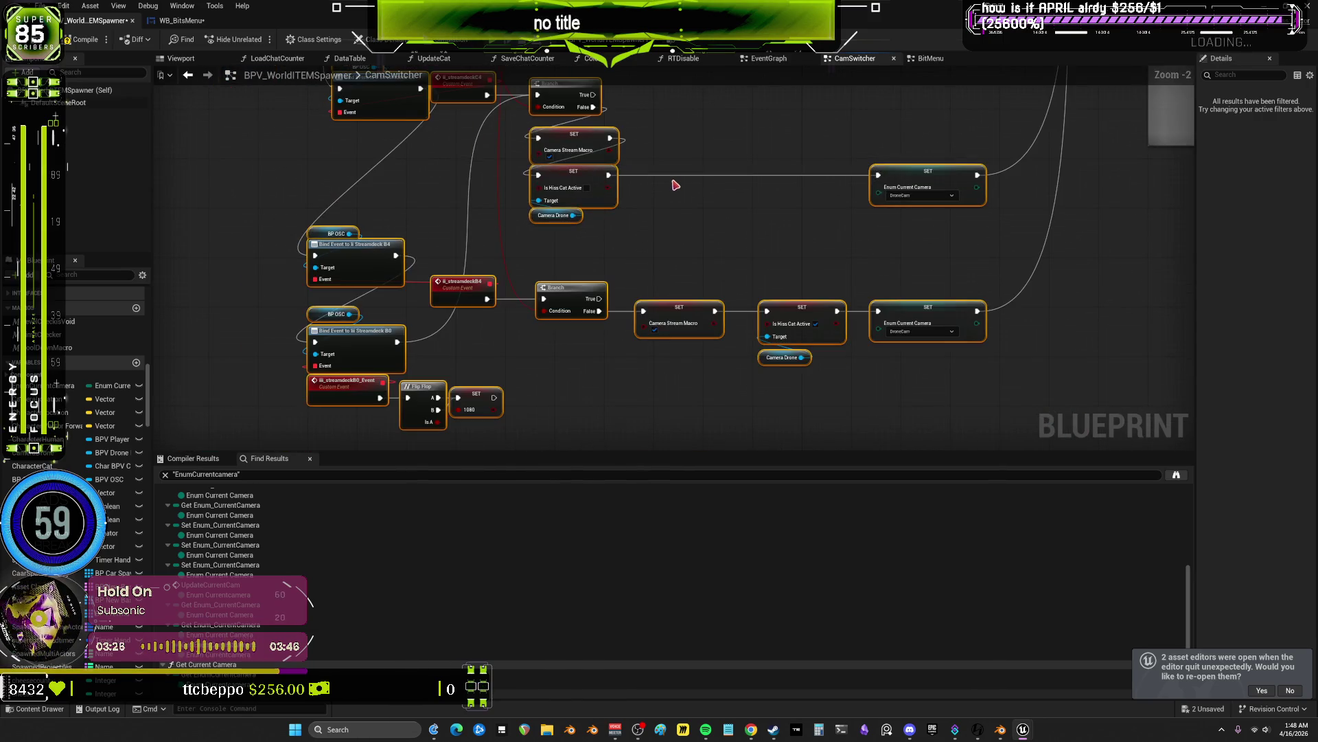
left_click(584, 180)
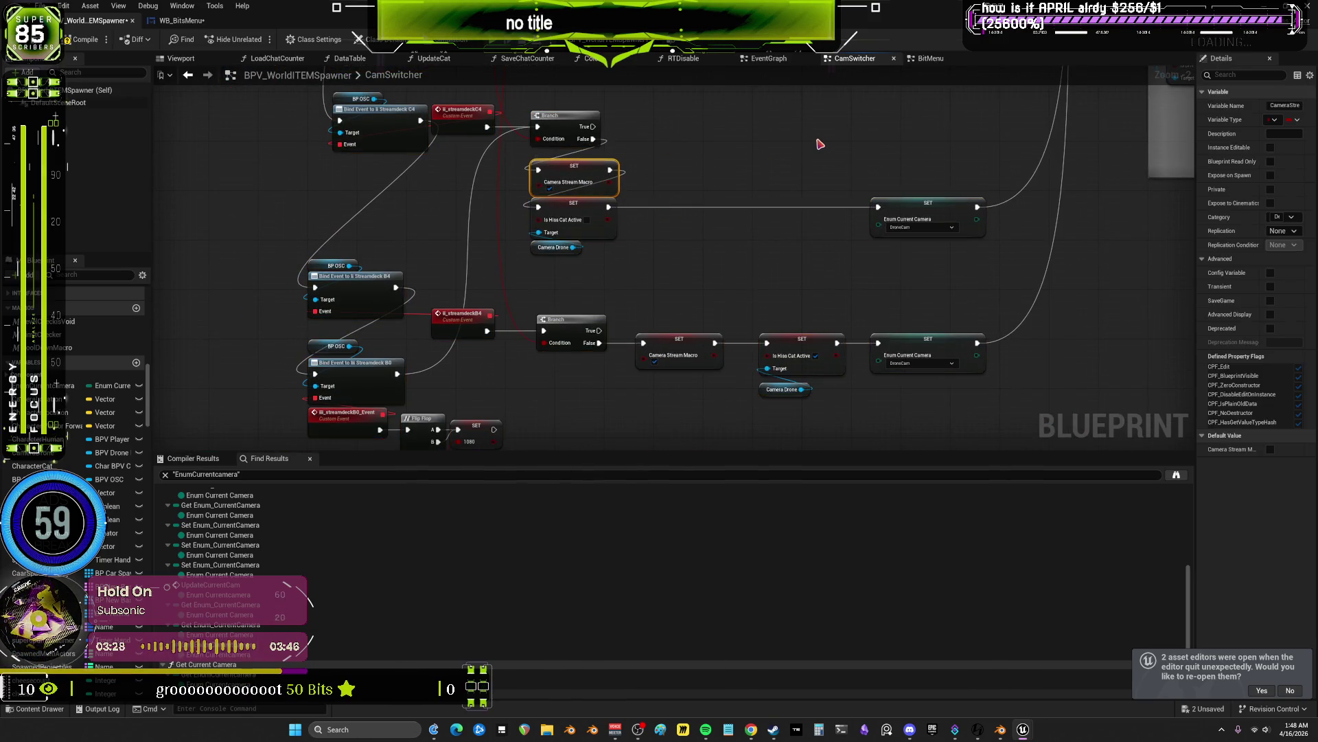
scroll(704, 340, "up", 2)
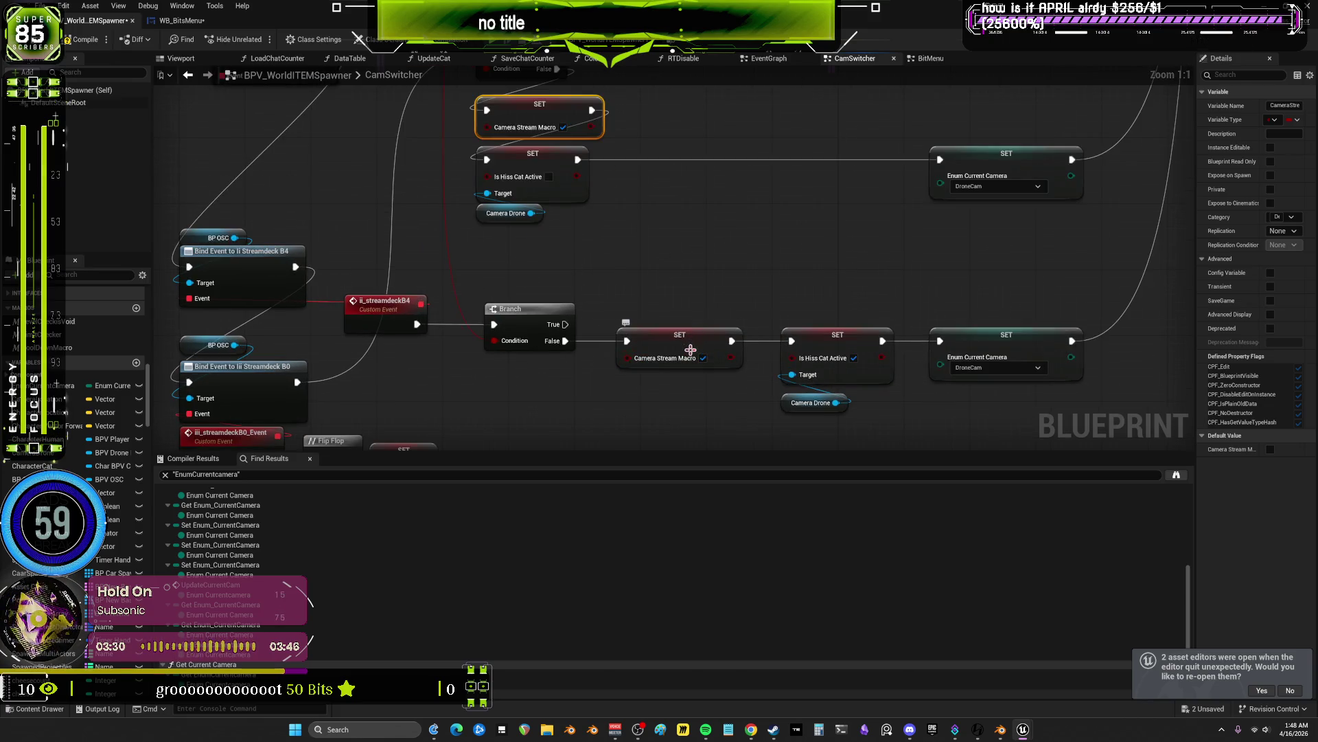
scroll(921, 212, "down", 1)
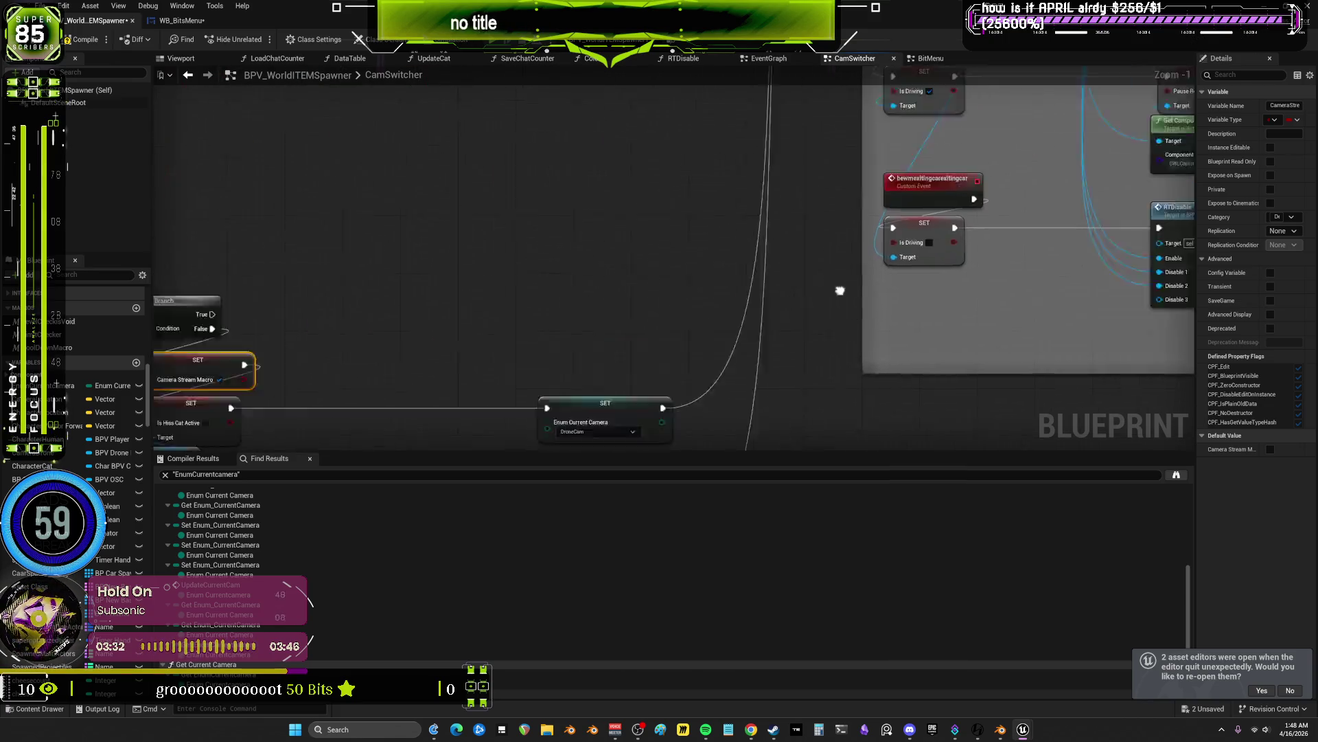
scroll(500, 206, "up", 1)
right_click(500, 206)
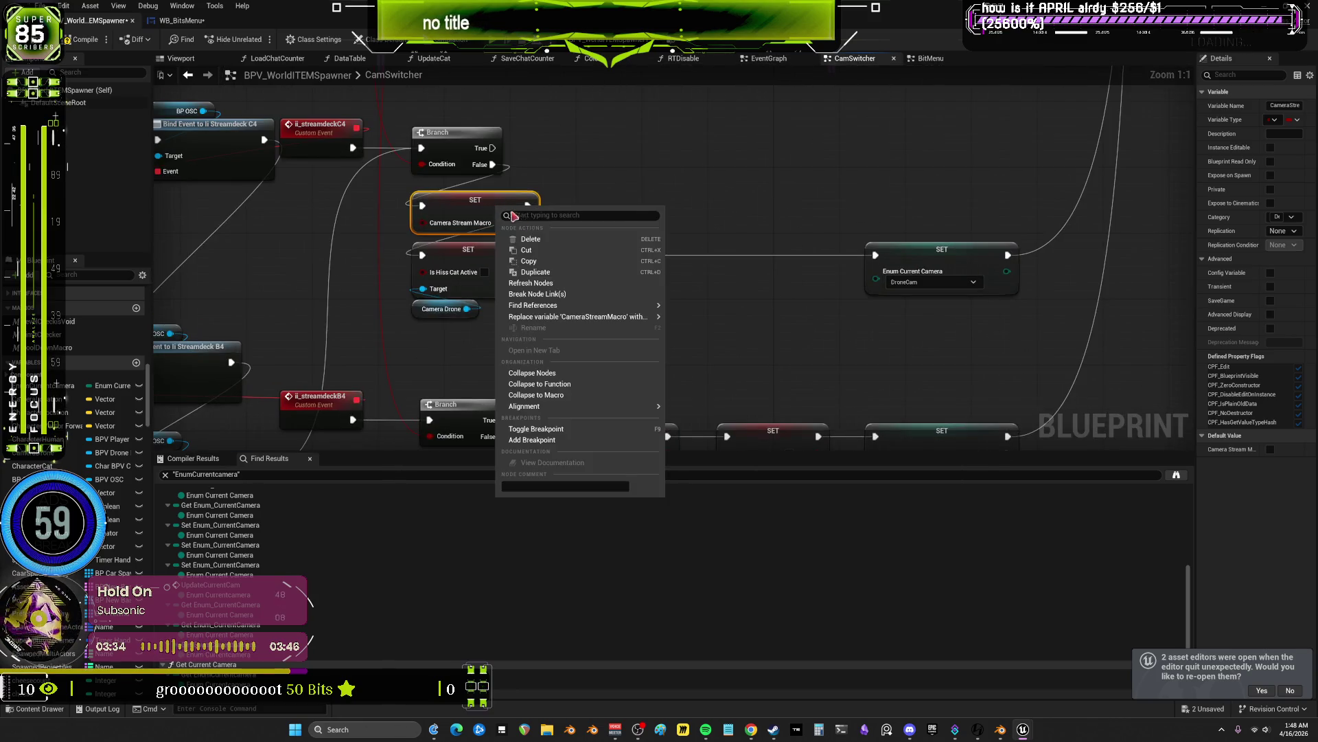
- Find Camera Stream Macro references by name and jump to the Branch that reads it
mouse_move(640, 306)
left_click(693, 309)
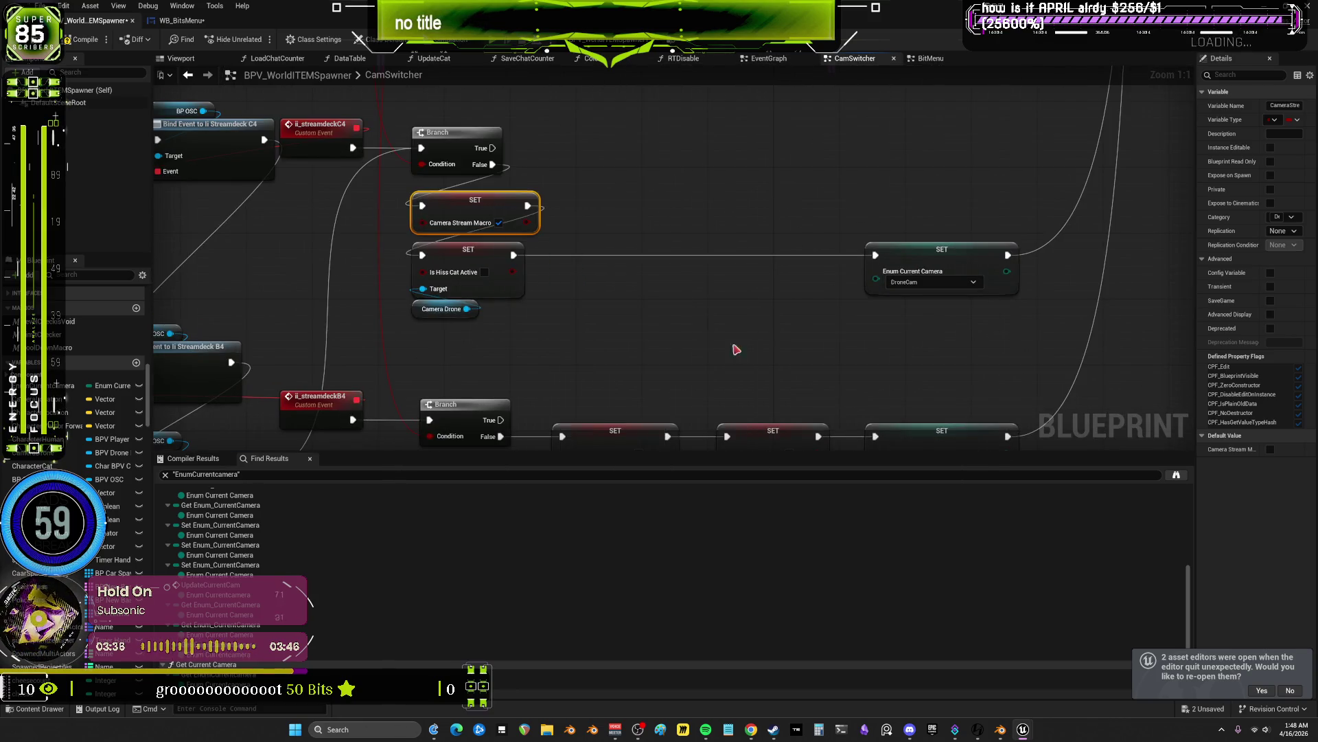
left_click(262, 524)
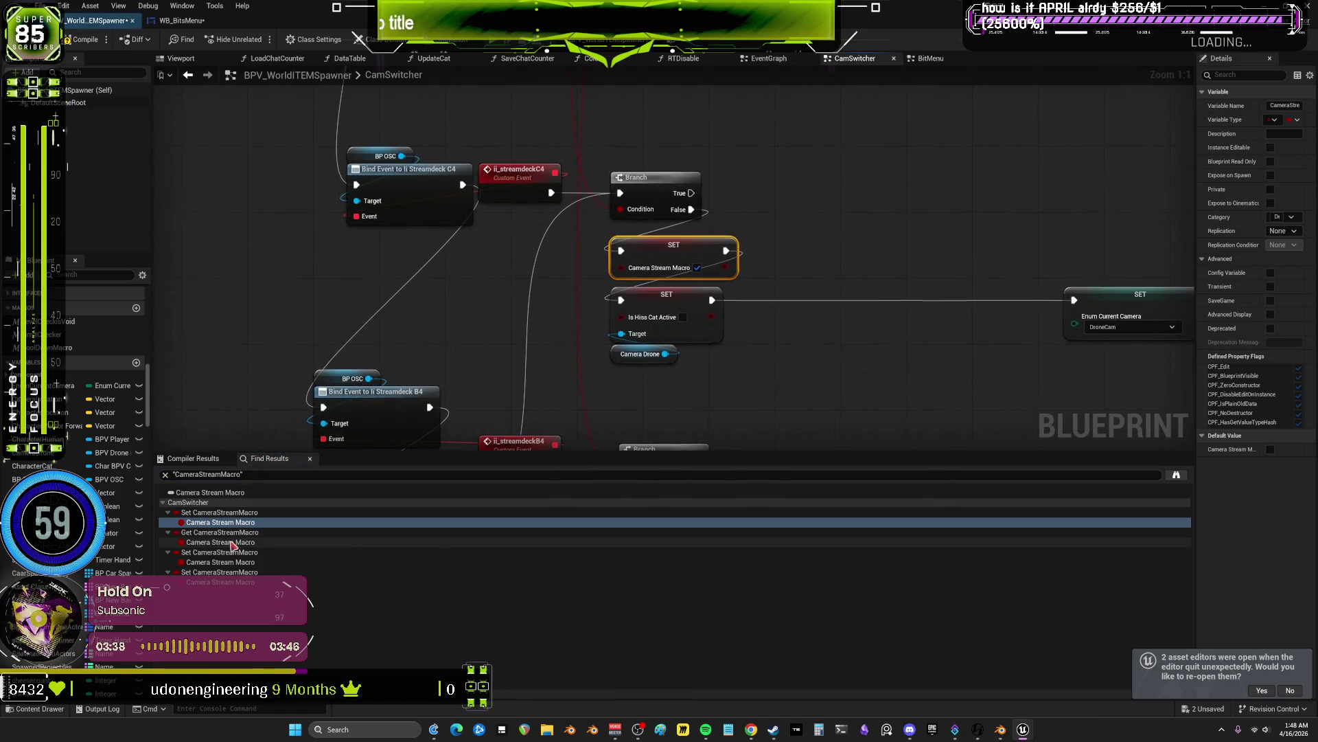
left_click(247, 542)
left_click_drag(815, 333, 601, 333)
left_click(916, 323)
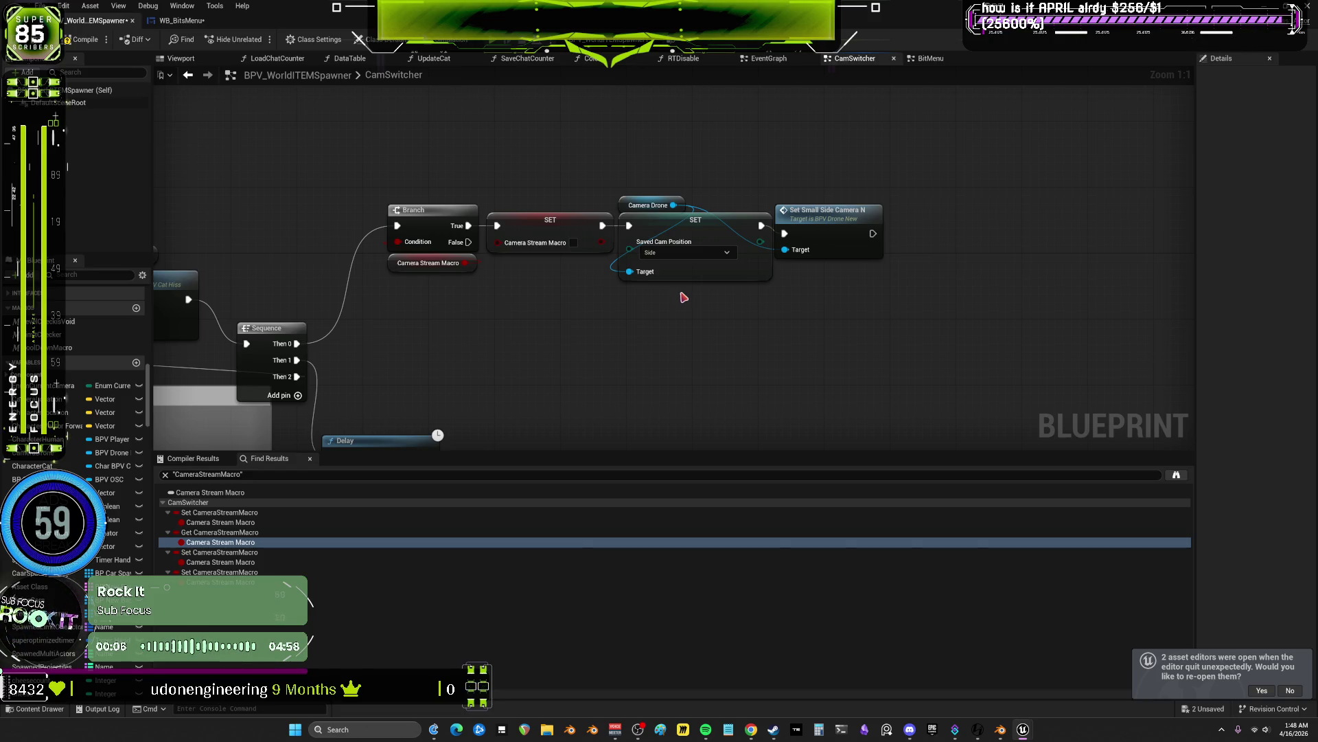
mouse_move(493, 314)
left_mouse_down()
mouse_move(896, 221)
mouse_move(672, 171)
left_mouse_up()
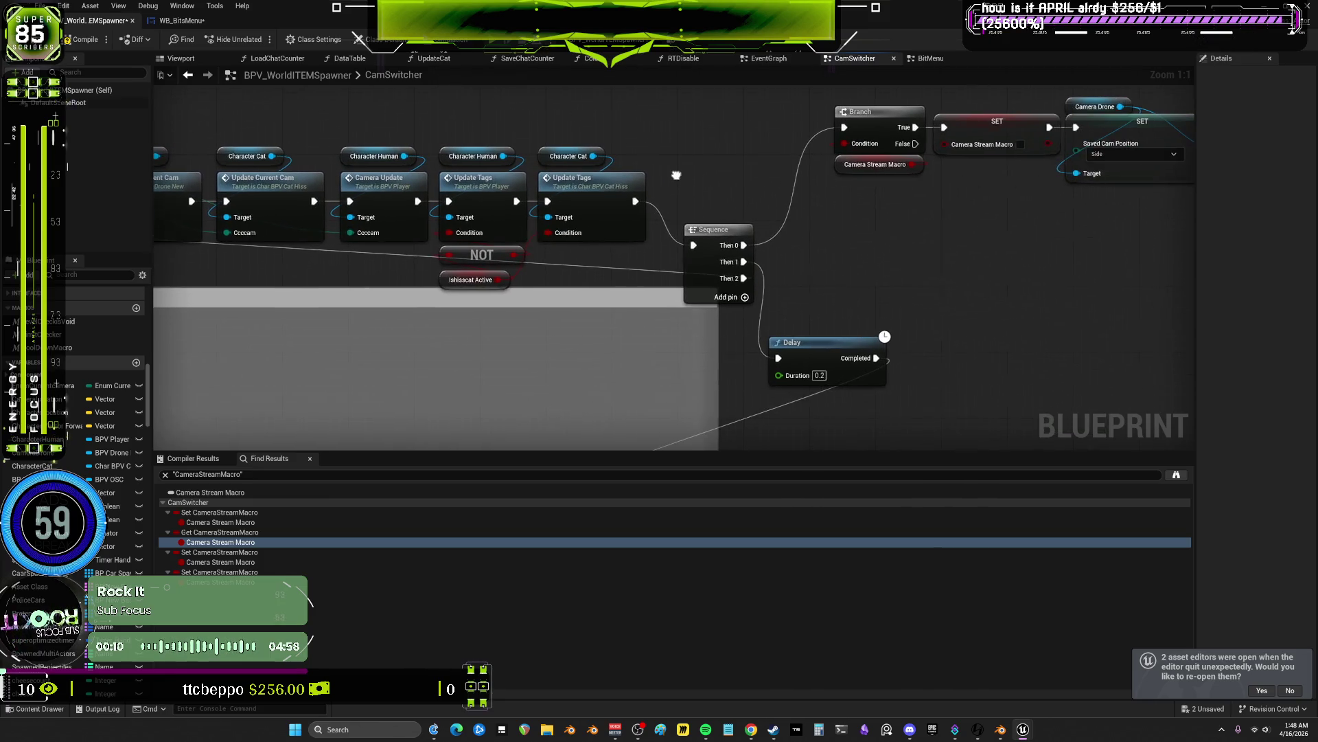
scroll(607, 274, "down", 4)
left_click_drag(608, 274, 1089, 218)
left_click_drag(563, 158, 823, 130)
left_click_drag(518, 120, 581, 114)
scroll(541, 415, "up", 3)
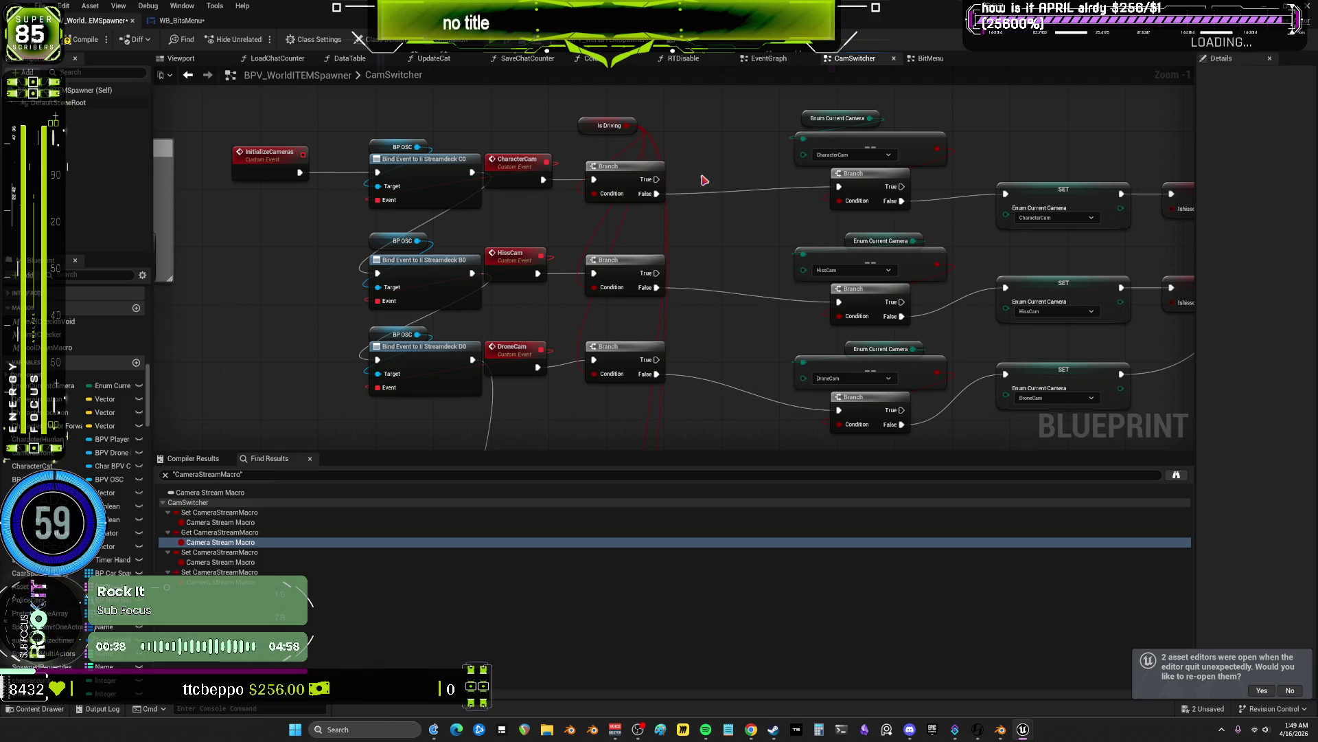
scroll(701, 176, "down", 2)
scroll(805, 285, "up", 3)
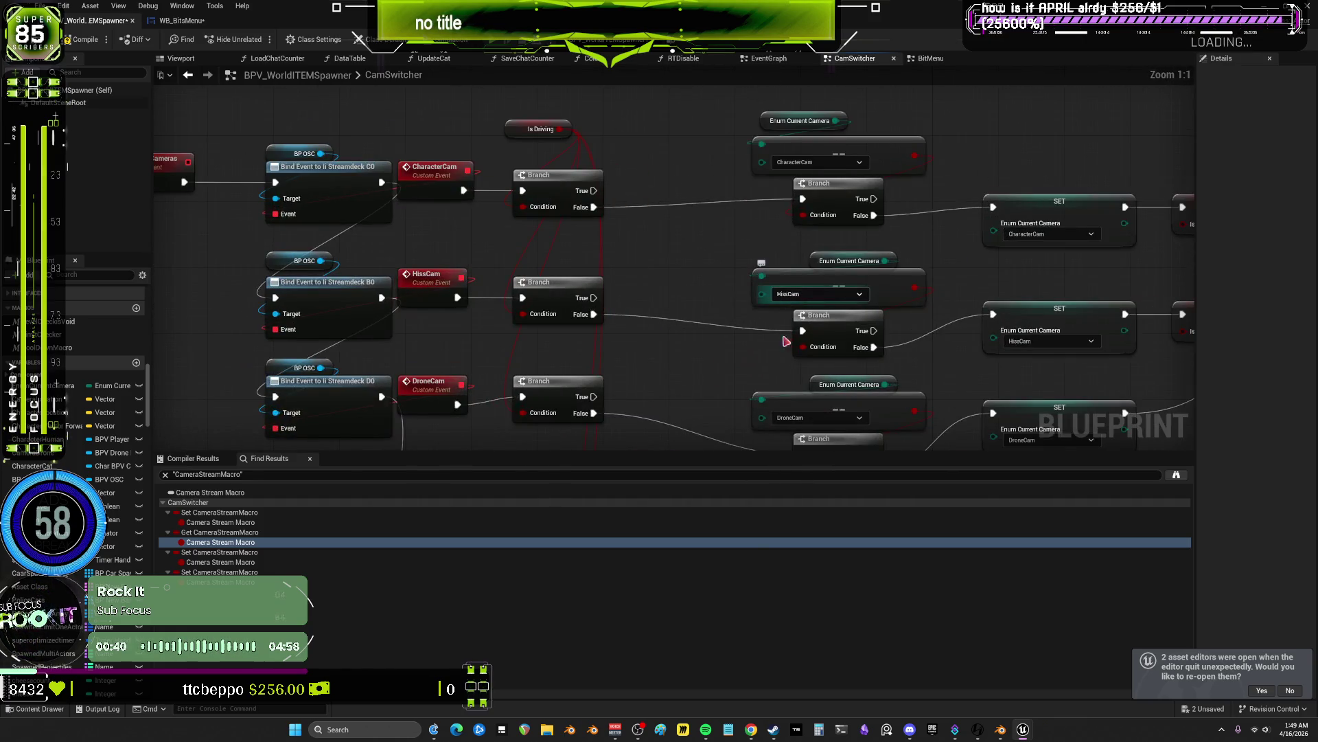
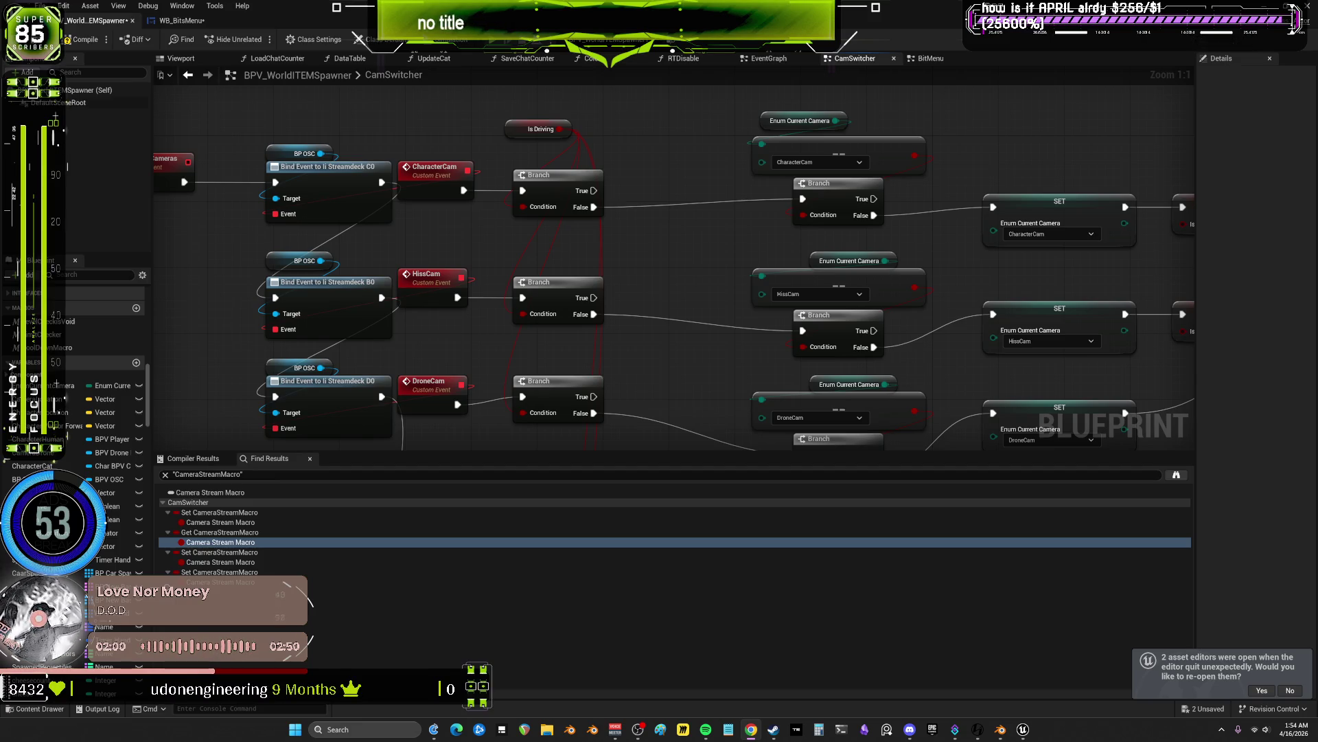
- Drag the splitter down so the graph covers the Find Results panel, then frame the streamdeck C4 branch
left_click_drag(681, 260, 681, 212)
scroll(673, 285, "down", 5)
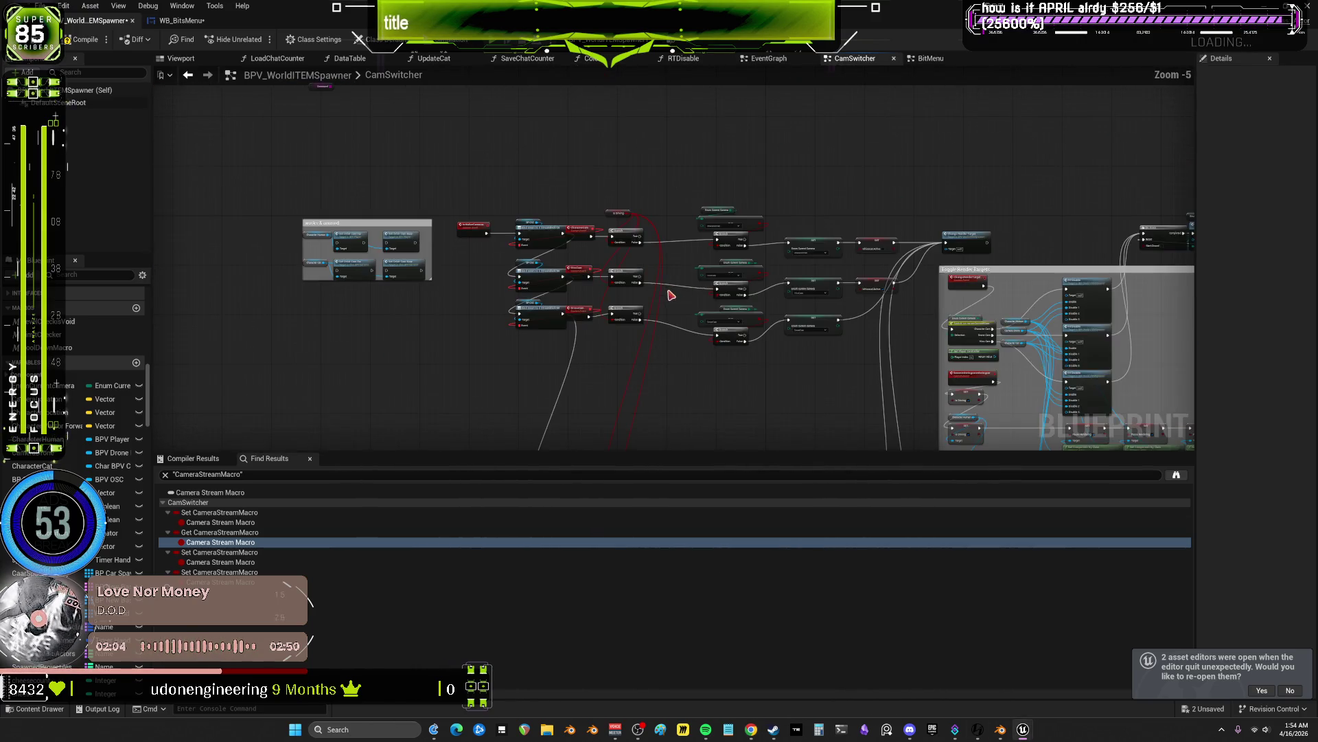
left_click_drag(673, 285, 688, 184)
scroll(688, 183, "up", 3)
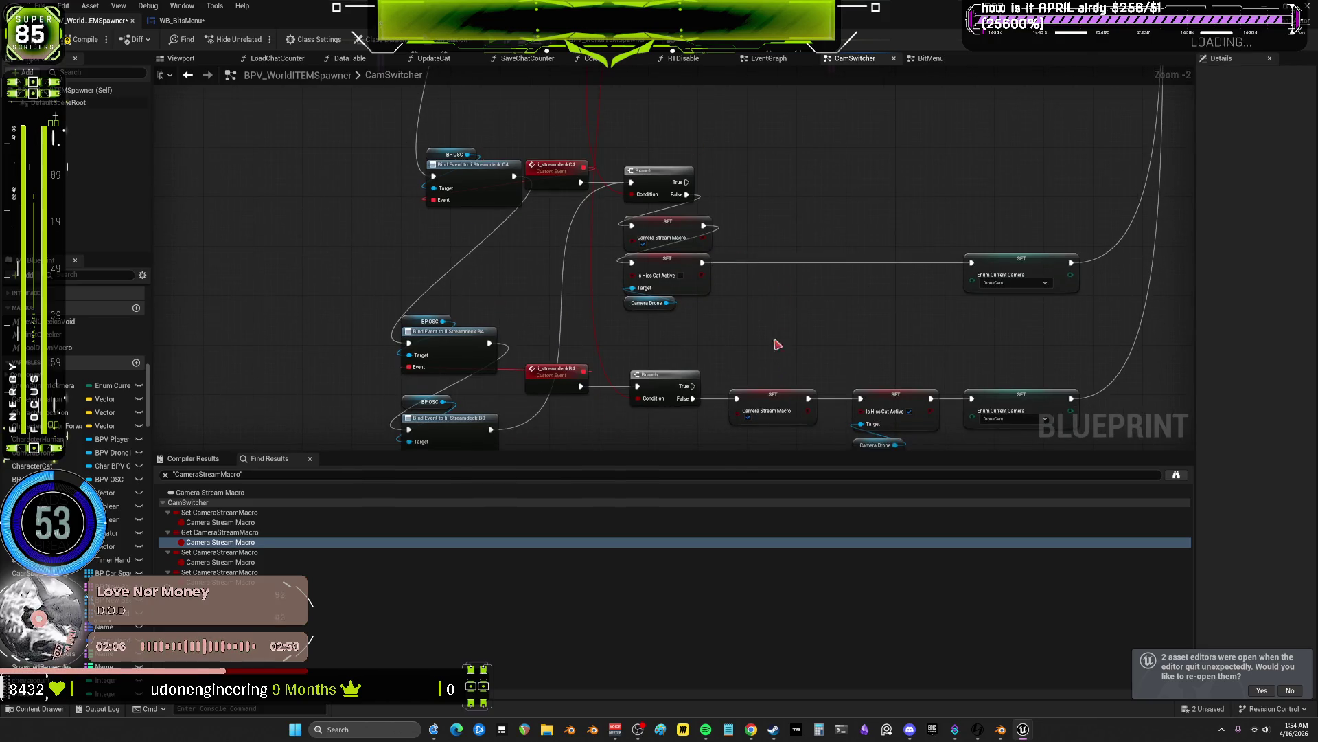
left_click_drag(729, 454, 729, 596)
mouse_move(812, 204)
left_mouse_down()
mouse_move(757, 307)
mouse_move(715, 317)
left_mouse_up()
mouse_move(625, 204)
left_mouse_down()
mouse_move(738, 341)
mouse_move(827, 377)
mouse_move(630, 163)
mouse_move(591, 147)
mouse_move(791, 354)
mouse_move(636, 226)
mouse_move(842, 318)
mouse_move(795, 312)
mouse_move(798, 362)
mouse_move(582, 218)
mouse_move(798, 394)
mouse_move(889, 365)
mouse_move(830, 354)
left_mouse_up()
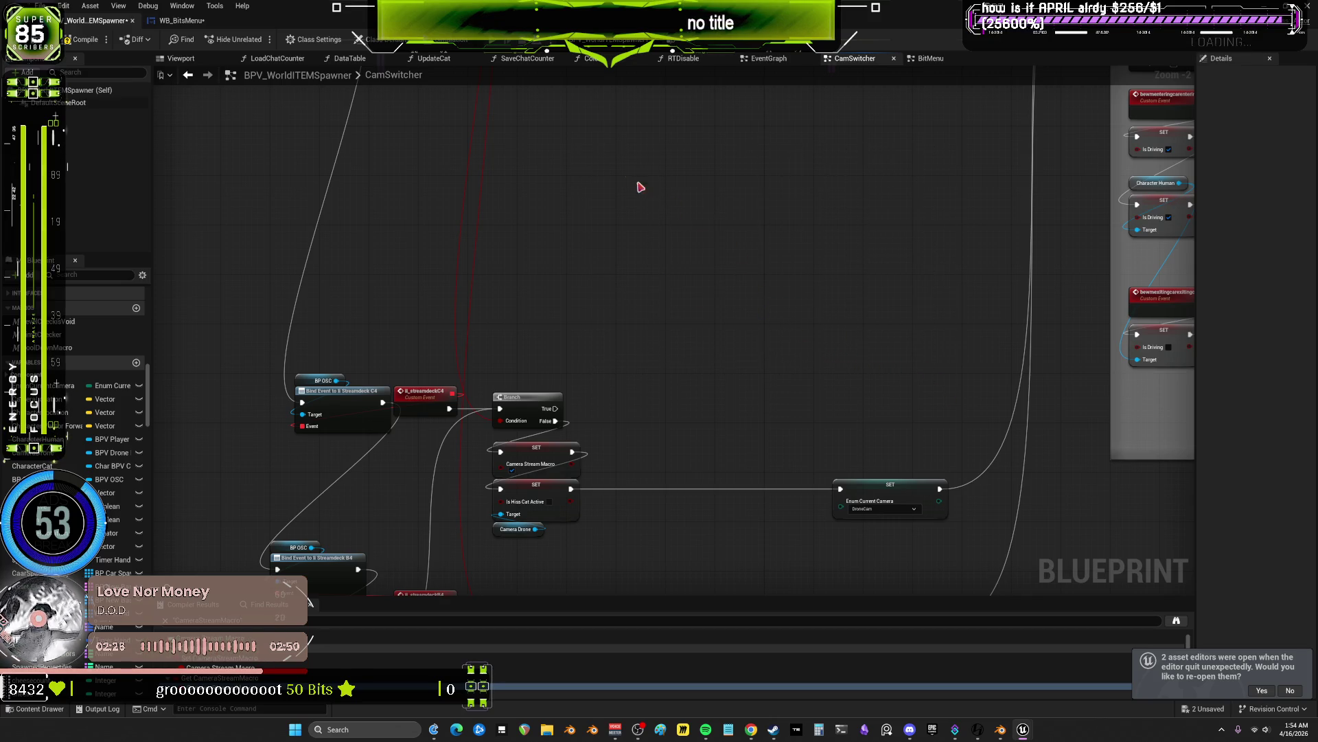
left_click_drag(592, 151, 626, 212)
mouse_move(699, 298)
left_mouse_down()
mouse_move(783, 348)
mouse_move(751, 311)
mouse_move(718, 309)
mouse_move(804, 340)
mouse_move(774, 336)
mouse_move(803, 362)
left_mouse_up()
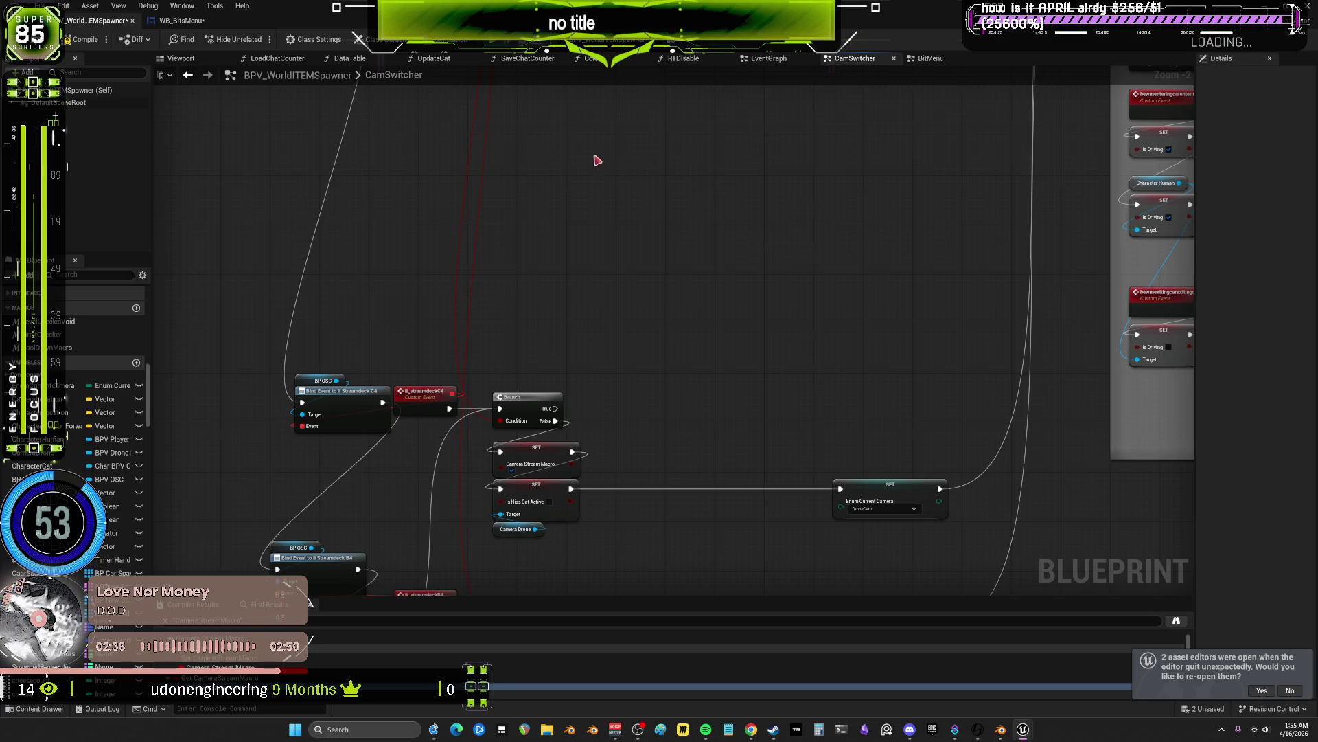
mouse_move(590, 153)
left_mouse_down()
mouse_move(808, 359)
mouse_move(742, 291)
mouse_move(818, 287)
mouse_move(604, 191)
left_mouse_up()
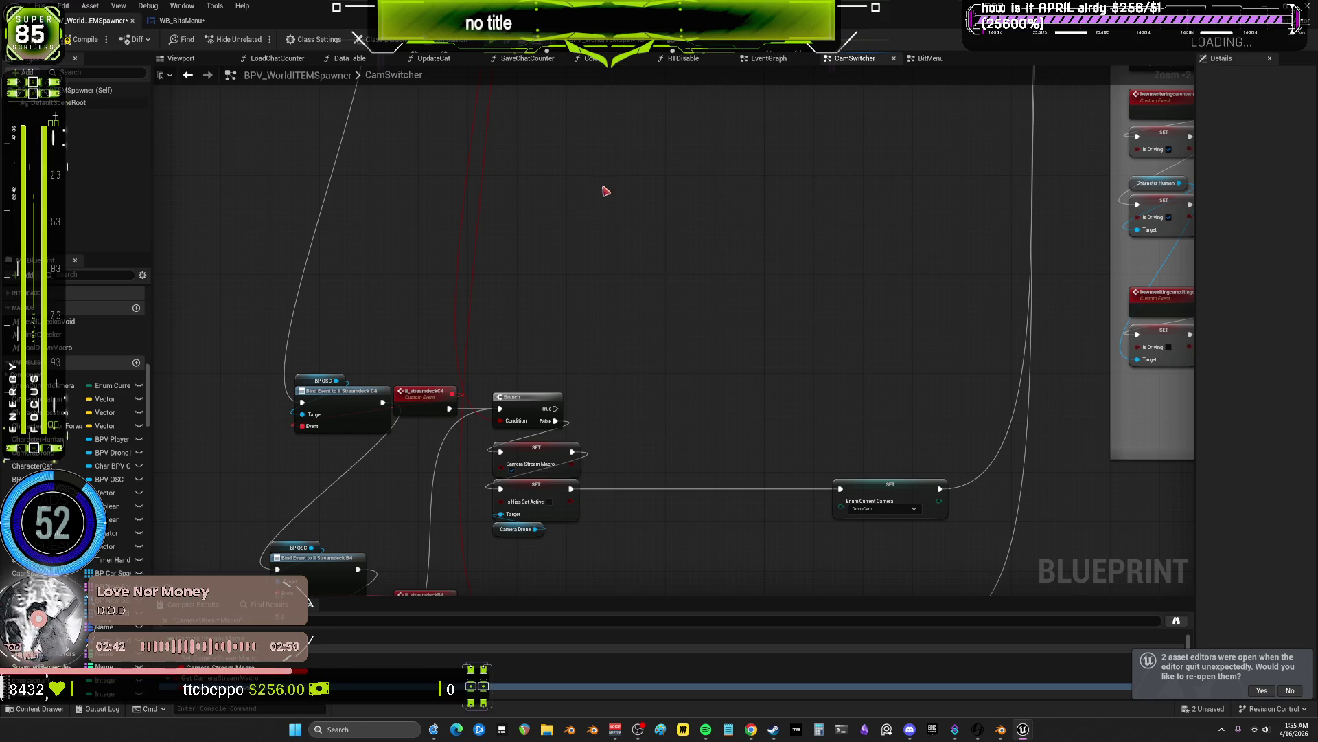
mouse_move(595, 146)
left_mouse_down()
mouse_move(700, 218)
mouse_move(877, 394)
mouse_move(792, 341)
mouse_move(789, 353)
left_mouse_up()
left_click_drag(635, 177, 827, 362)
left_click_drag(611, 156, 789, 332)
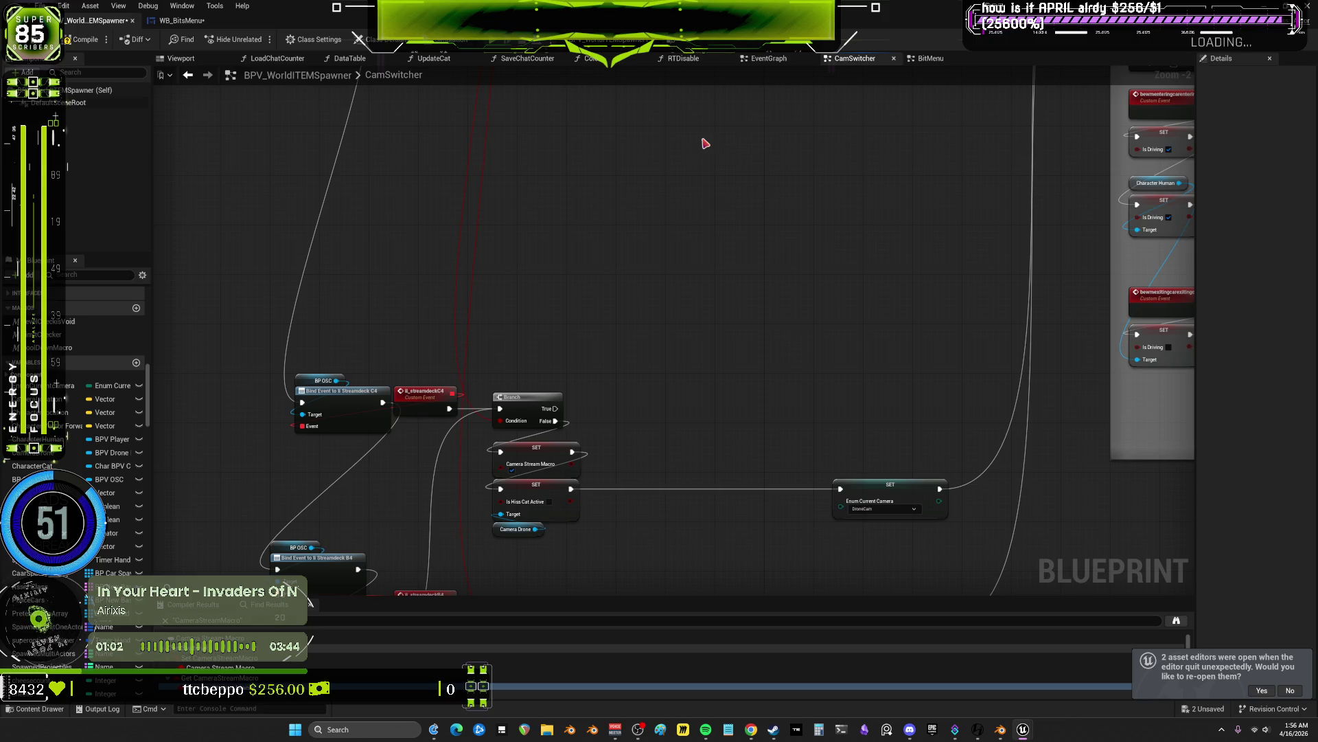
- Move the central streamdeck camera node group about 230 px up
scroll(712, 403, "down", 2)
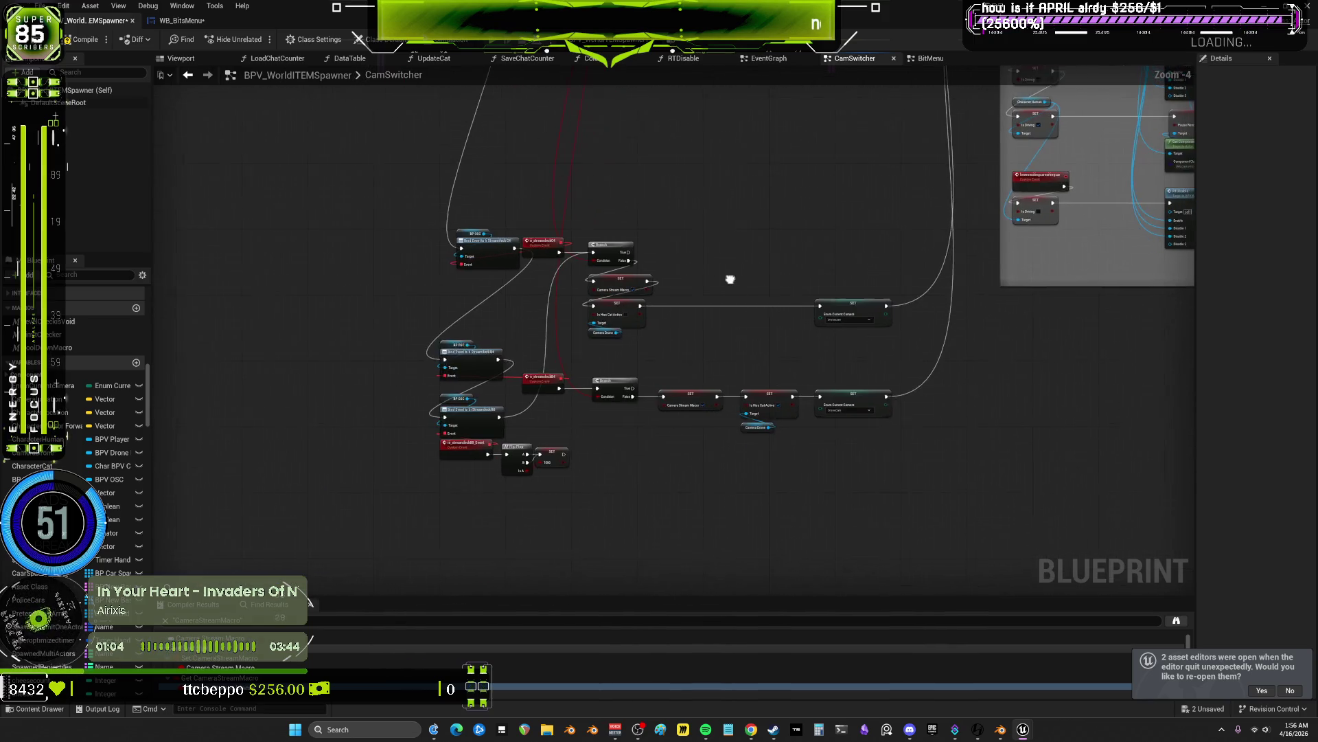
left_click_drag(883, 553, 439, 223)
scroll(462, 383, "up", 2)
mouse_move(474, 405)
left_mouse_down()
mouse_move(444, 231)
mouse_move(482, 233)
left_mouse_up()
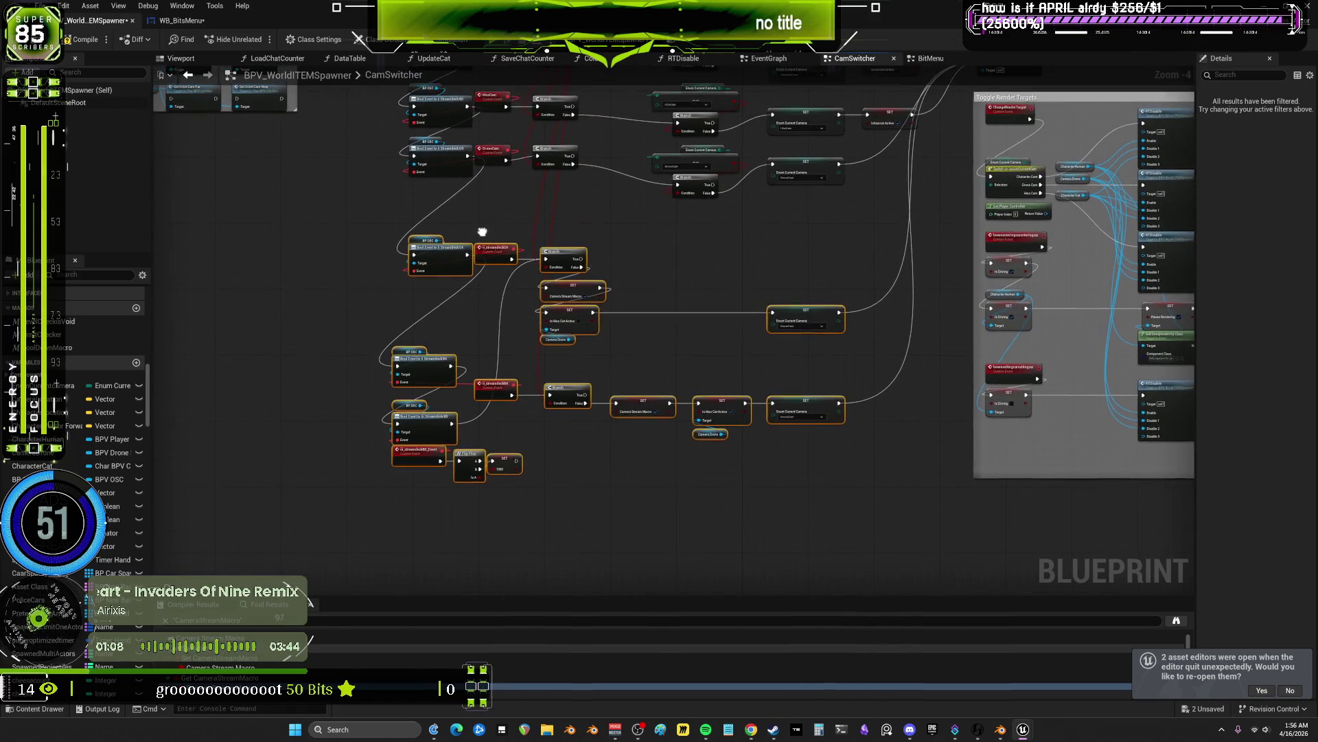
- Left-align the column of event nodes and the column of Branch and Enum nodes with Shift+A
scroll(566, 340, "down", 1)
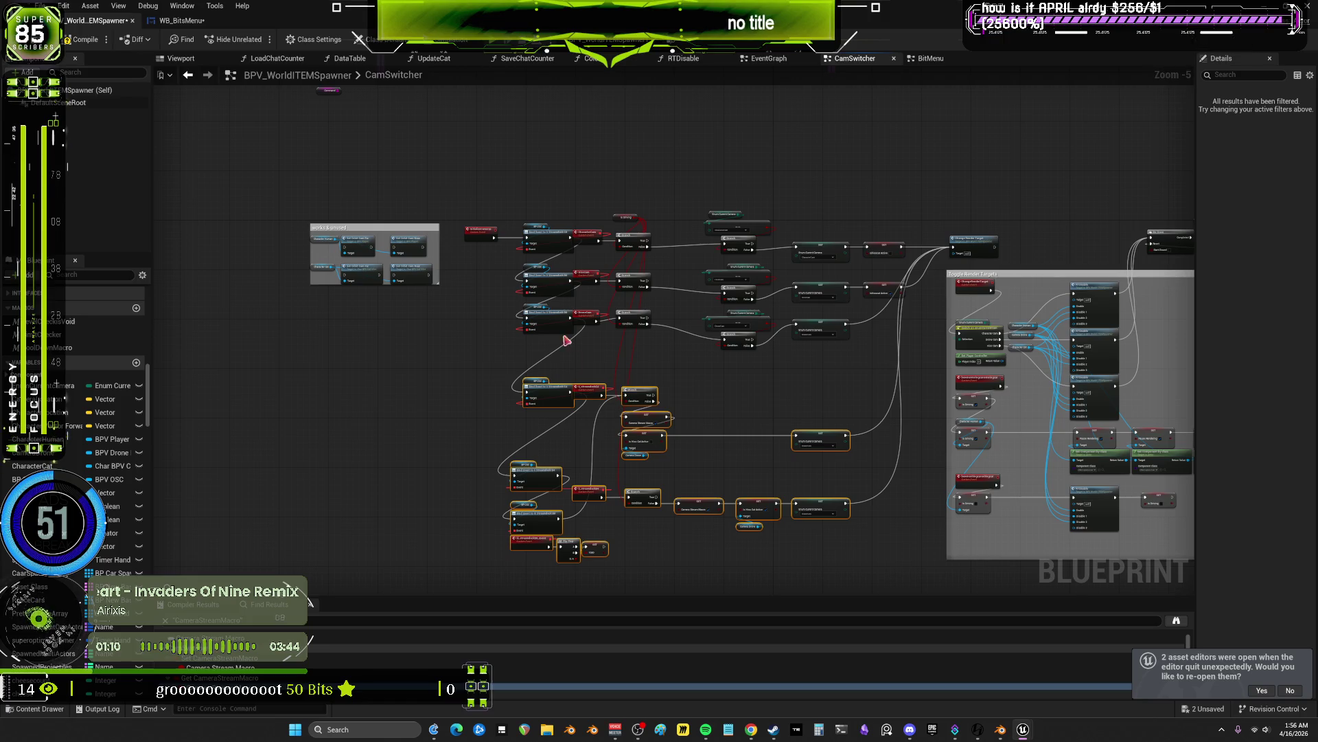
mouse_move(499, 177)
left_mouse_down()
mouse_move(471, 274)
mouse_move(539, 258)
left_mouse_up()
left_click_drag(533, 362, 539, 556)
key("shift+a")
left_click_drag(597, 196, 597, 420)
left_click_drag(650, 528, 625, 206)
scroll(624, 206, "up", 4)
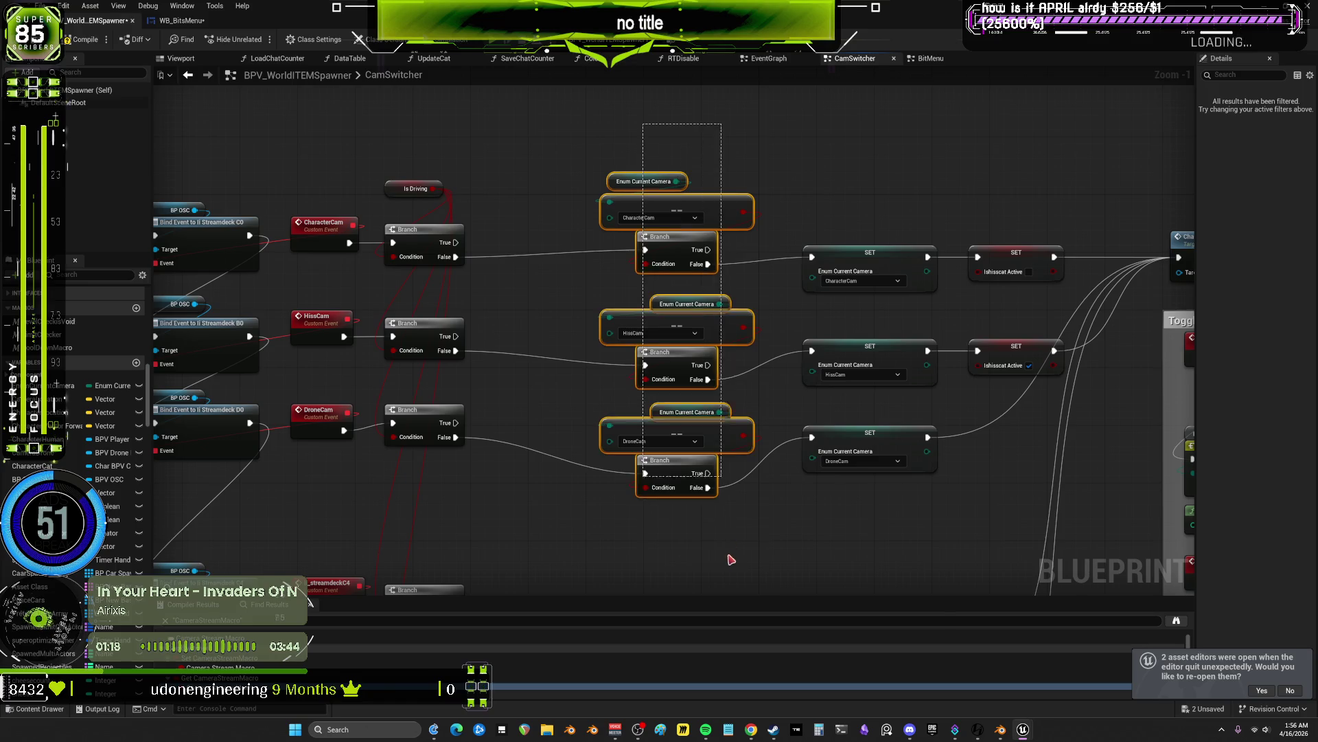
key("shift+a")
- Line up the middle and right columns of SET nodes
left_click_drag(871, 151, 885, 473)
left_click_drag(1016, 199, 1008, 474)
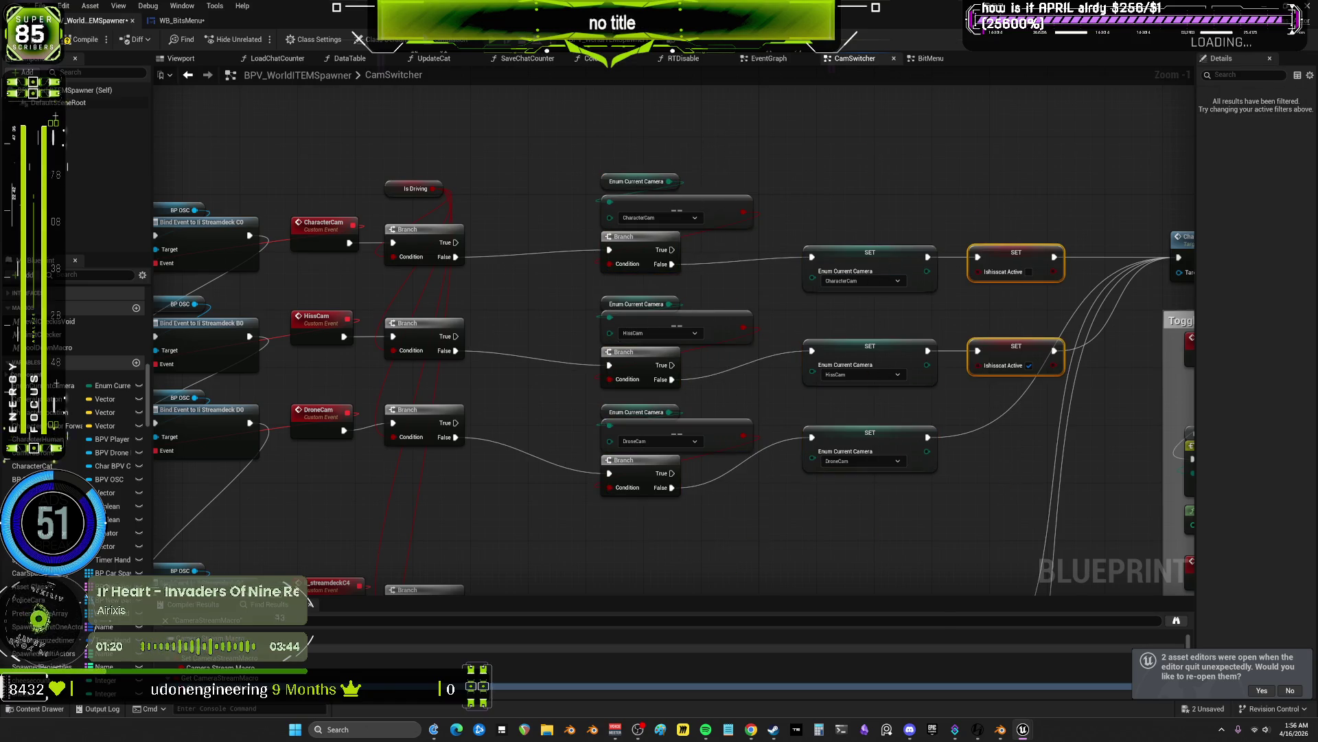
scroll(759, 484, "up", 2)
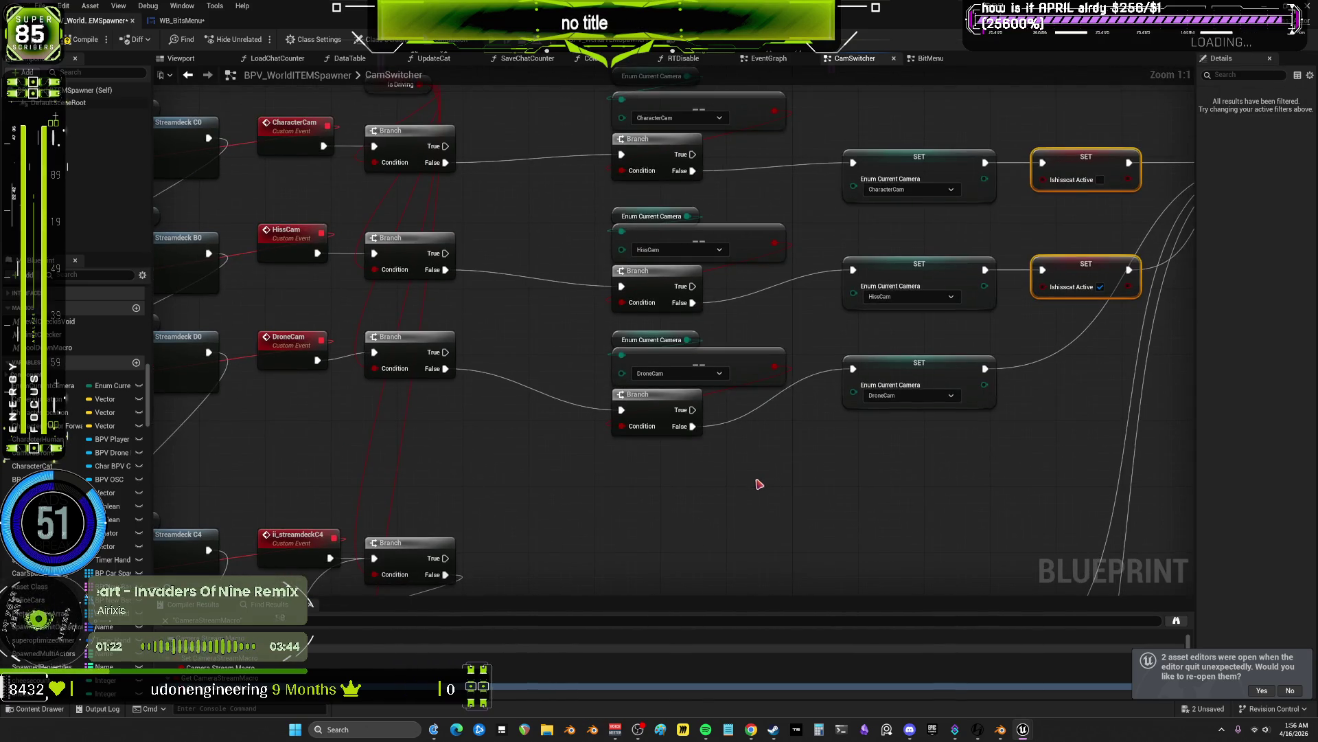
left_click(732, 480)
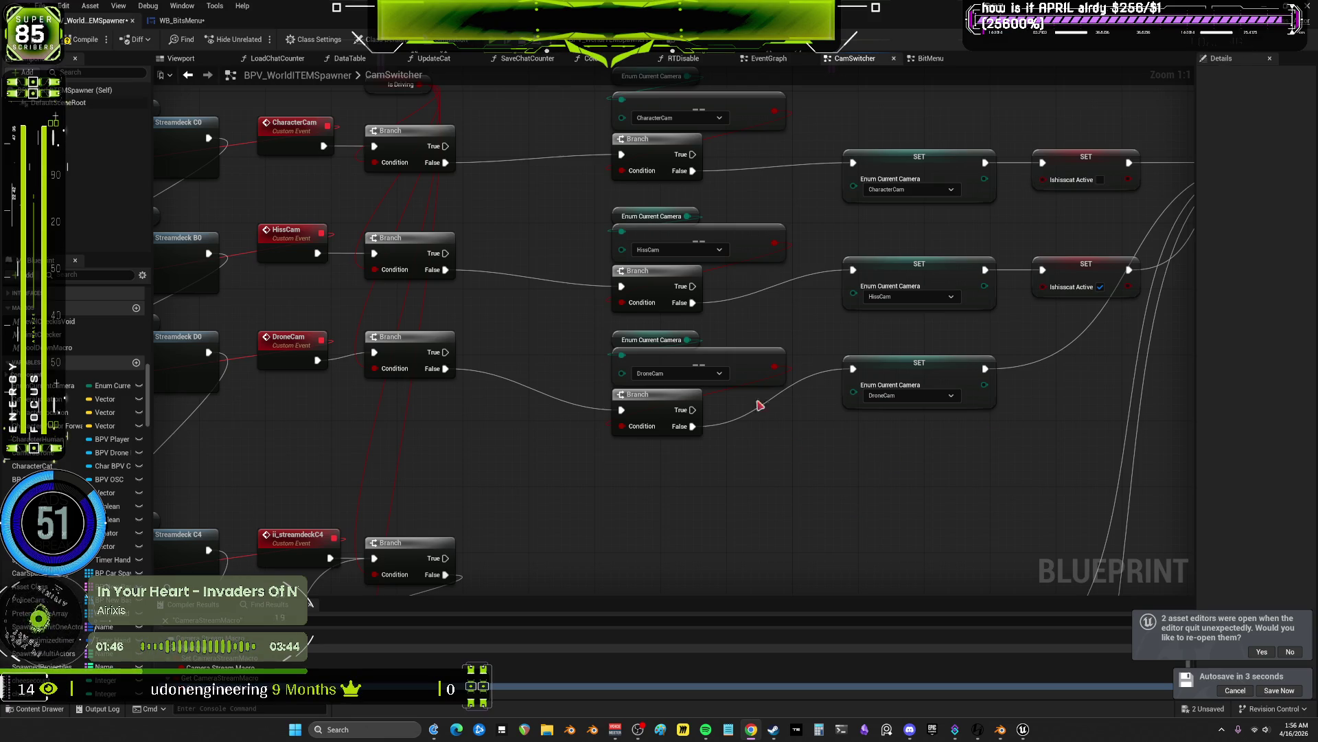
scroll(759, 405, "up", 5)
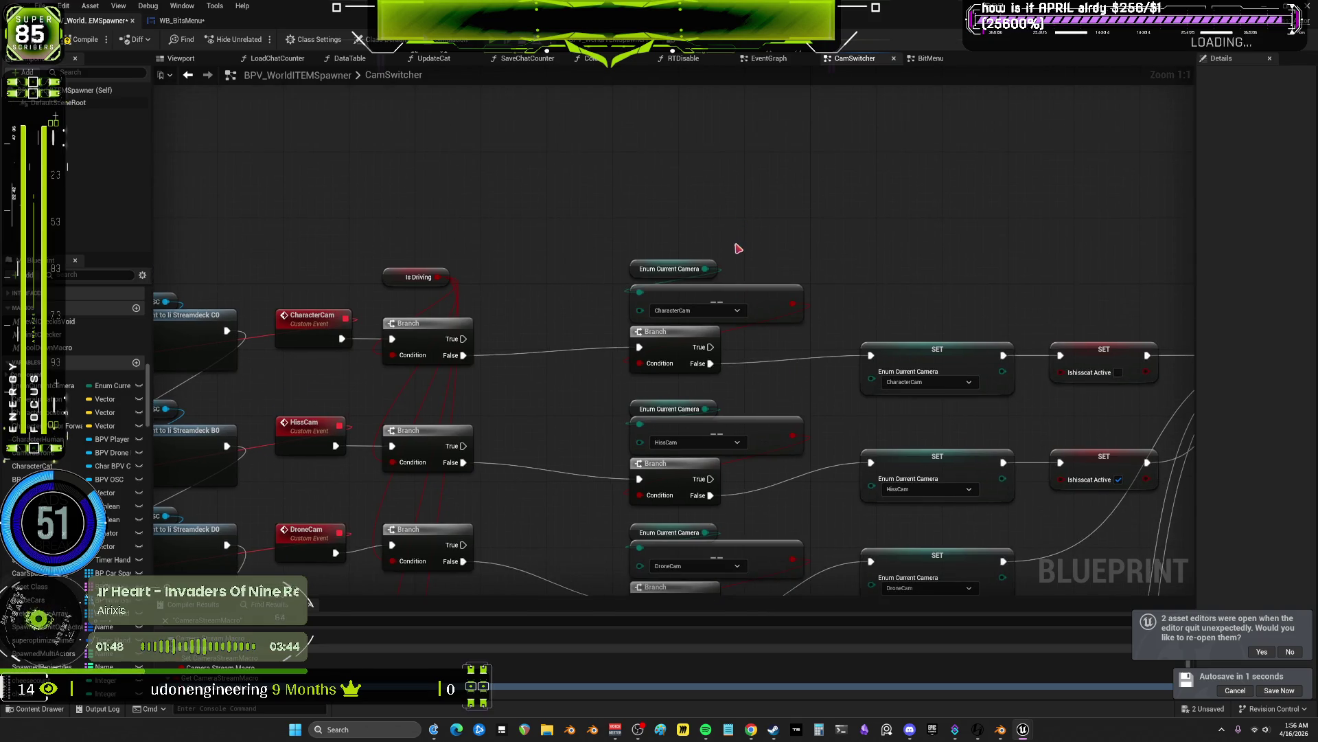
scroll(816, 242, "down", 3)
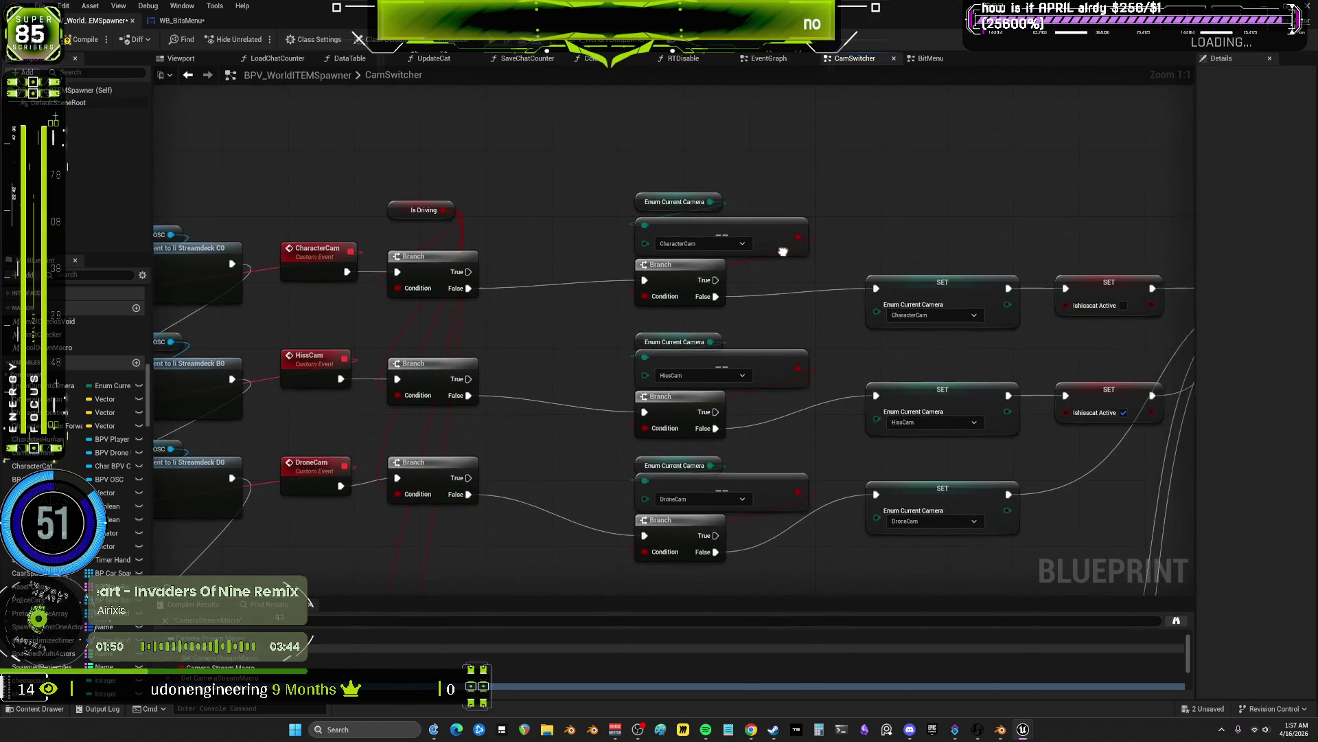
left_click_drag(783, 252, 719, 253)
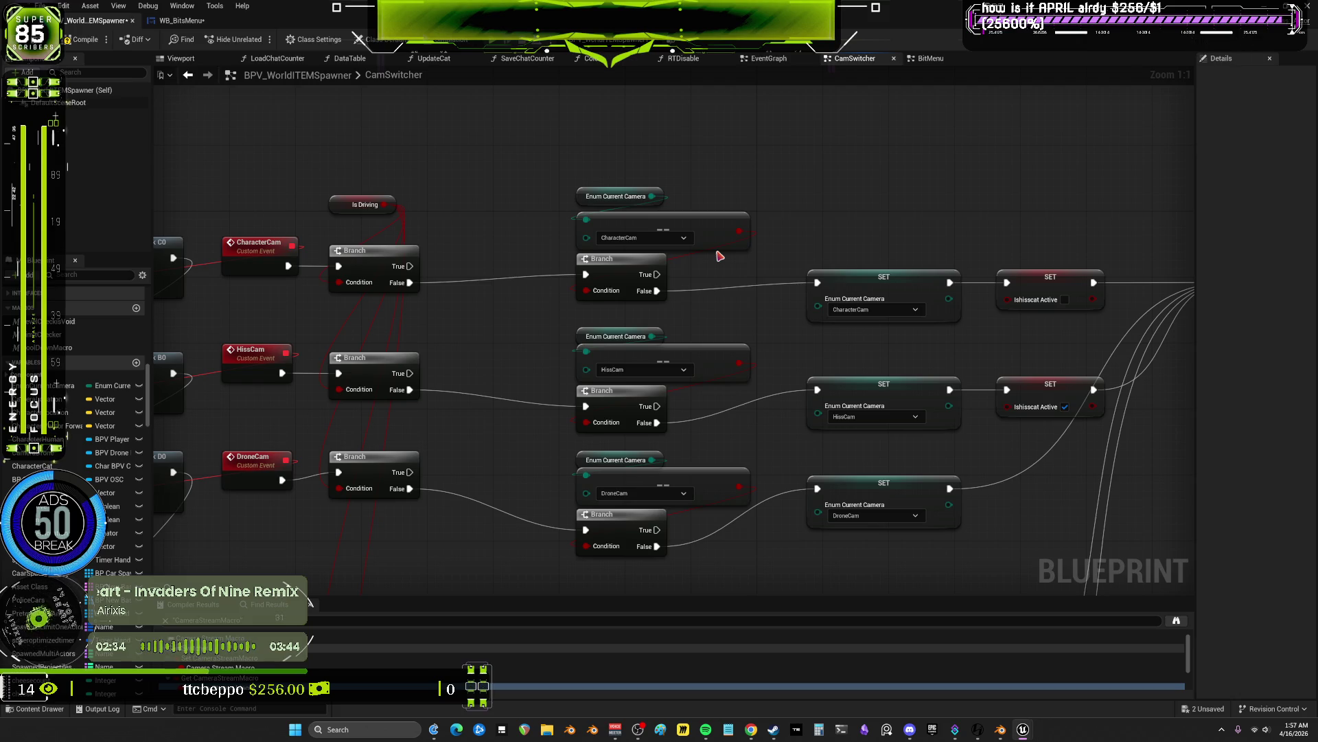
left_click(727, 502)
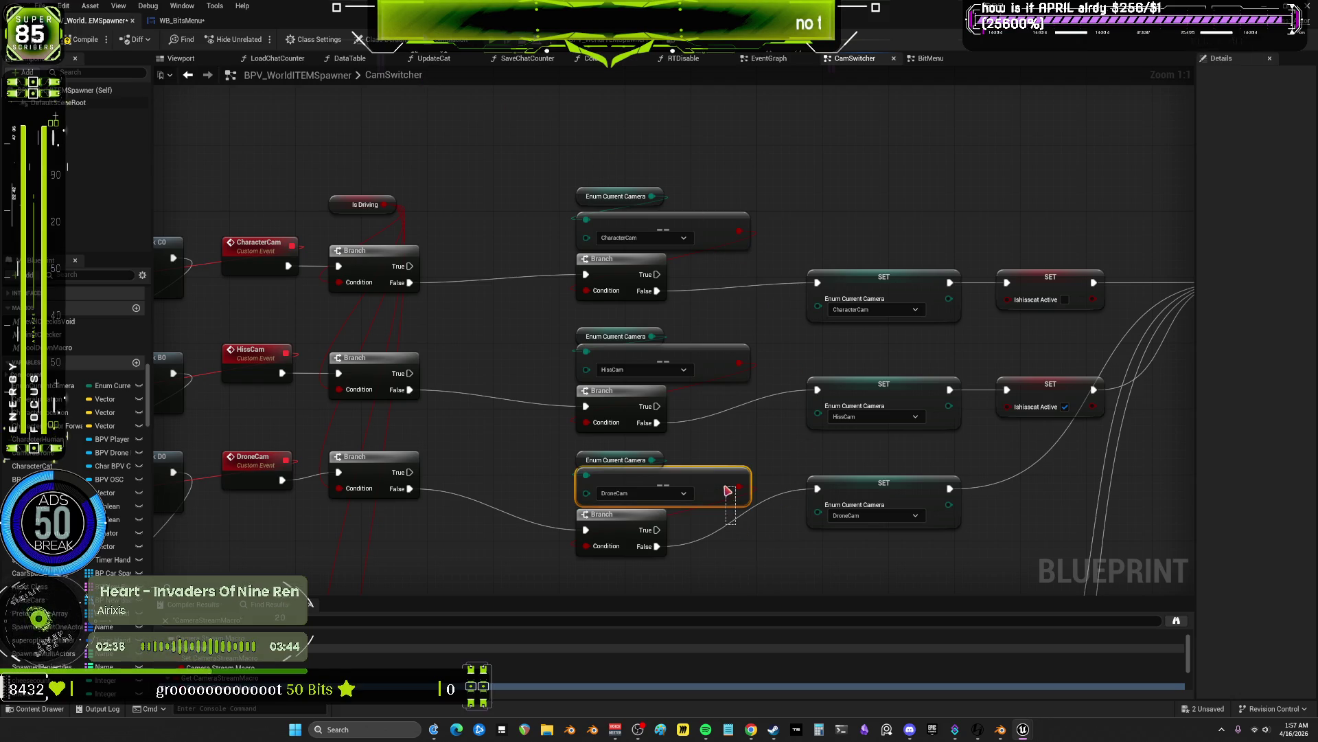
- Slide the DroneCam, HissCam and CharacterCam Branch nodes right into their camera rows
mouse_move(645, 524)
left_mouse_down()
mouse_move(711, 532)
mouse_move(751, 516)
mouse_move(767, 483)
left_mouse_up()
left_click_drag(623, 406, 725, 372)
left_click_drag(634, 270, 743, 262)
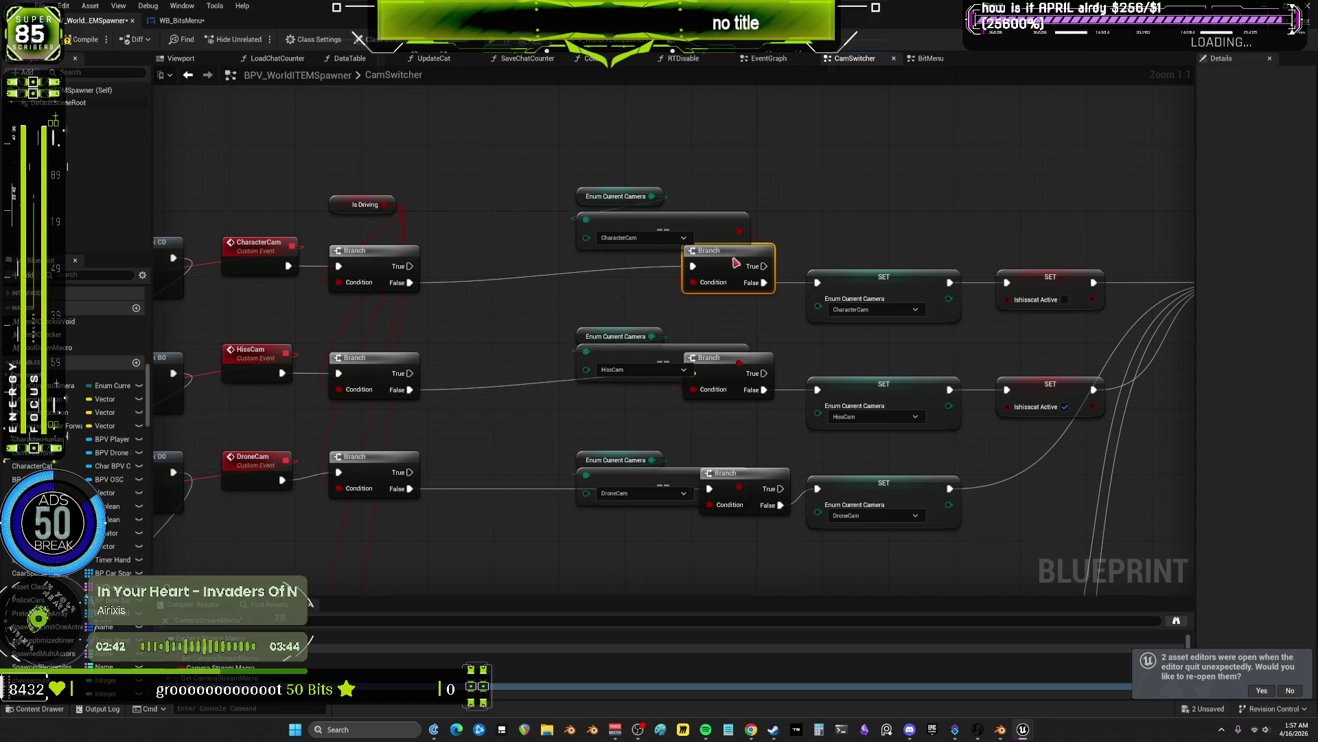
- Move the three Enum Current Camera comparison nodes down and left beneath the Branches
left_click_drag(610, 134, 609, 559)
mouse_move(648, 359)
left_mouse_down()
mouse_move(535, 391)
mouse_move(557, 403)
mouse_move(549, 445)
left_mouse_up()
left_click(621, 327)
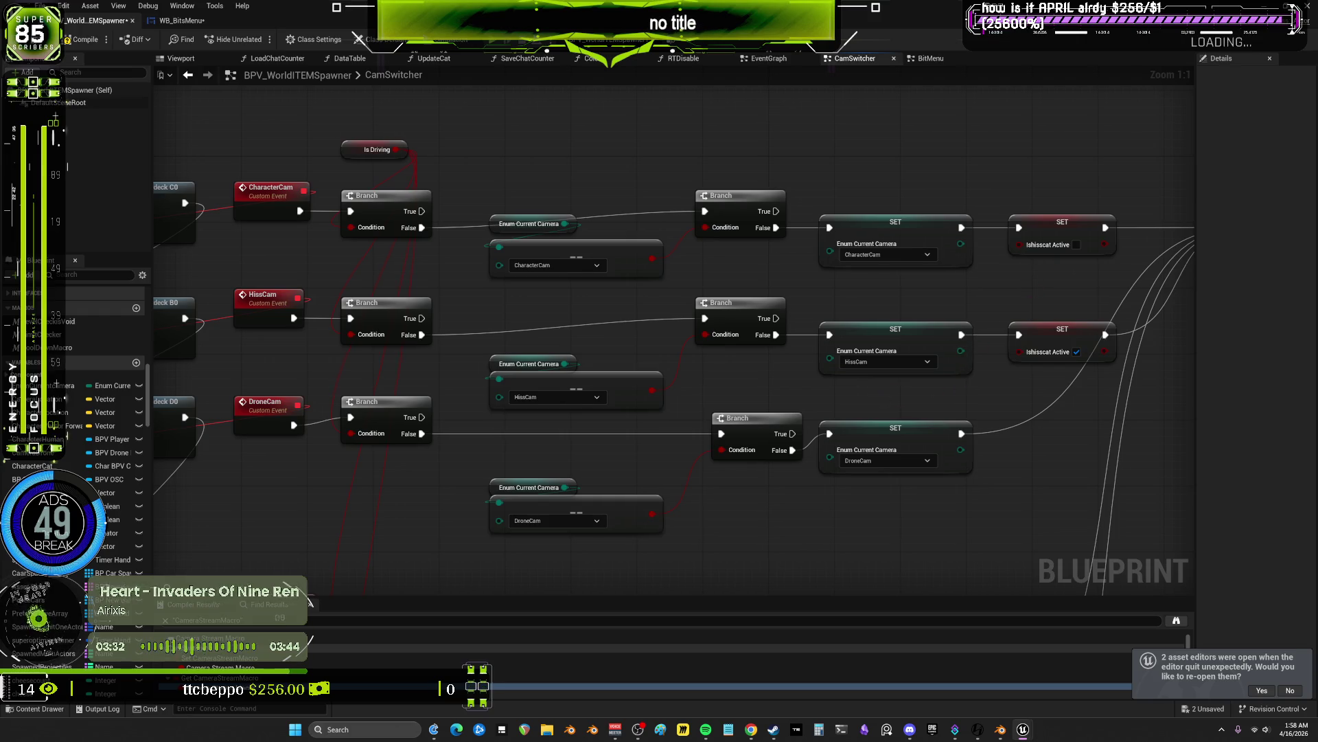
- Zoom out and pan to bring the streamdeck C4, B4 and B0 events into view
left_click_drag(980, 342, 862, 344)
mouse_move(768, 451)
left_mouse_down()
mouse_move(833, 480)
mouse_move(965, 406)
mouse_move(885, 136)
left_mouse_up()
scroll(855, 334, "down", 2)
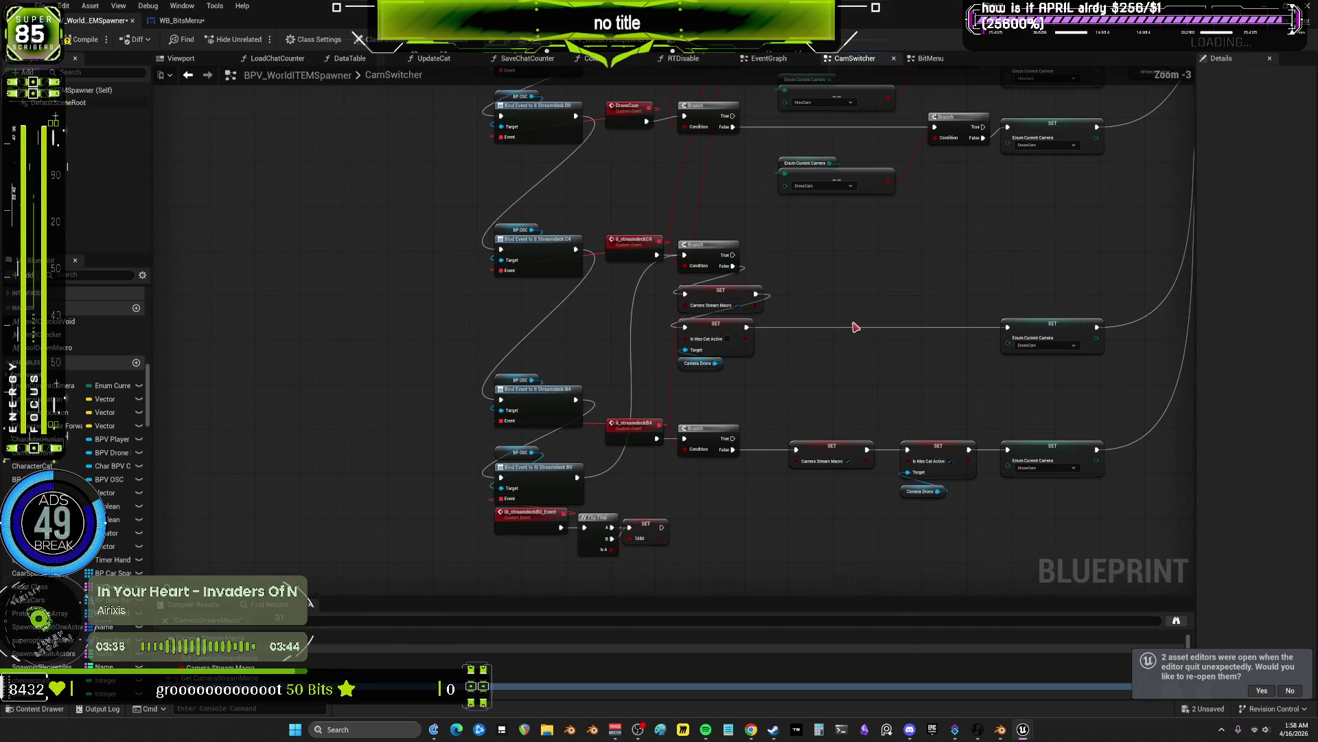
scroll(862, 356, "down", 3)
scroll(862, 356, "down", 1)
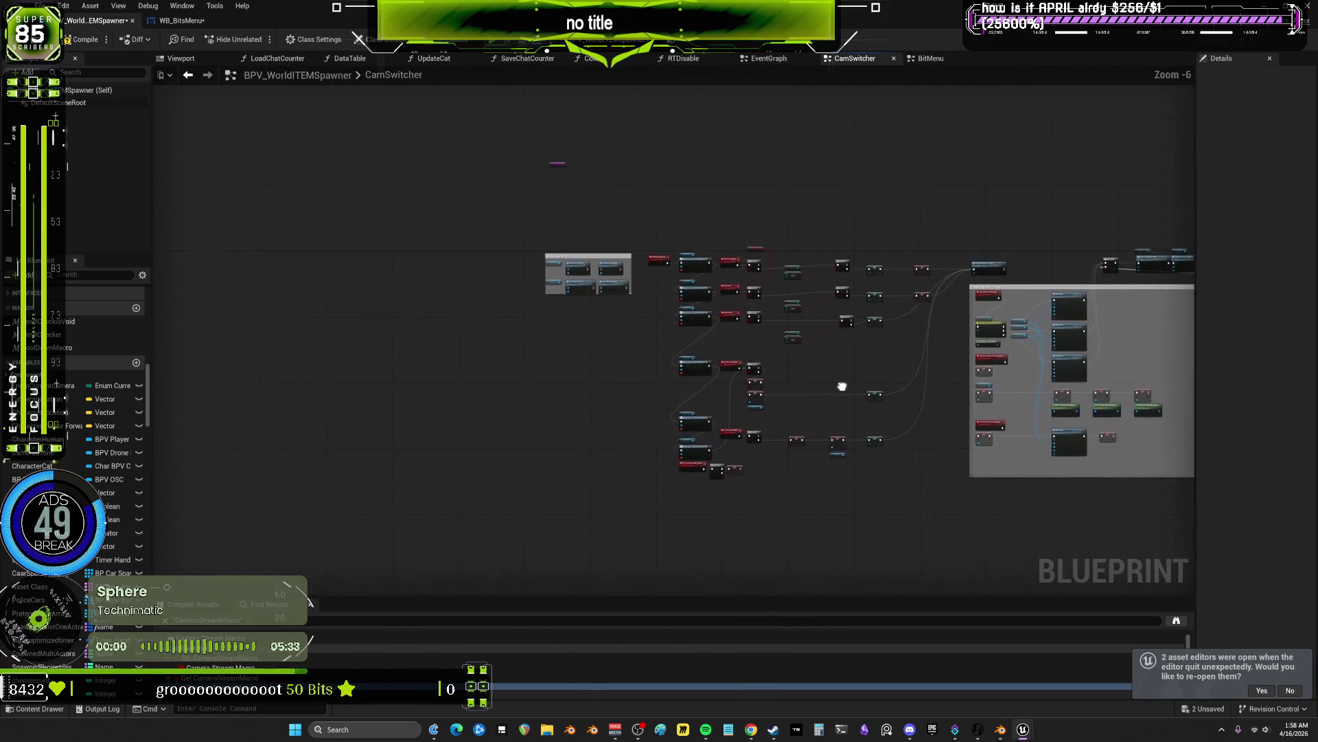
scroll(842, 383, "up", 4)
mouse_move(942, 351)
left_mouse_down()
mouse_move(916, 316)
mouse_move(941, 215)
mouse_move(847, 382)
mouse_move(764, 373)
left_mouse_up()
scroll(764, 373, "down", 1)
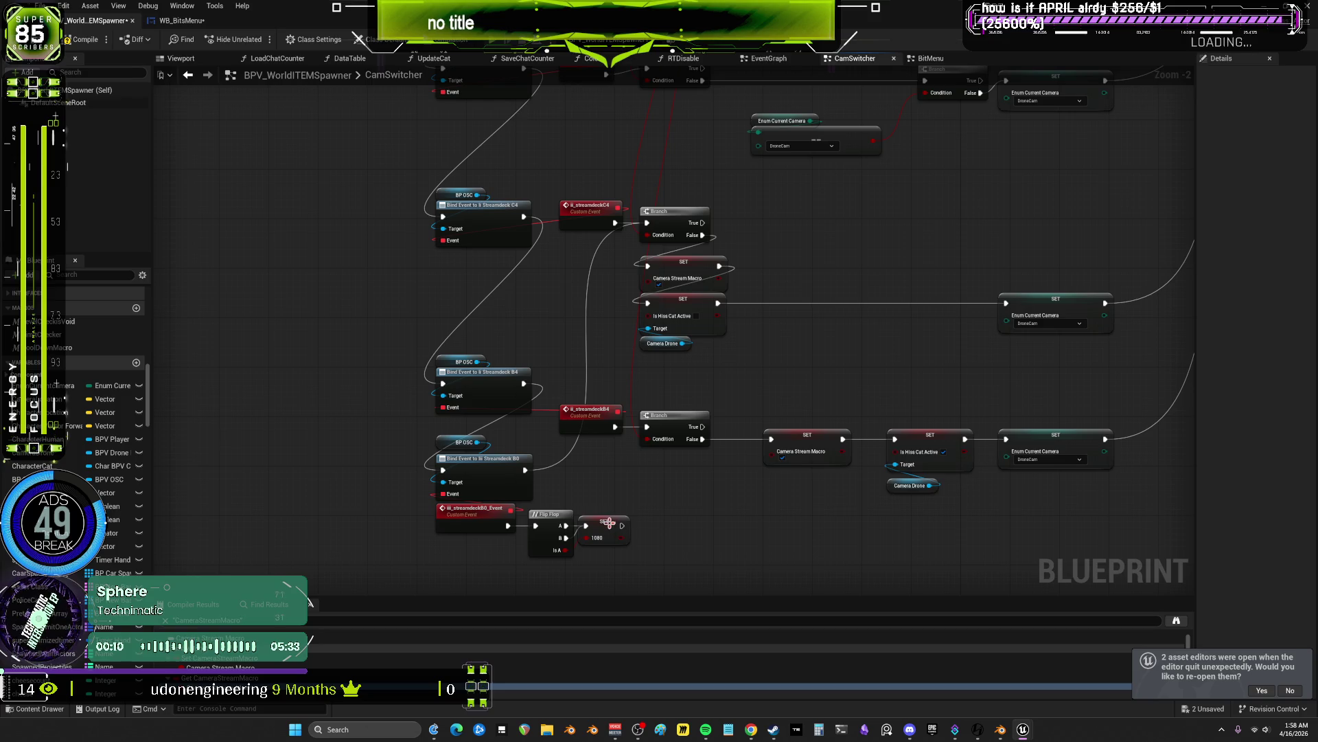
mouse_move(608, 524)
left_mouse_down()
mouse_move(695, 518)
mouse_move(665, 439)
mouse_move(708, 246)
left_mouse_up()
- Select the SET 1080 node and choose an action from its right-click menu
left_click(642, 442)
right_click(642, 441)
mouse_move(717, 352)
mouse_move(714, 262)
left_click(789, 260)
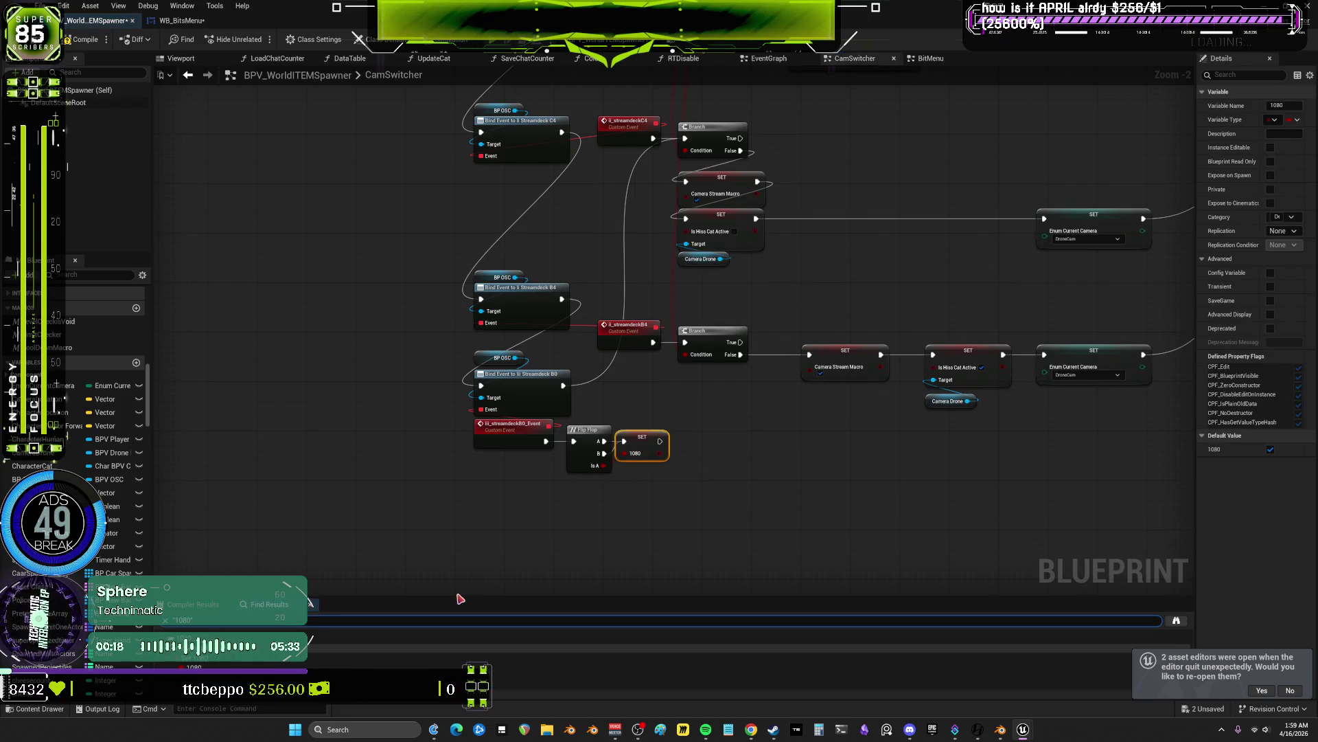
scroll(563, 505, "up", 2)
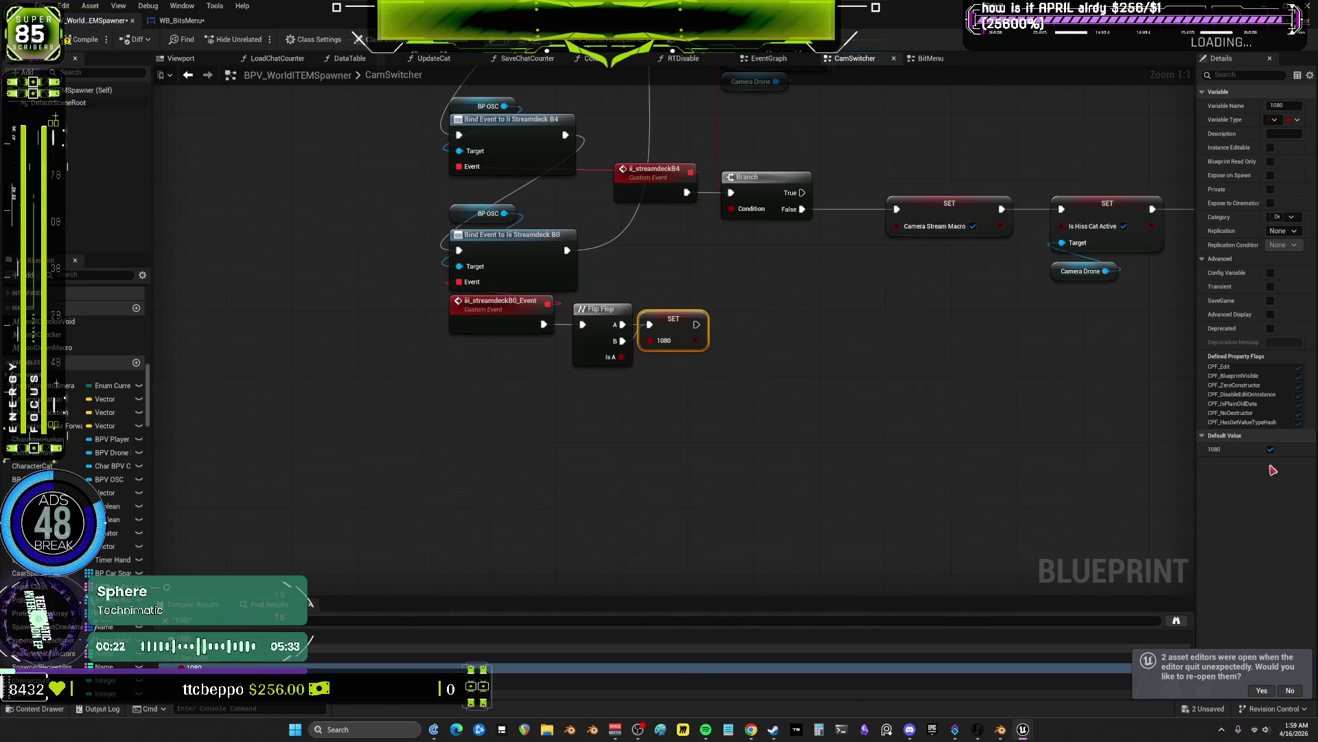
right_click(668, 320)
mouse_move(720, 418)
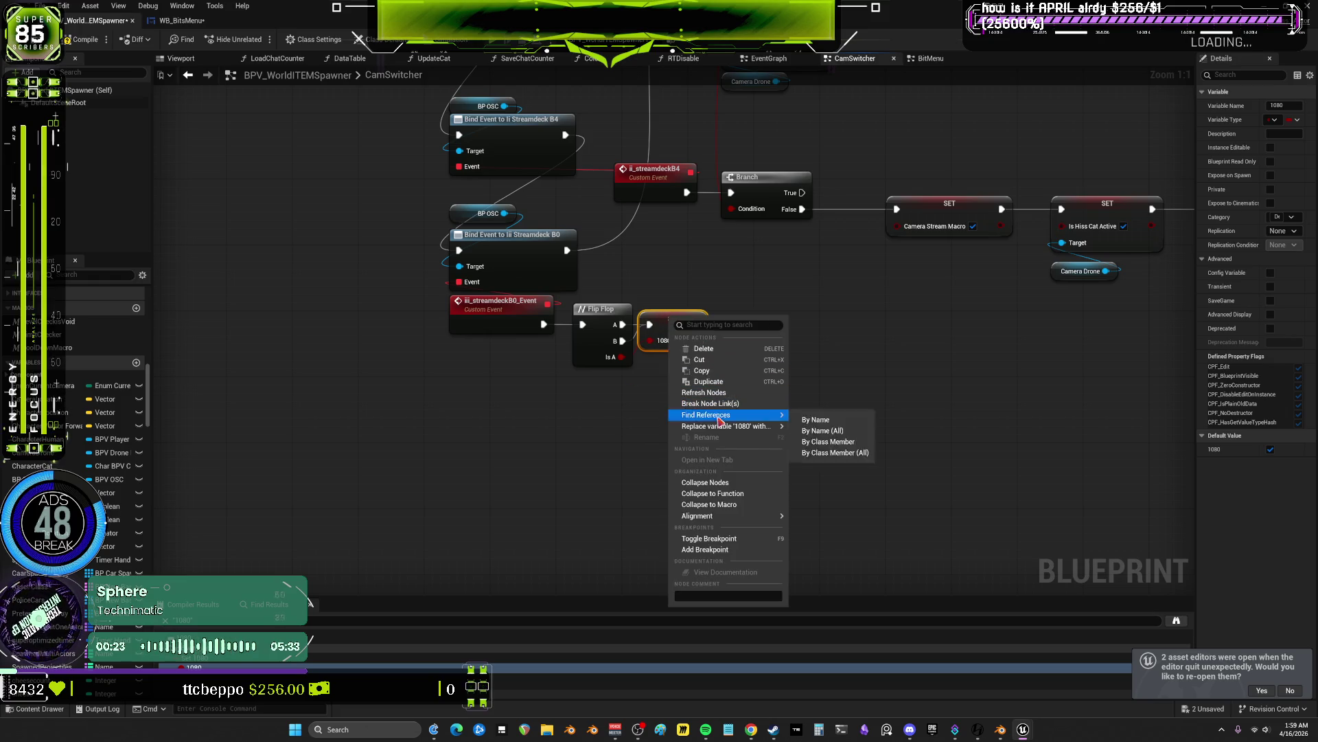
left_click(816, 419)
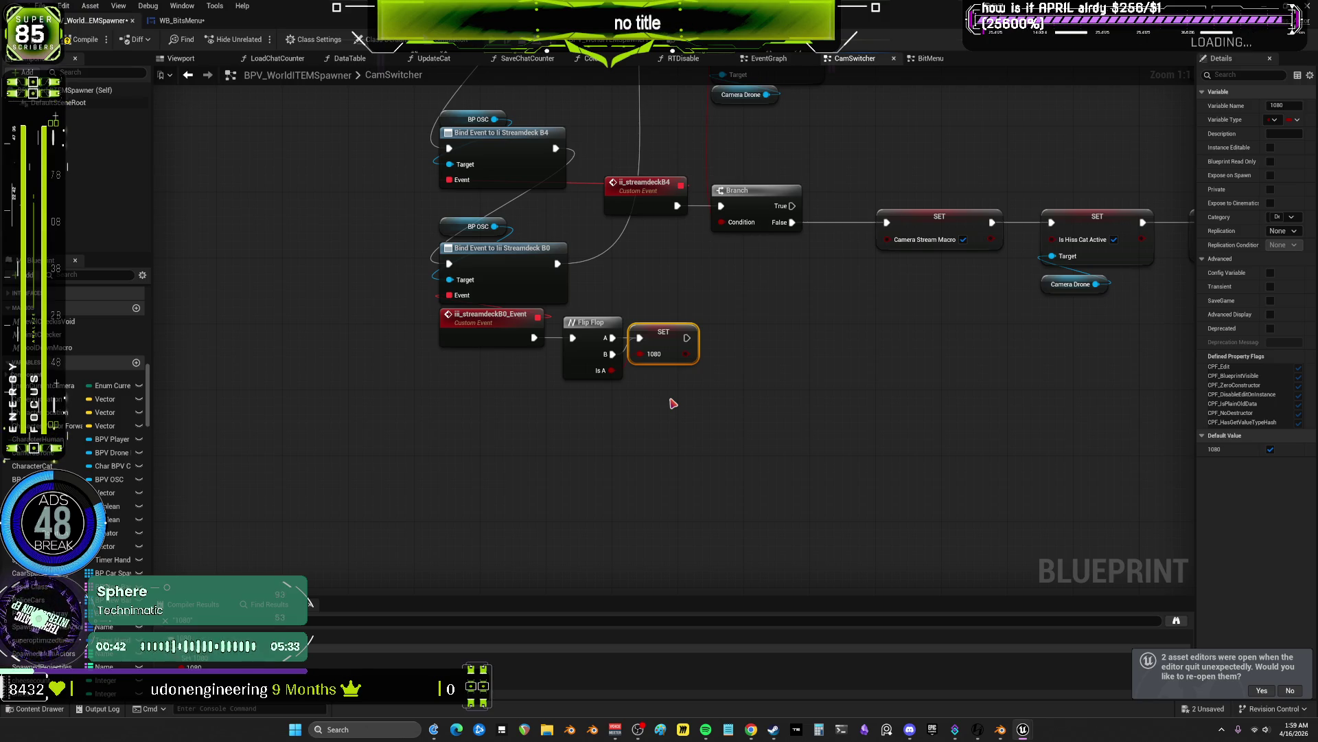
left_click(708, 439)
key("ctrl+shift+f")
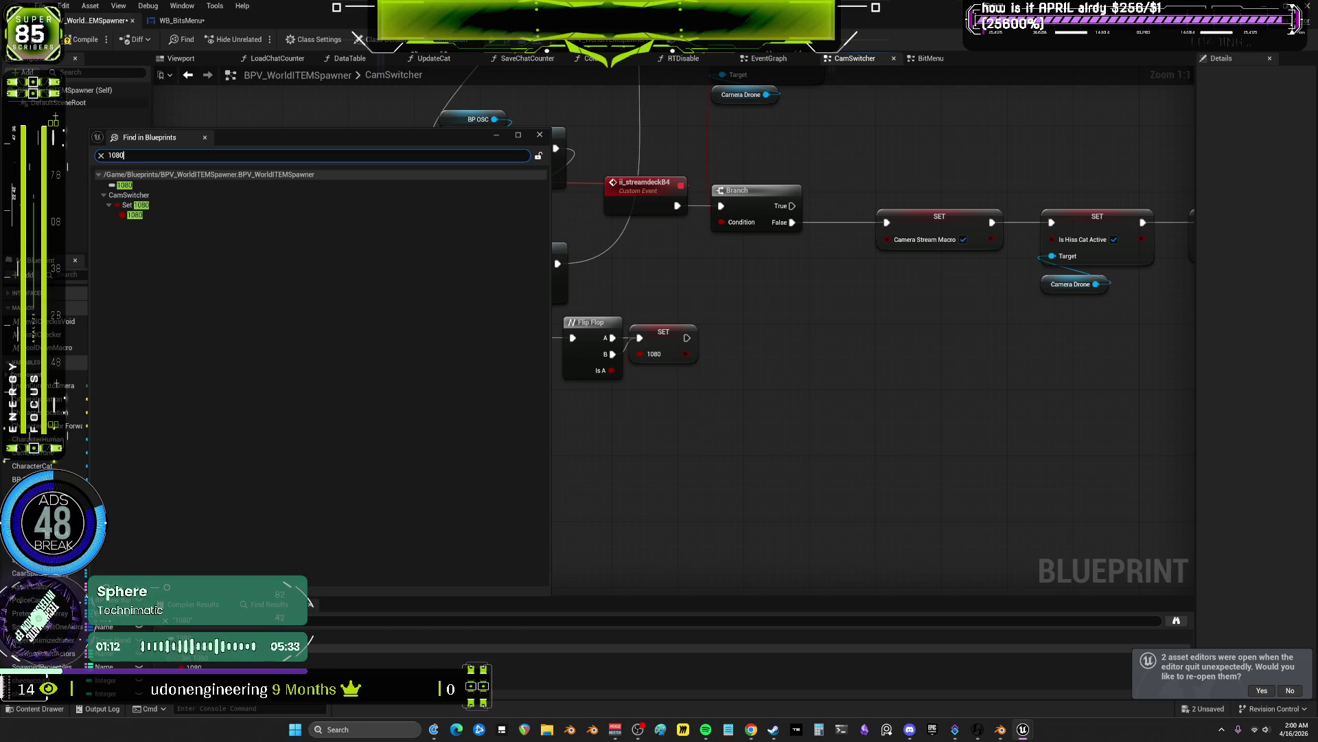
double_click(132, 215)
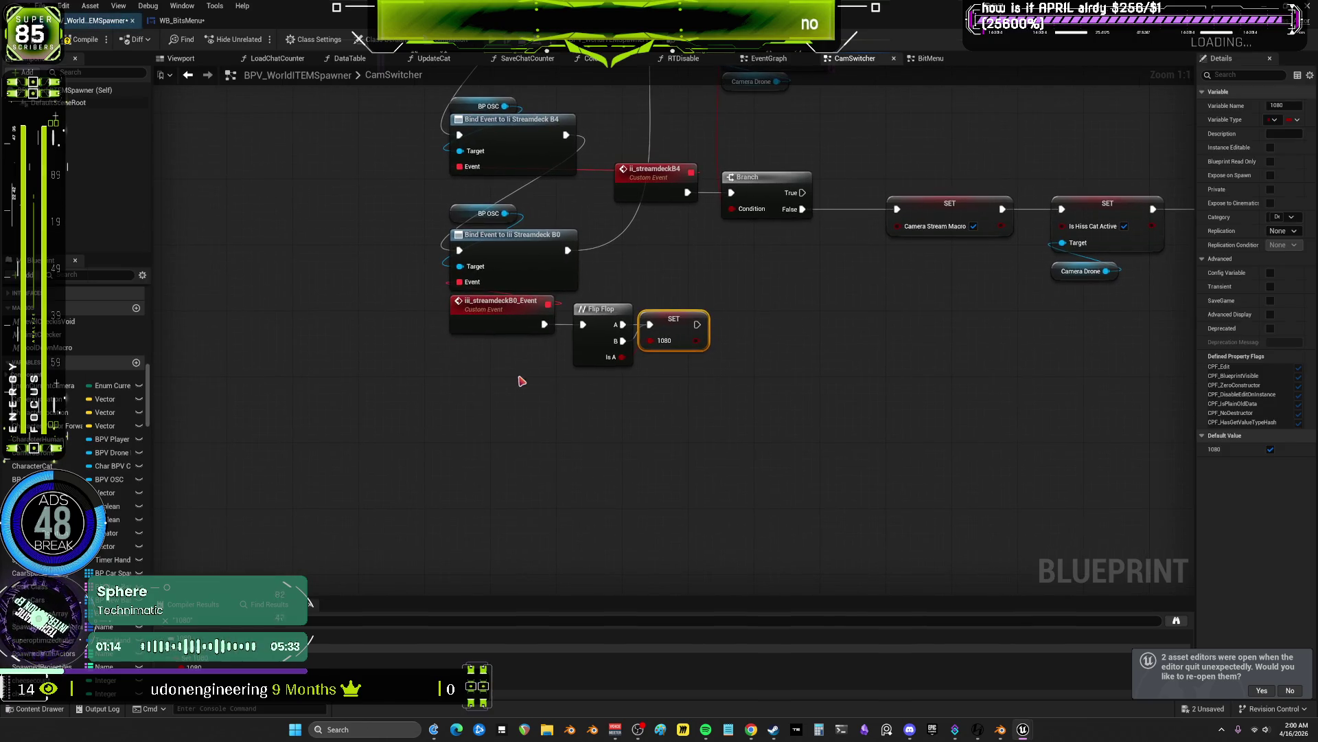
- Reroute the exec link to the B4 binding and delete the streamdeck B0 node group
left_click_drag(708, 402, 727, 510)
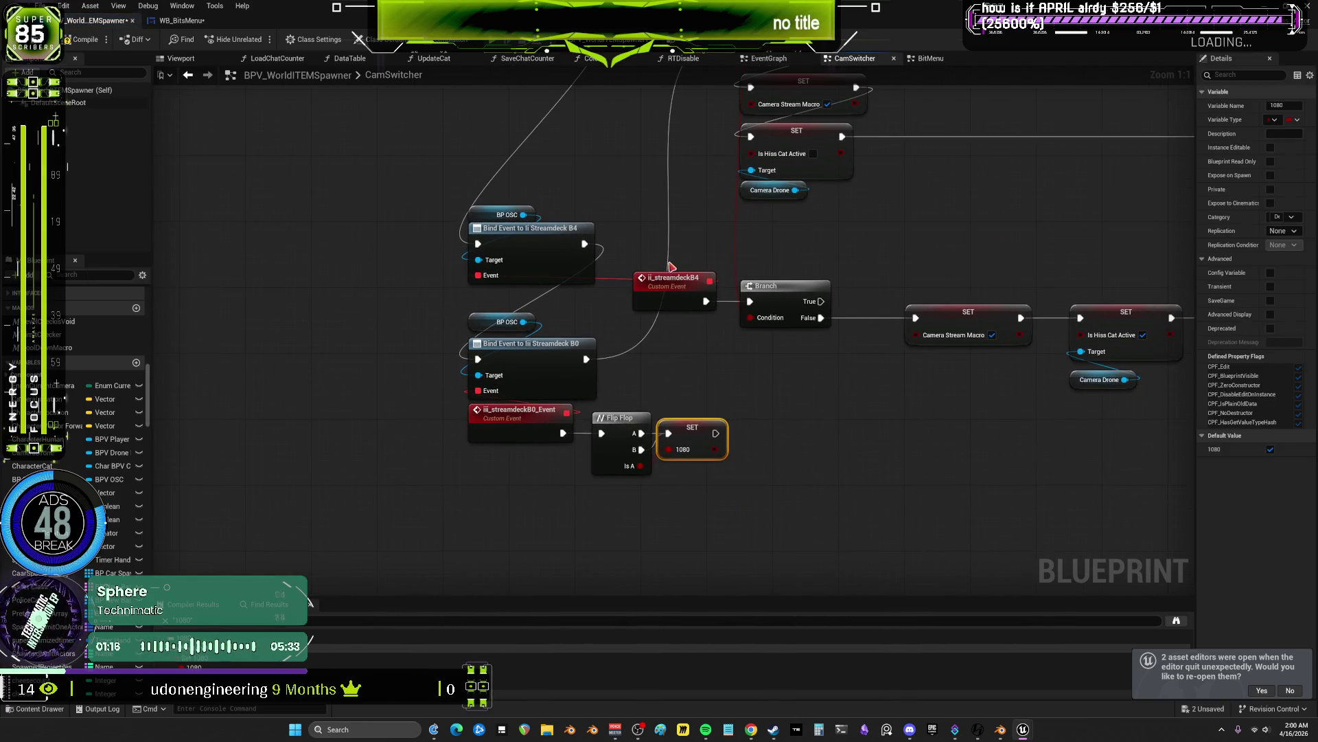
mouse_move(586, 359)
left_mouse_down()
mouse_move(659, 303)
mouse_move(585, 244)
left_mouse_up()
left_click_drag(668, 538, 471, 324)
key("Delete")
scroll(736, 411, "down", 2)
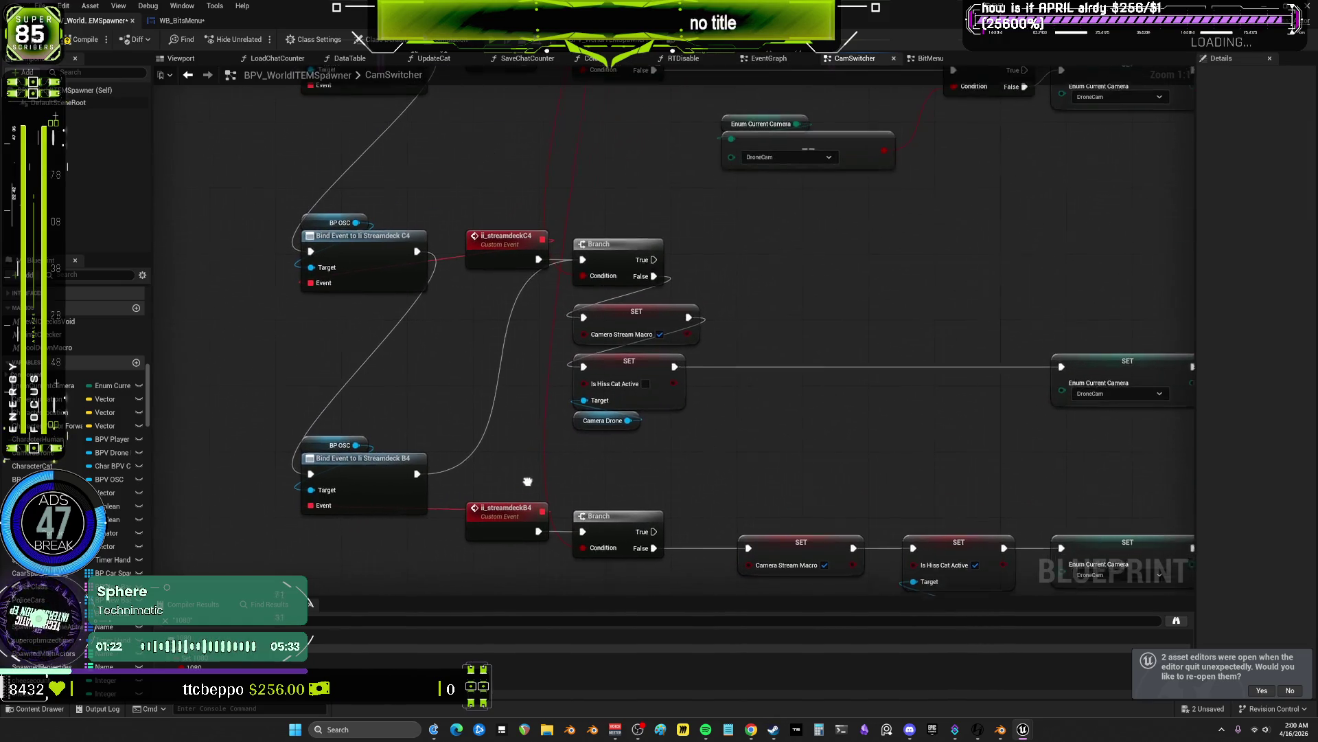
scroll(736, 410, "up", 2)
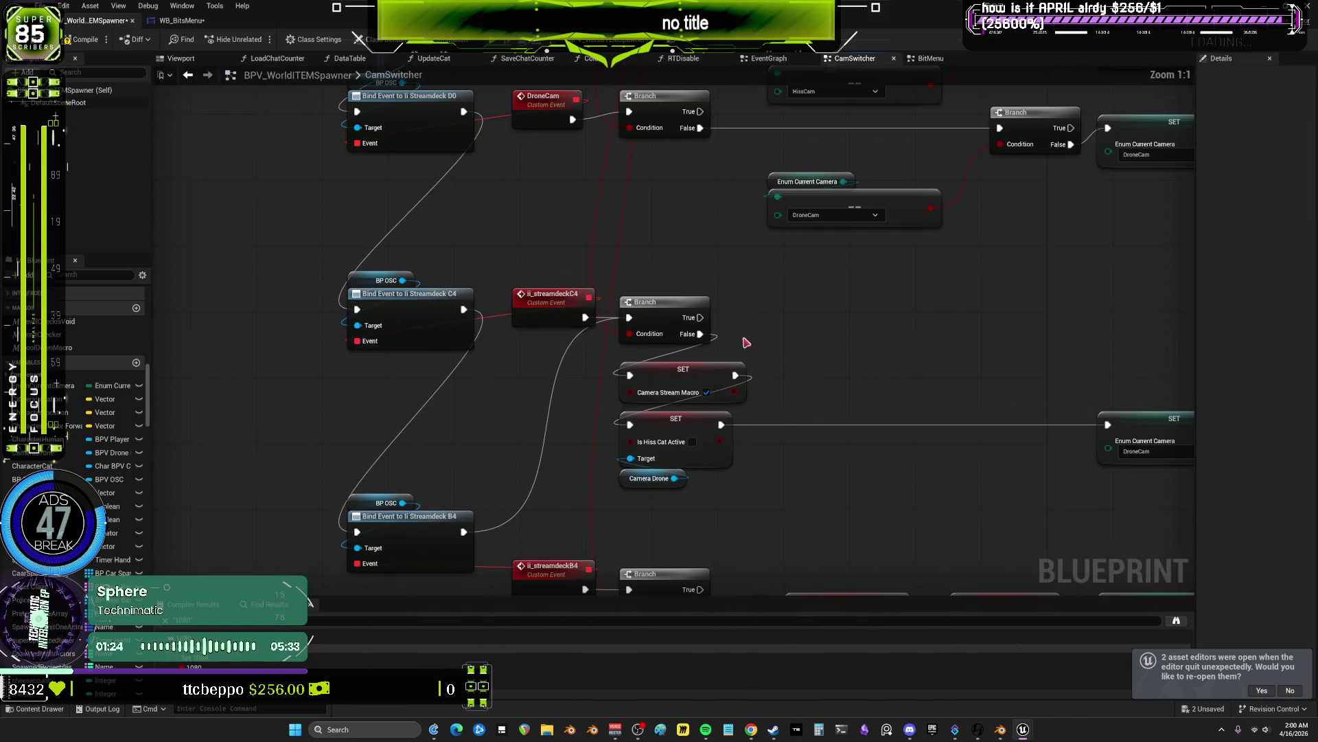
- Reposition the ii_streamdeckC4 event and slide the Is Hiss Cat Active SET and Camera Drone into one row
left_click_drag(639, 346, 834, 268)
mouse_move(785, 215)
left_mouse_down()
mouse_move(693, 292)
mouse_move(610, 286)
mouse_move(619, 278)
left_mouse_up()
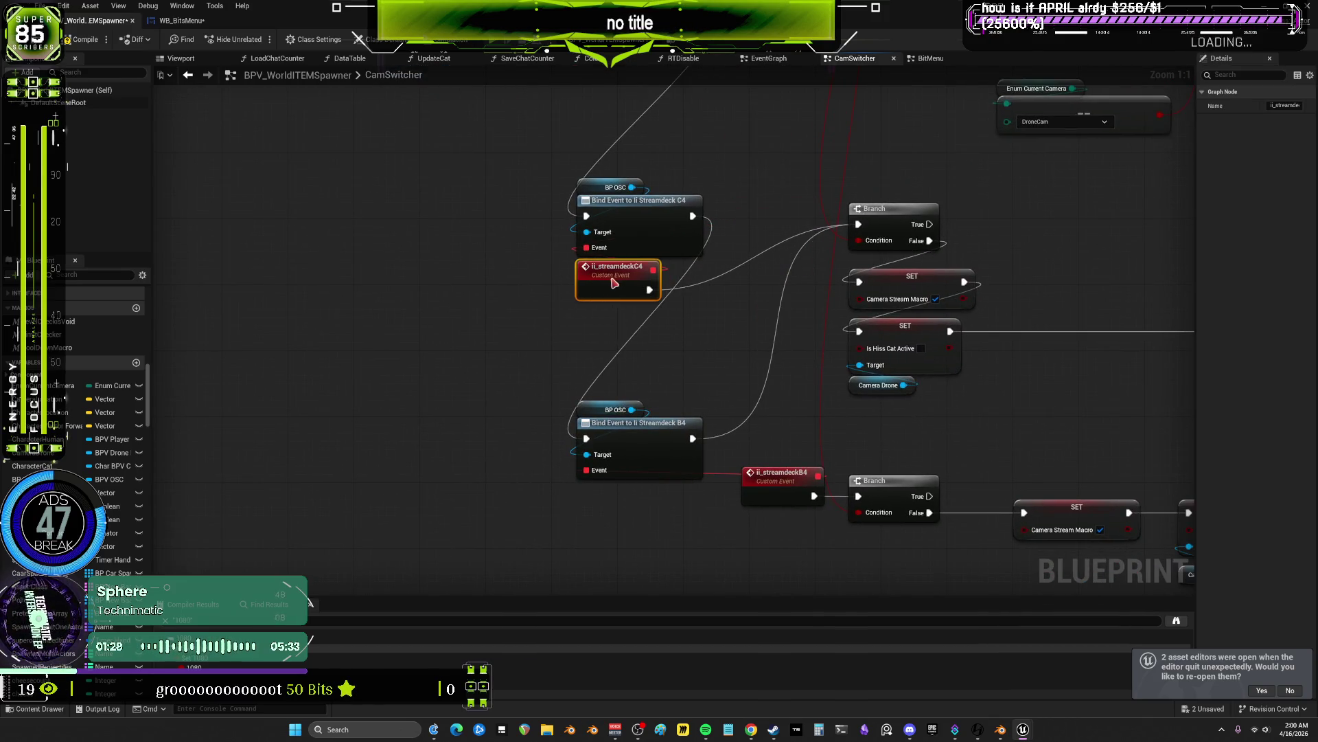
mouse_move(935, 215)
left_mouse_down()
mouse_move(877, 193)
mouse_move(731, 258)
mouse_move(863, 209)
mouse_move(695, 368)
left_mouse_up()
left_click_drag(764, 246, 764, 271)
mouse_move(830, 426)
left_mouse_down()
mouse_move(780, 356)
mouse_move(776, 322)
left_mouse_up()
mouse_move(744, 290)
left_mouse_down()
mouse_move(883, 283)
mouse_move(889, 254)
left_mouse_up()
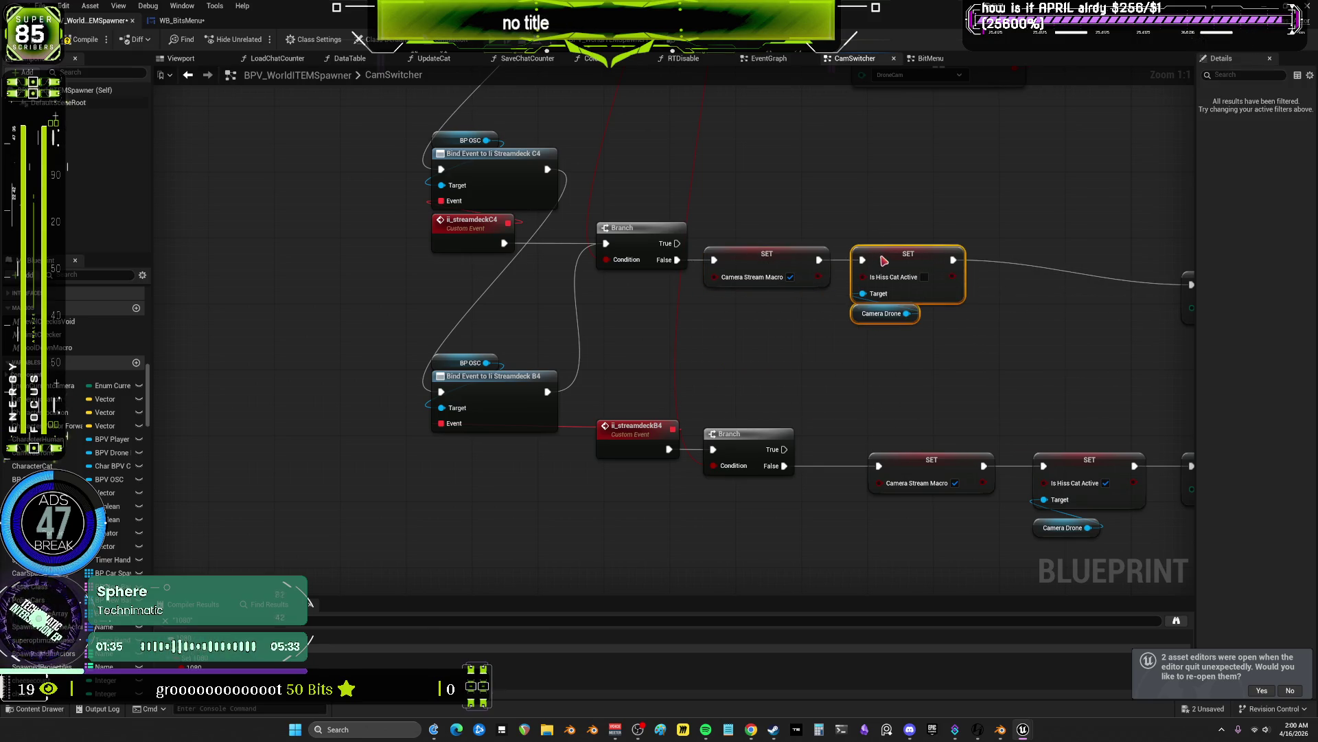
left_click(919, 215)
left_click_drag(1036, 212, 882, 245)
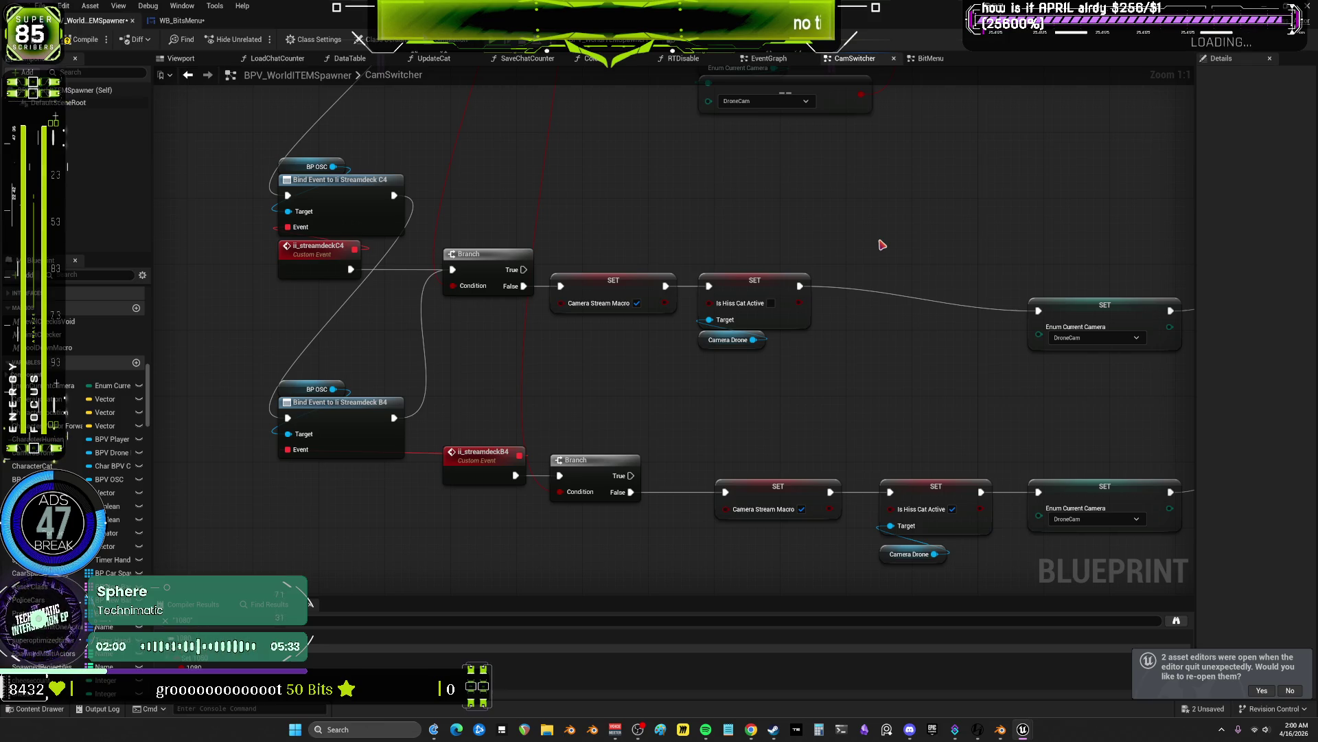
- Drag the Enum Current Camera SET left to sit right after the Is Hiss Cat Active SET
mouse_move(1089, 312)
left_mouse_down()
mouse_move(883, 287)
mouse_move(912, 253)
mouse_move(915, 312)
mouse_move(903, 315)
left_mouse_up()
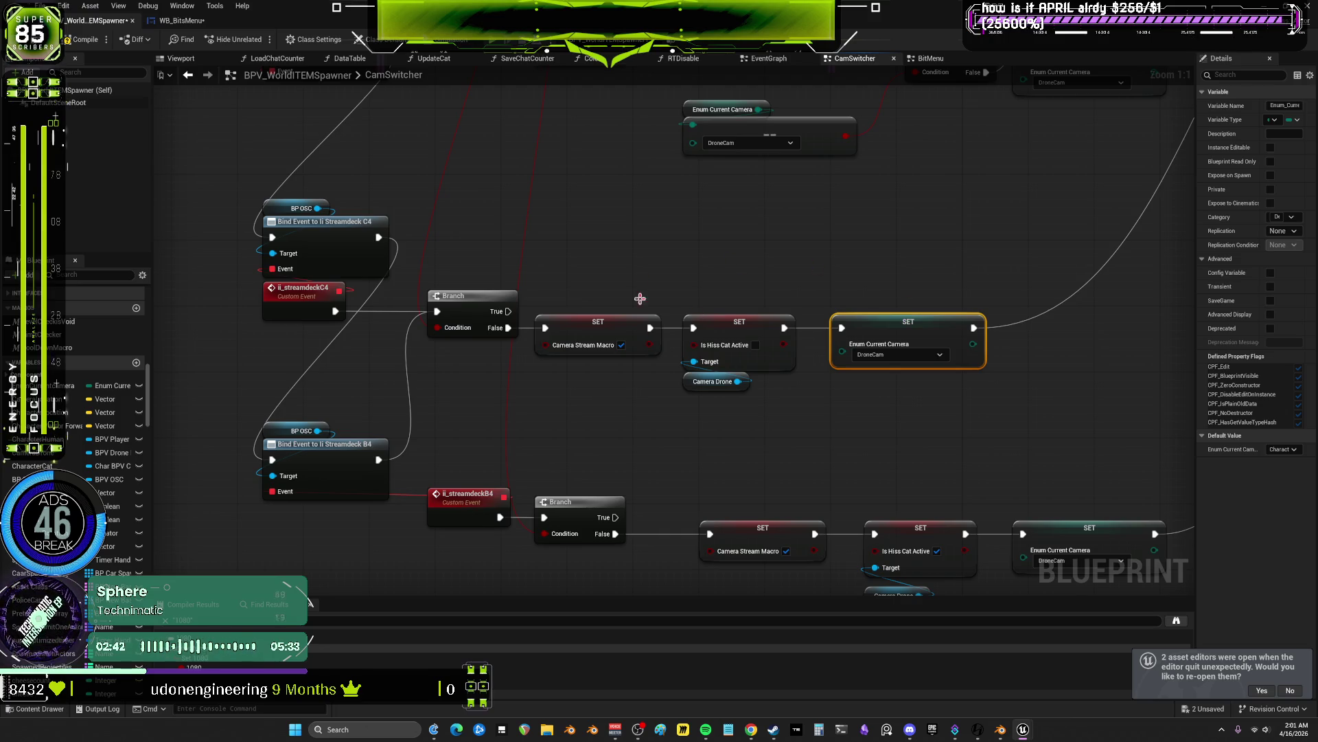
- Select the whole B4 row and move it up closer to the C4 row
scroll(697, 314, "down", 7)
mouse_move(764, 401)
left_mouse_down()
mouse_move(790, 426)
mouse_move(872, 370)
left_mouse_up()
mouse_move(754, 312)
left_mouse_down()
mouse_move(680, 384)
mouse_move(741, 279)
mouse_move(696, 195)
left_mouse_up()
left_click_drag(1119, 539, 354, 329)
left_click_drag(440, 353, 439, 306)
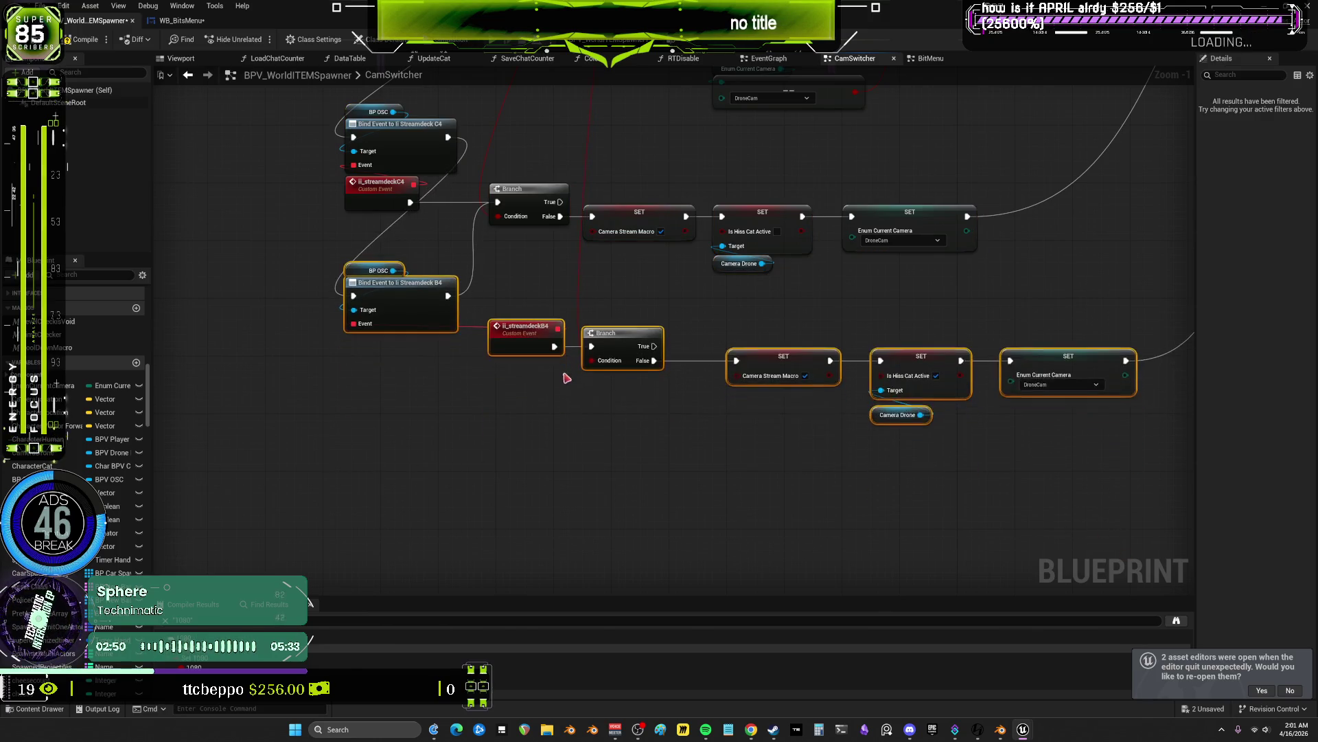
- Shift the lower camera rows up and raise the DroneCam enum node into line
scroll(642, 460, "down", 1)
scroll(718, 447, "down", 1)
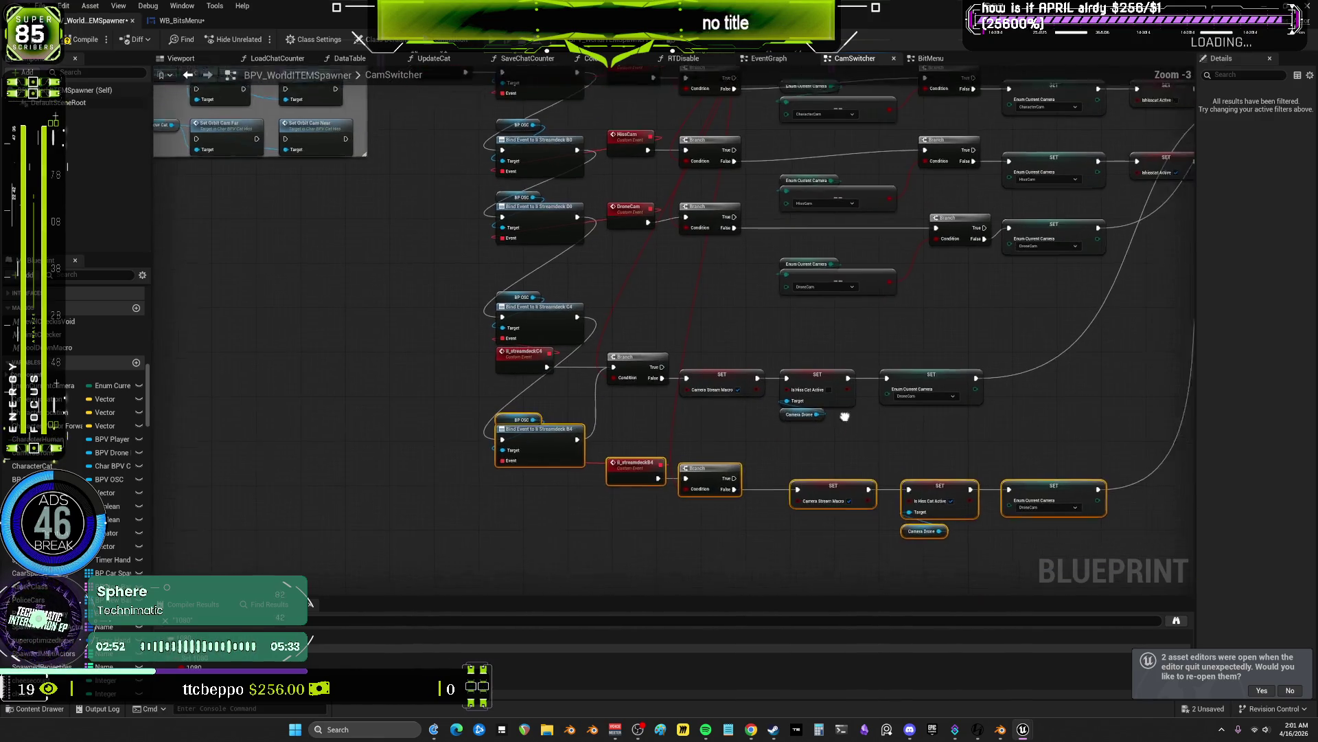
left_click_drag(824, 481, 824, 459)
mouse_move(1046, 544)
left_mouse_down()
mouse_move(472, 294)
mouse_move(473, 270)
left_mouse_up()
scroll(845, 324, "up", 2)
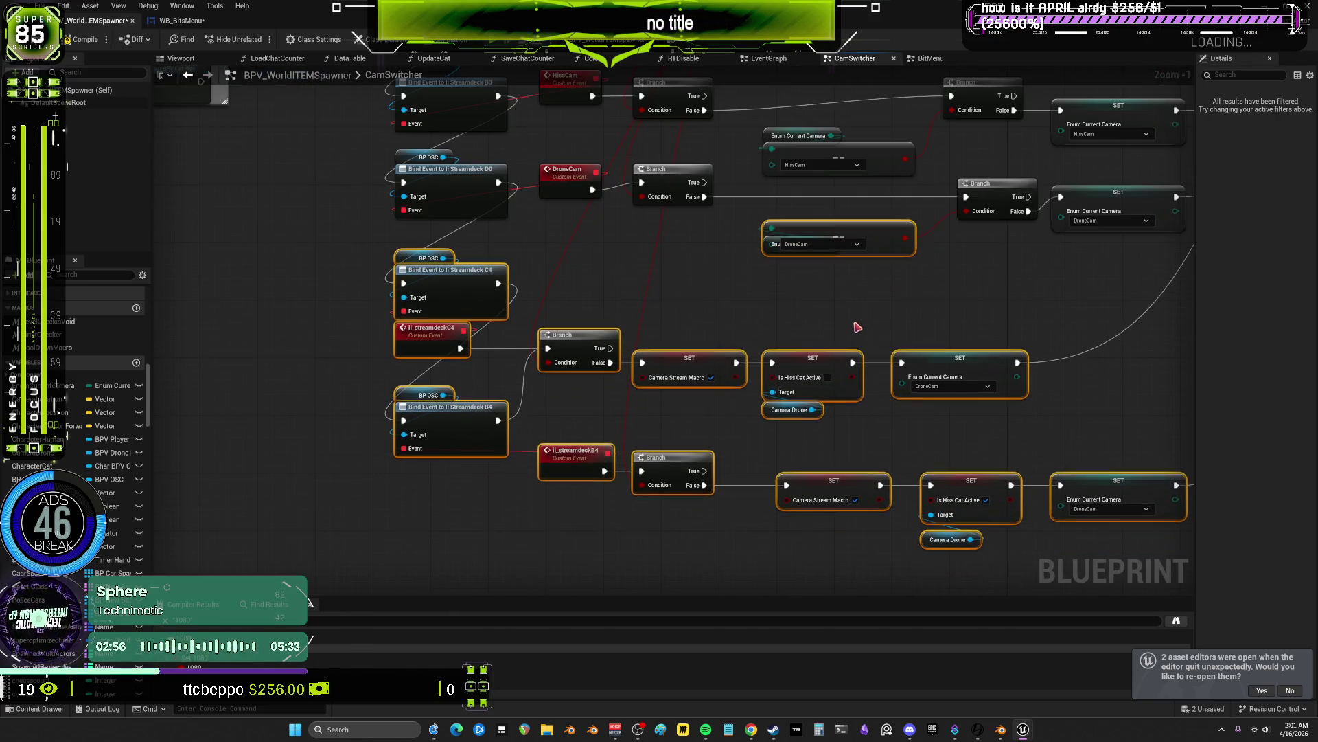
left_click(883, 318)
left_click_drag(883, 318, 847, 368)
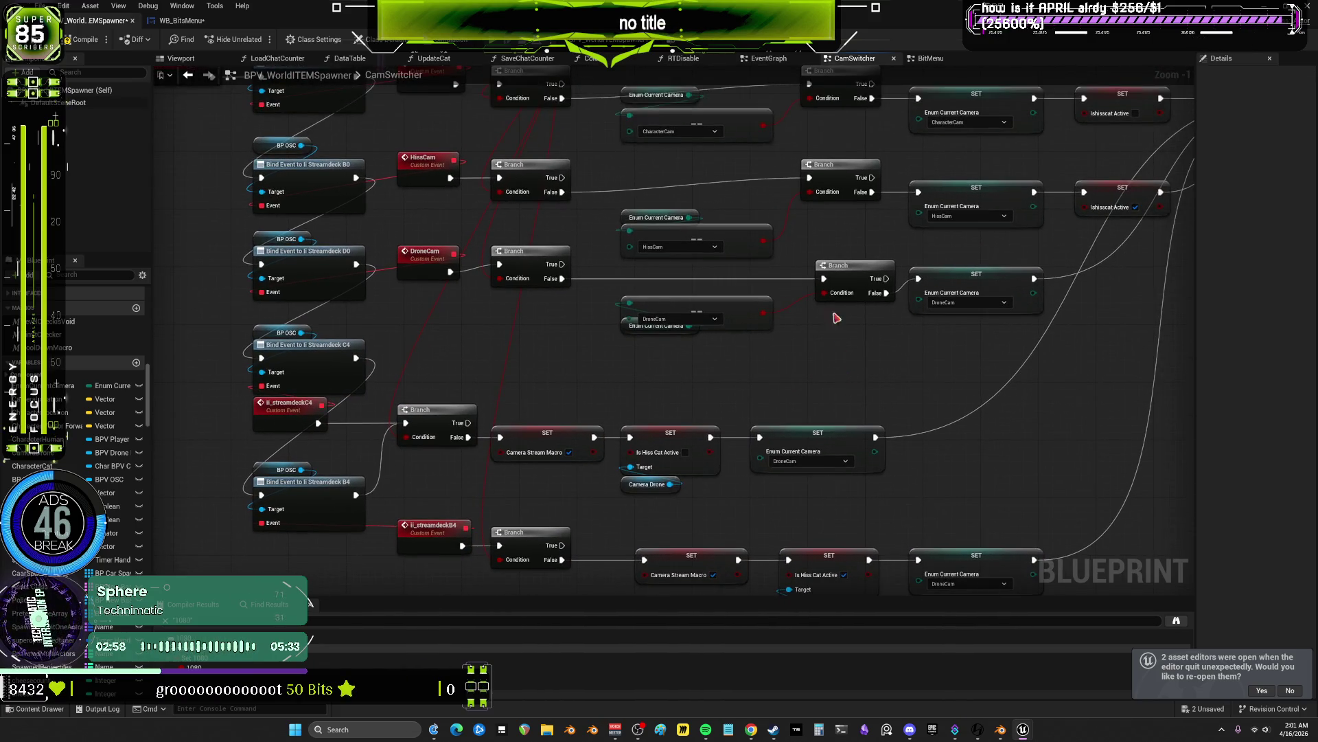
left_click_drag(753, 307, 753, 294)
left_click_drag(761, 210, 757, 239)
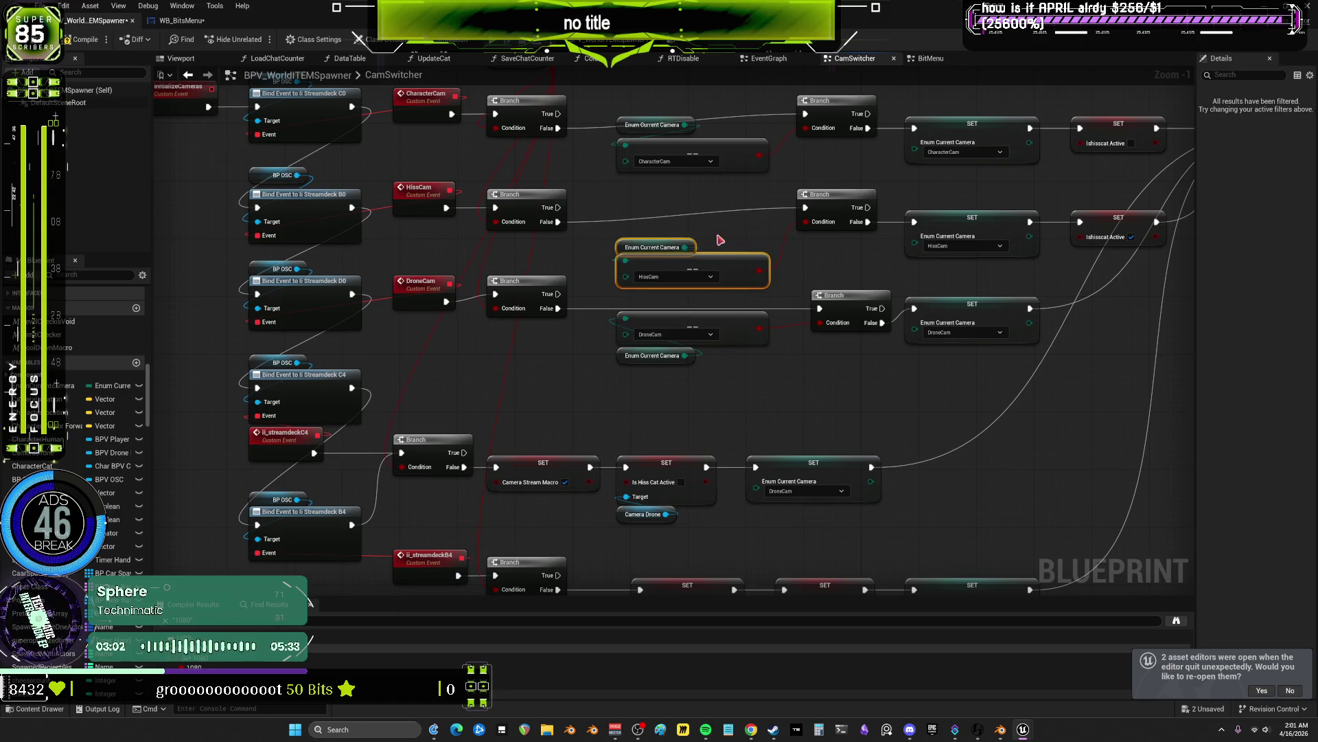
- Straighten the three Branch nodes with Q and lower the CharacterCam compare nodes
left_click_drag(864, 198, 864, 213)
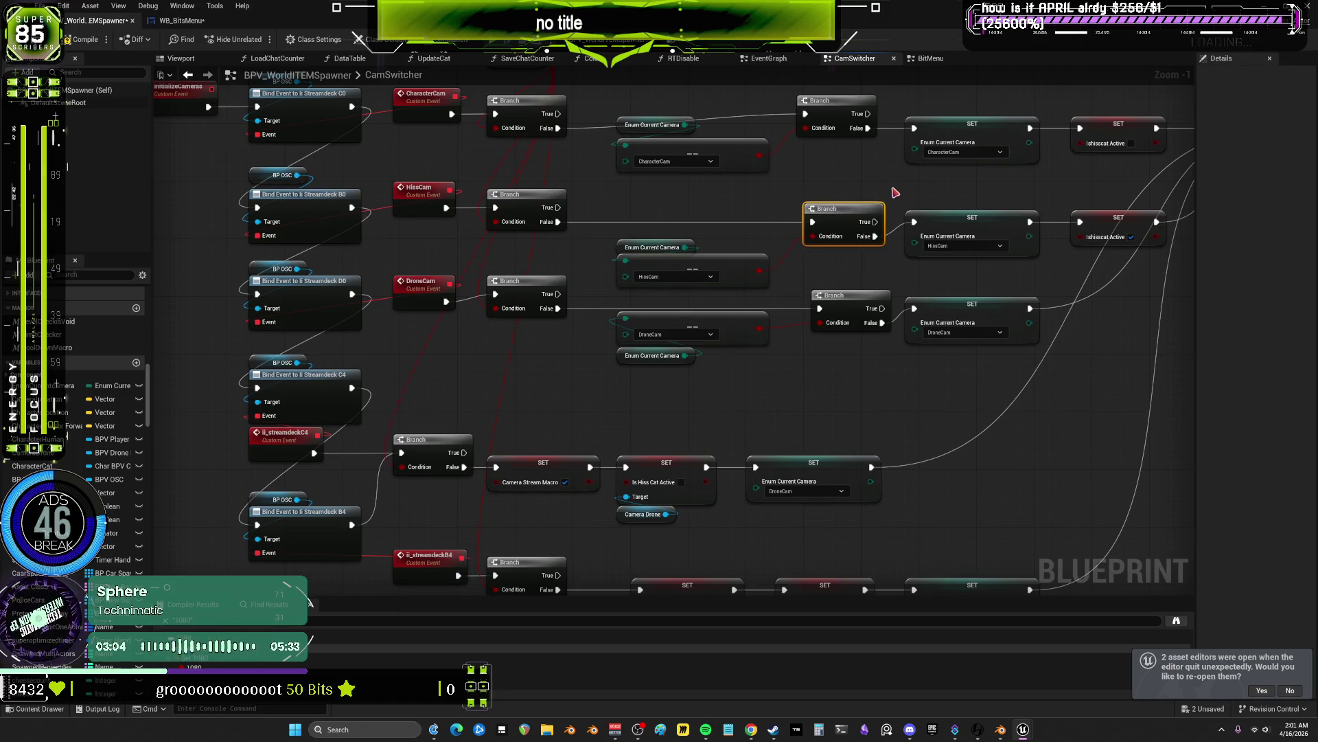
scroll(858, 206, "down", 2)
left_click_drag(823, 400, 818, 196)
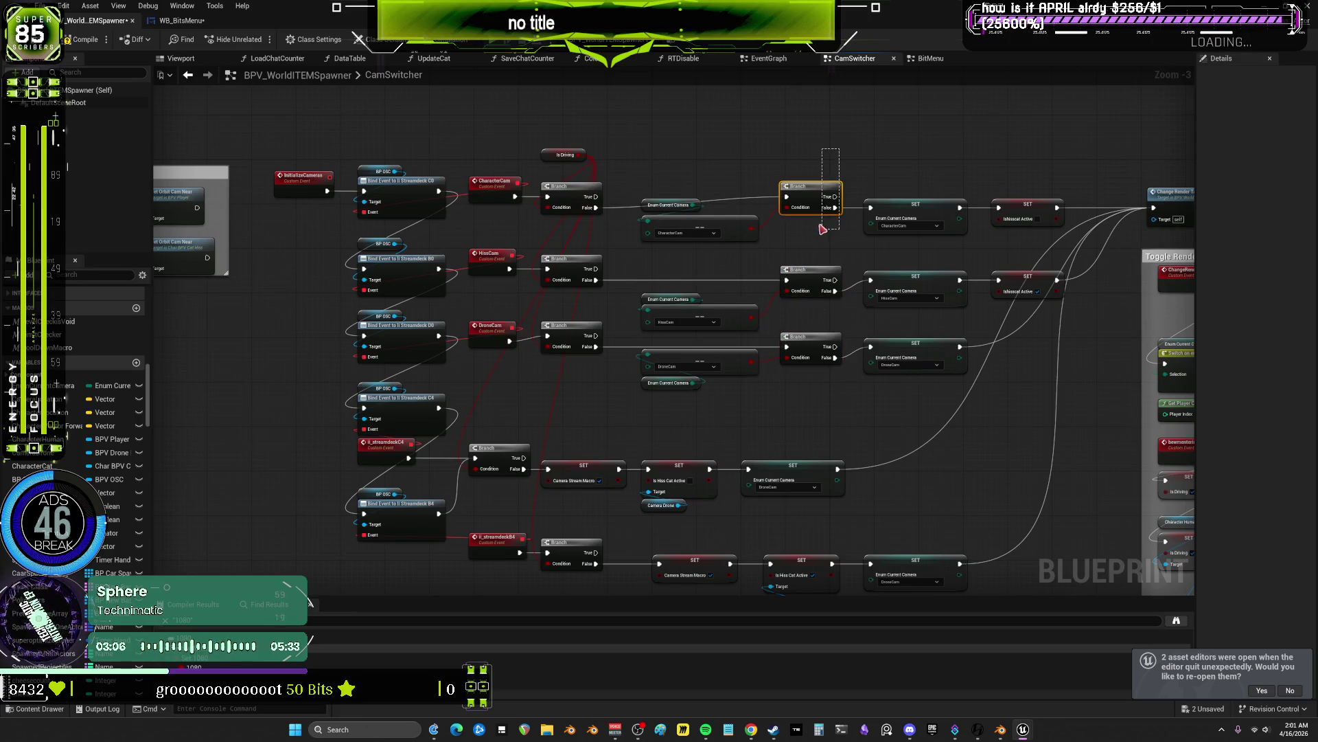
key("q")
left_click_drag(695, 230, 696, 250)
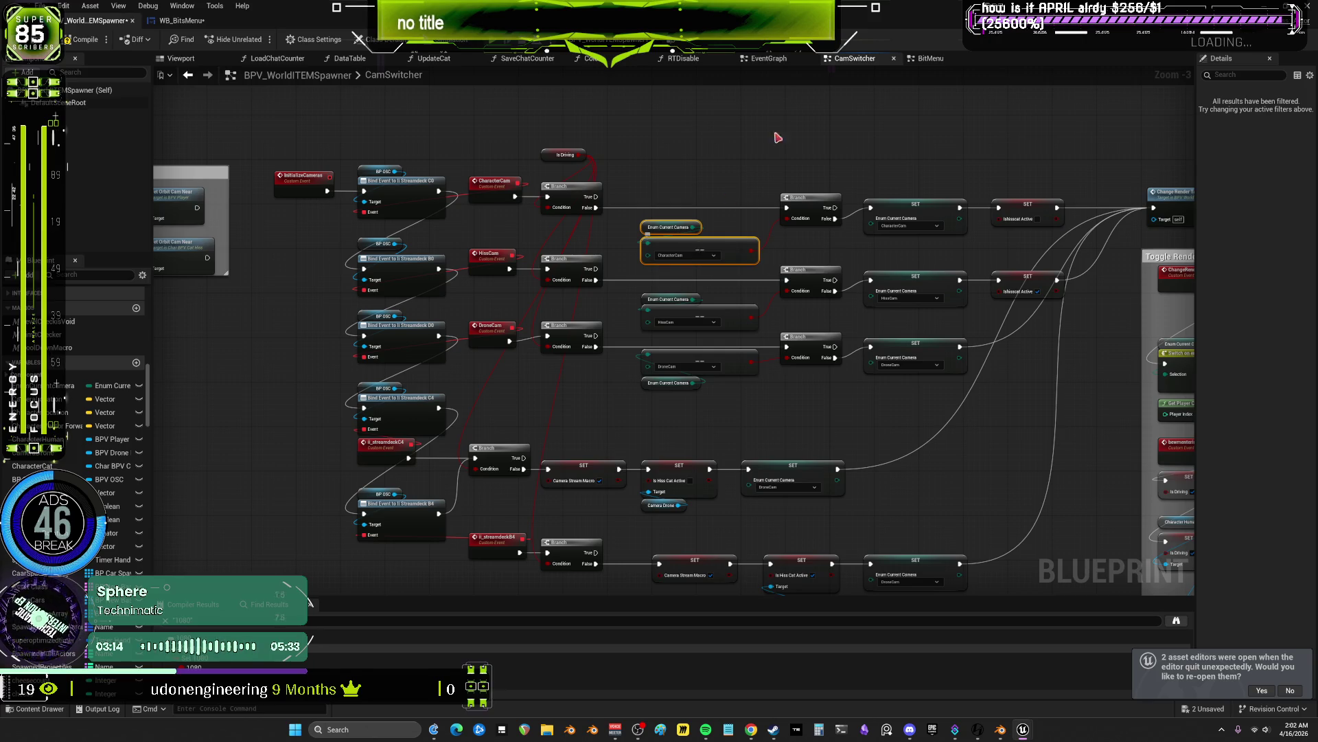
- Lower the three Enum Current Camera SETs and pull the Is Hiss Cat Active SETs into line beside them
mouse_move(874, 147)
left_mouse_down()
mouse_move(811, 388)
mouse_move(866, 374)
left_mouse_up()
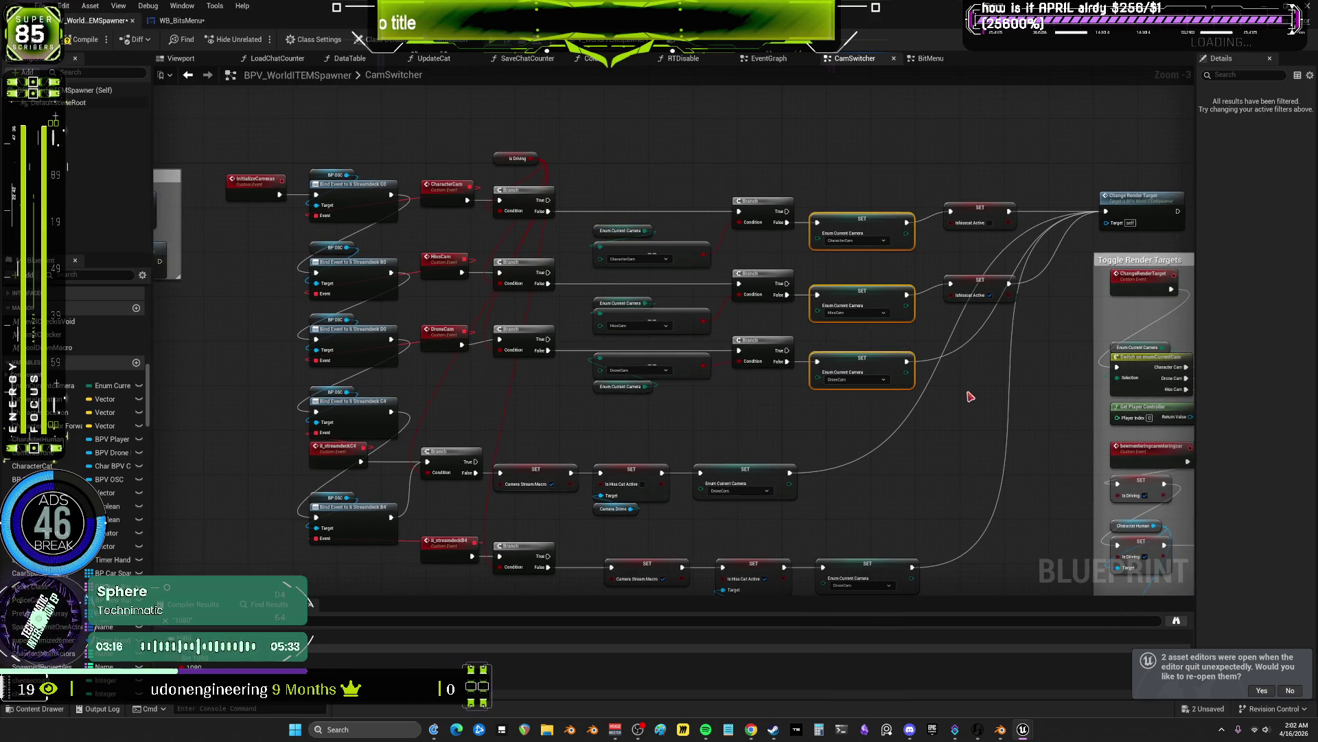
left_click(968, 388)
left_click_drag(987, 354, 859, 351)
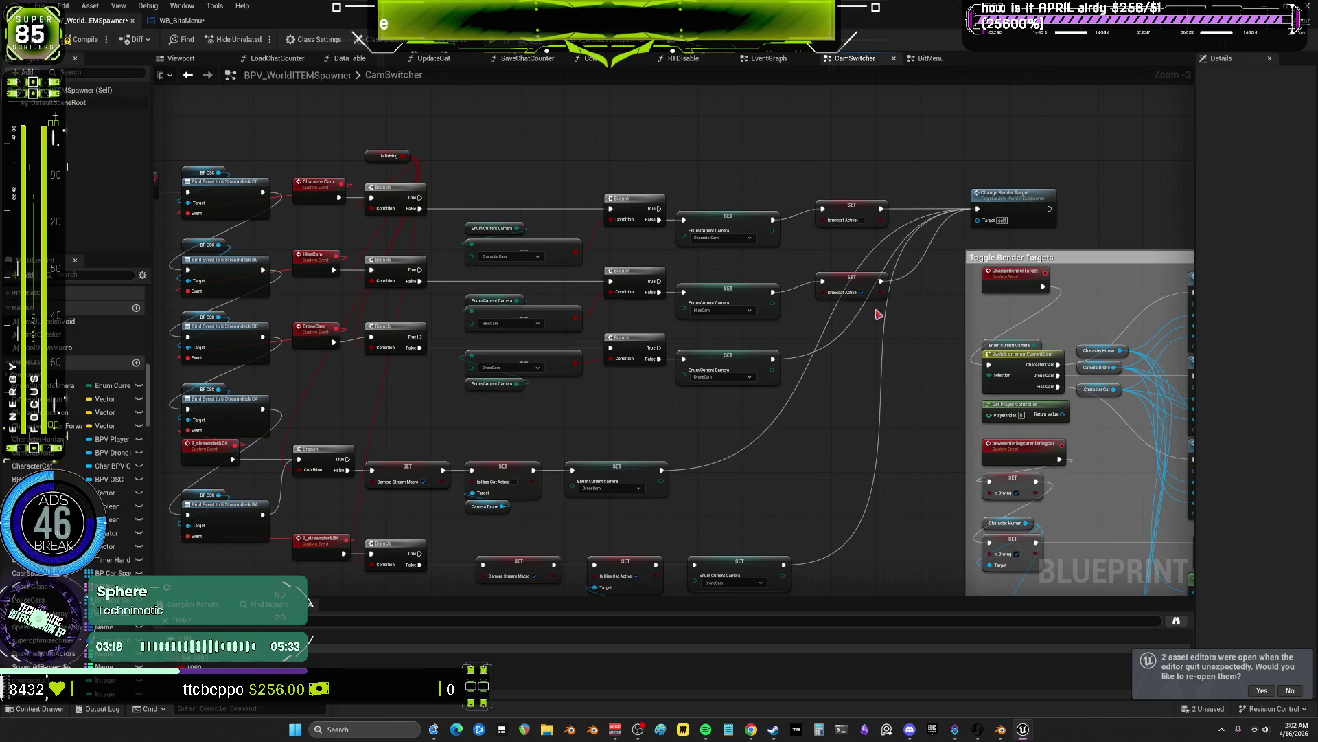
left_click_drag(836, 278, 825, 288)
left_click_drag(850, 211, 829, 217)
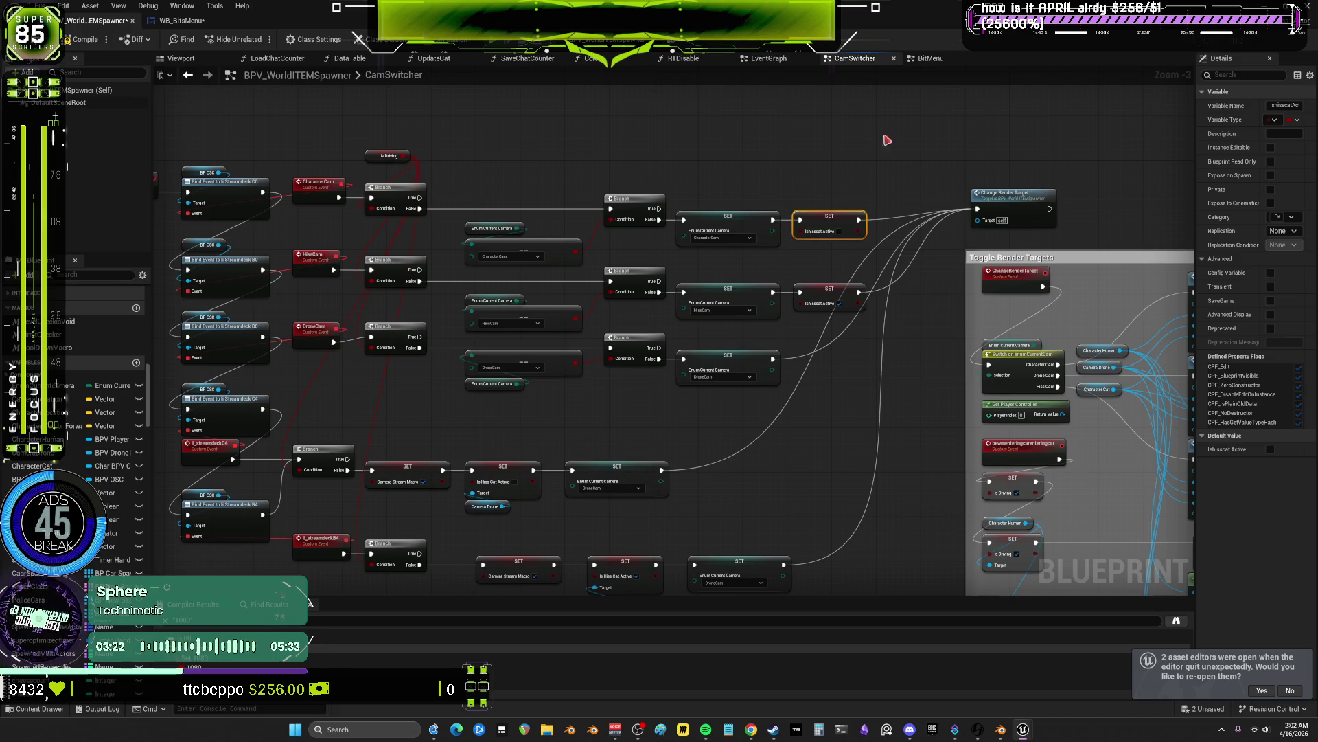